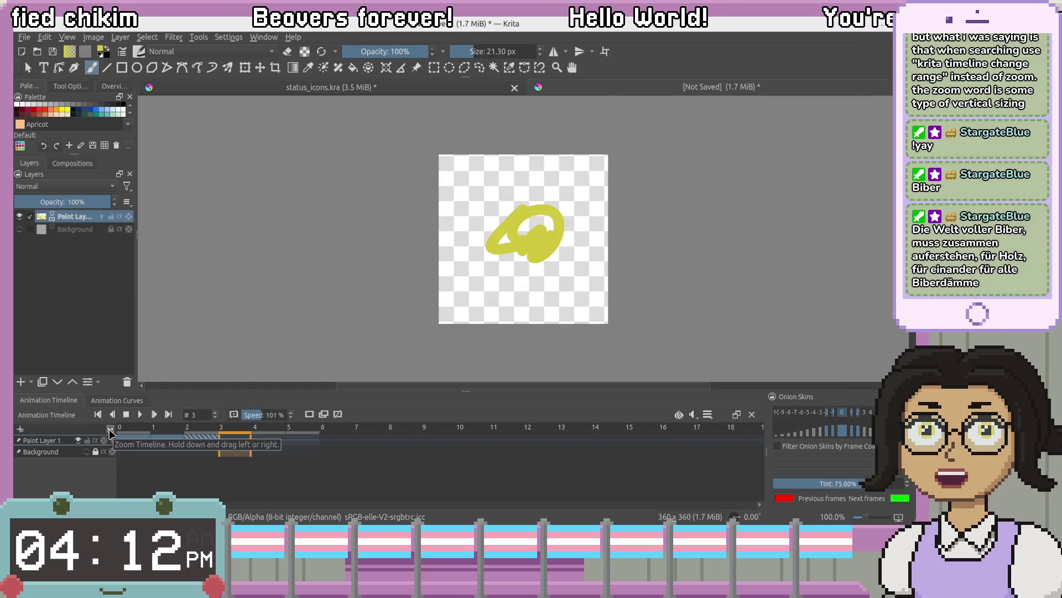
# Zoom out the timeline, shift the frame-3 keyframe later, and select frame 3 on Background
pyautogui.moveTo(109, 430)
pyautogui.mouseDown()
pyautogui.moveTo(75, 427)
pyautogui.moveTo(463, 402)
pyautogui.mouseUp()
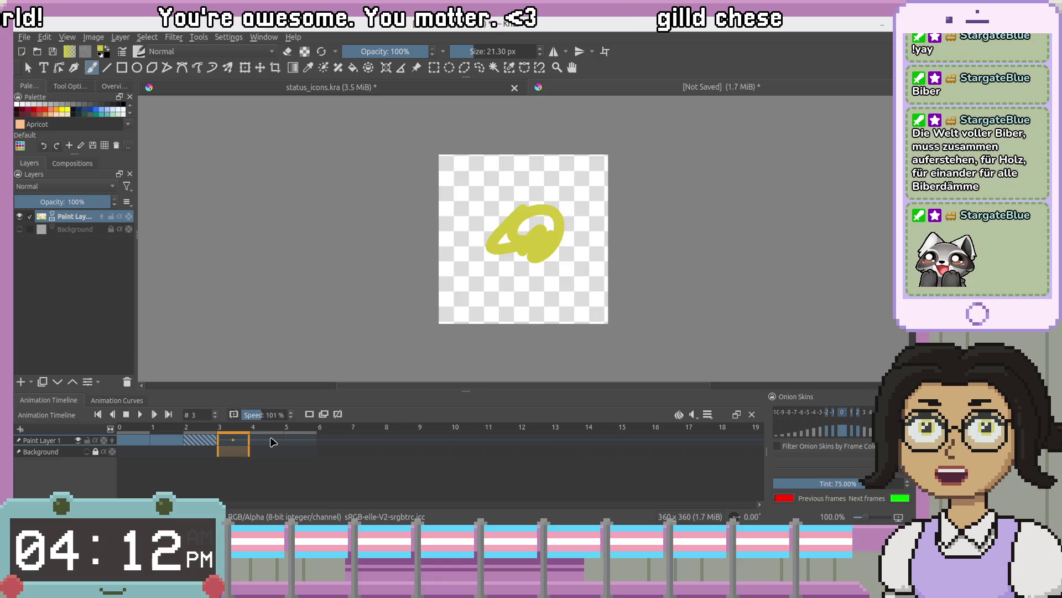
pyautogui.moveTo(226, 447)
pyautogui.mouseDown()
pyautogui.moveTo(466, 452)
pyautogui.moveTo(301, 453)
pyautogui.mouseUp()
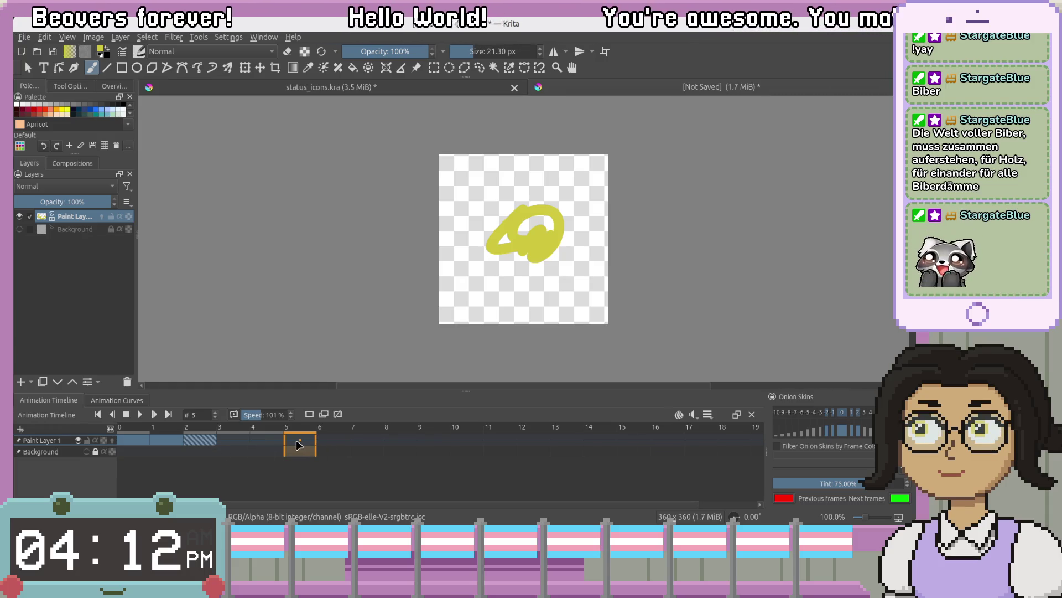
pyautogui.moveTo(175, 457); pyautogui.dragTo(239, 457)
pyautogui.click(237, 454)
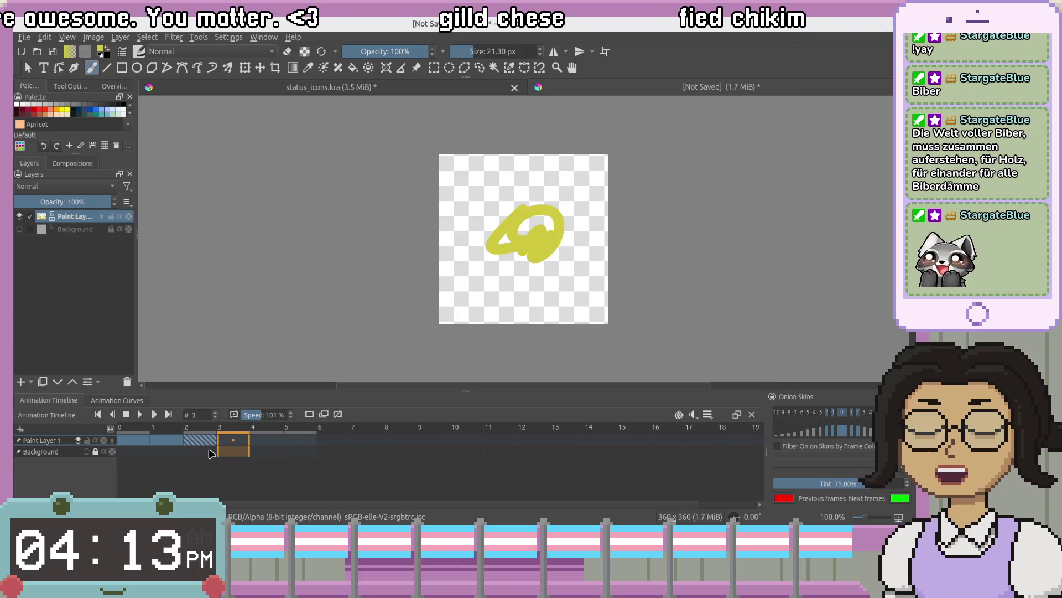
# Return to frame 0, preview playback, and compare the drawings on frames 2 and 0
pyautogui.press('Home')
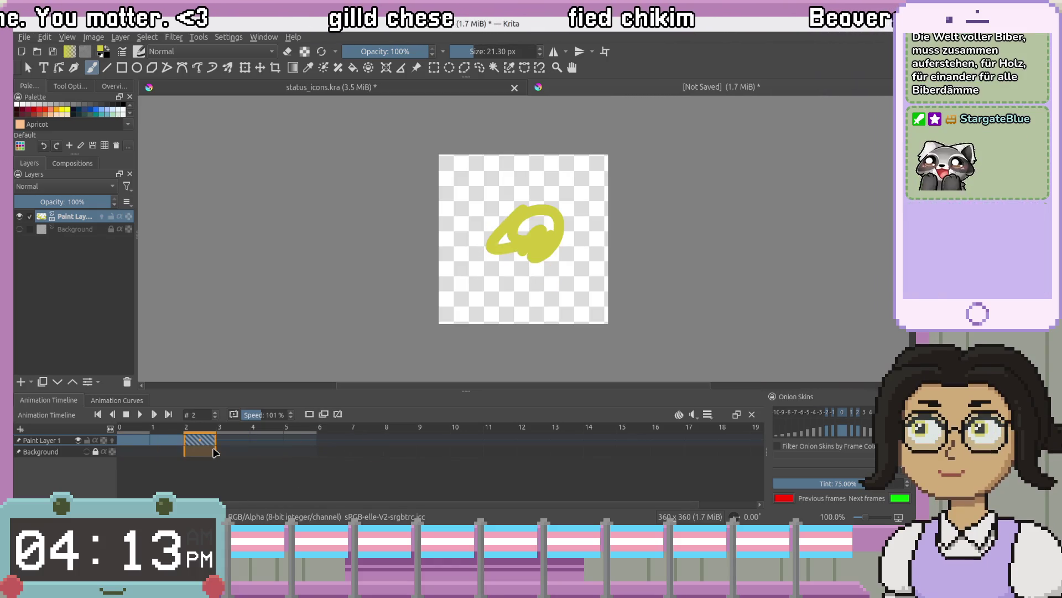
pyautogui.press('space')
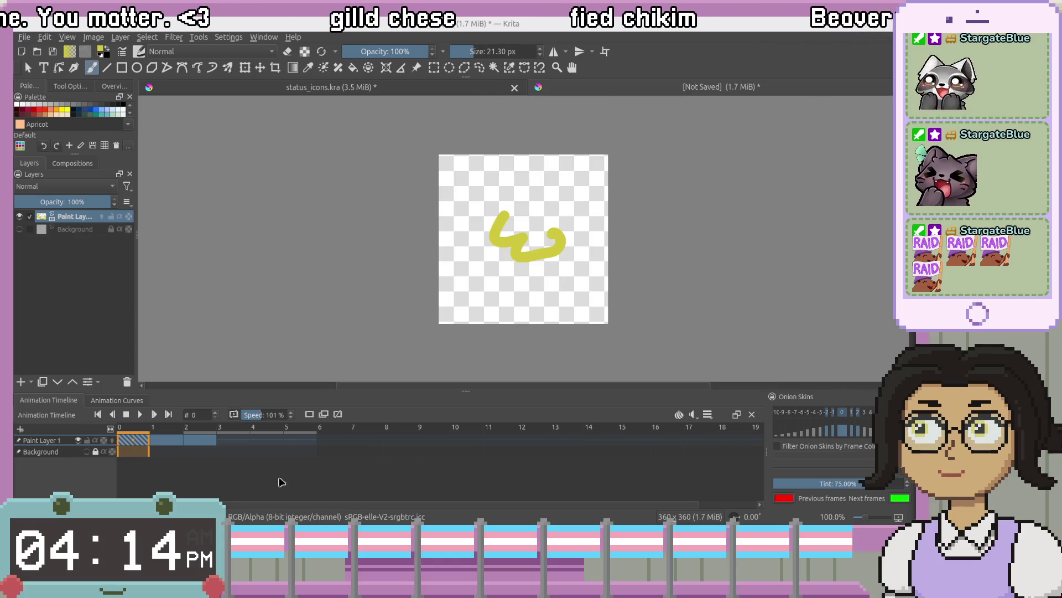
pyautogui.press('space')
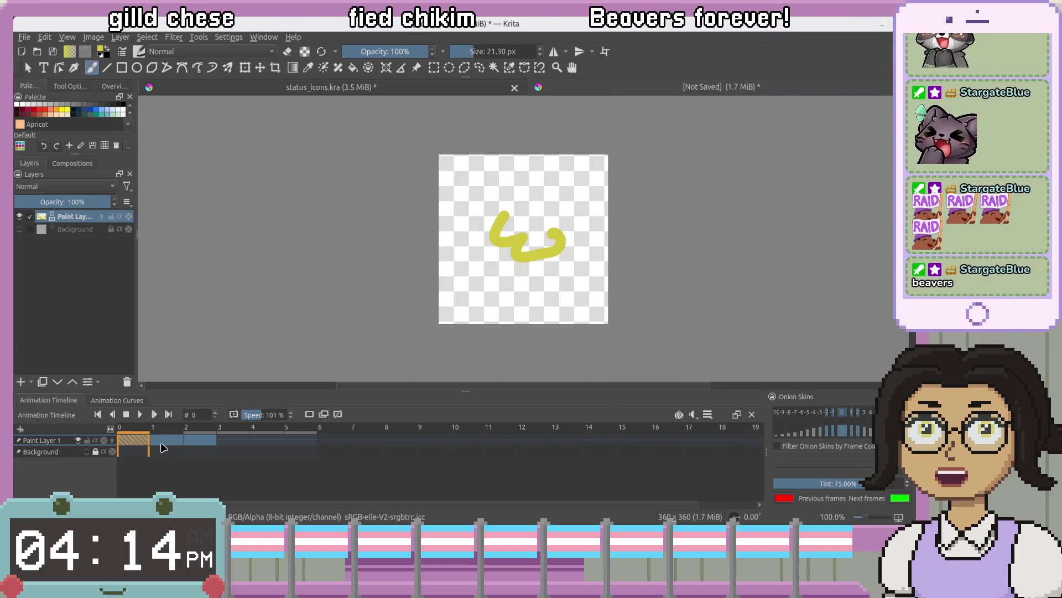
pyautogui.click(130, 433)
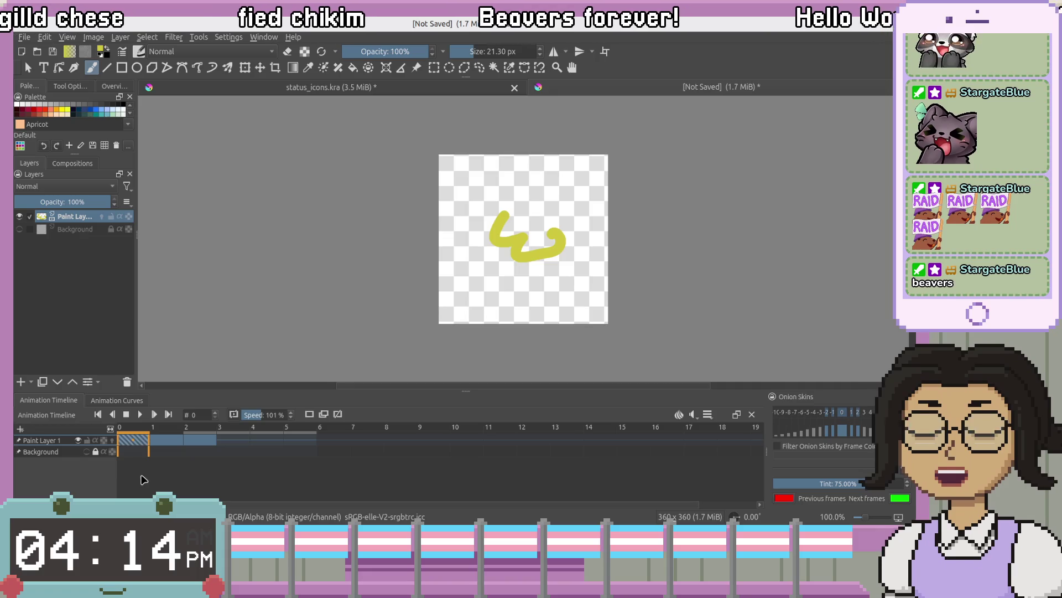
pyautogui.click(197, 457)
pyautogui.click(134, 452)
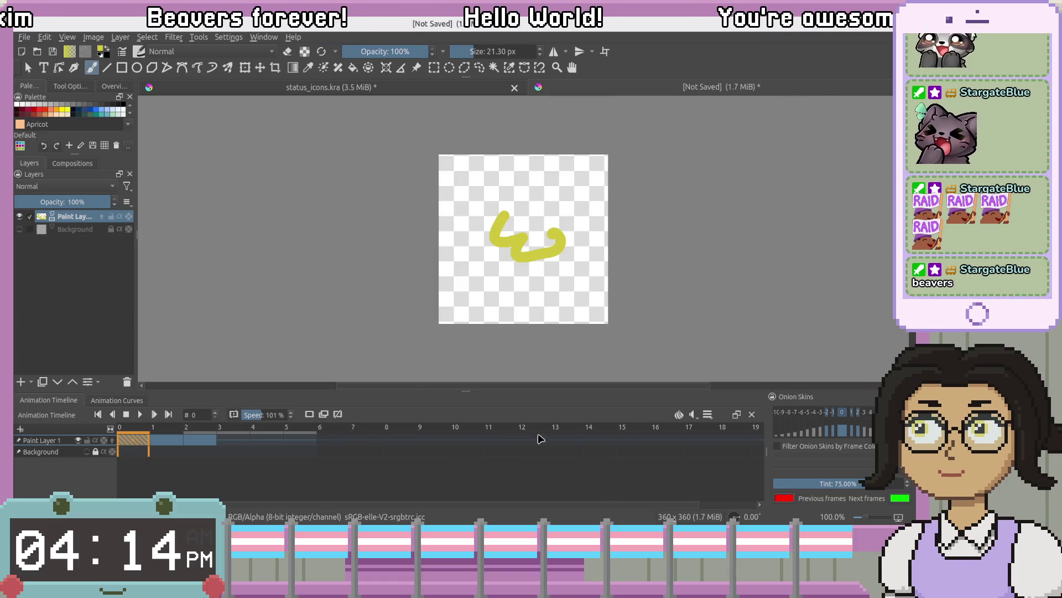
pyautogui.scroll(2, 545, 250)
pyautogui.scroll(-1, 520, 260)
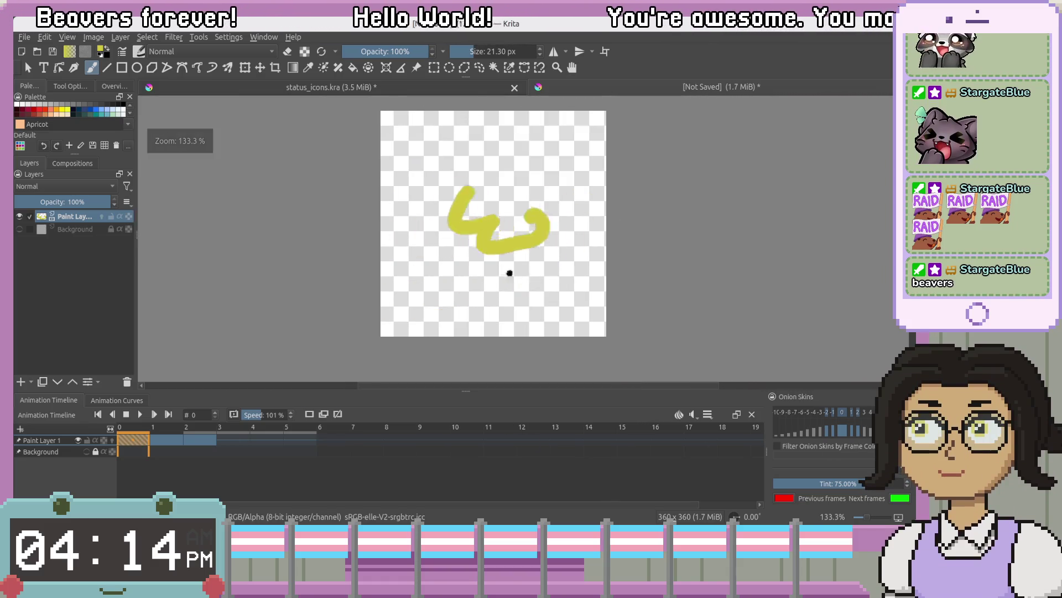
pyautogui.scroll(3, 507, 273)
pyautogui.scroll(-2, 490, 210)
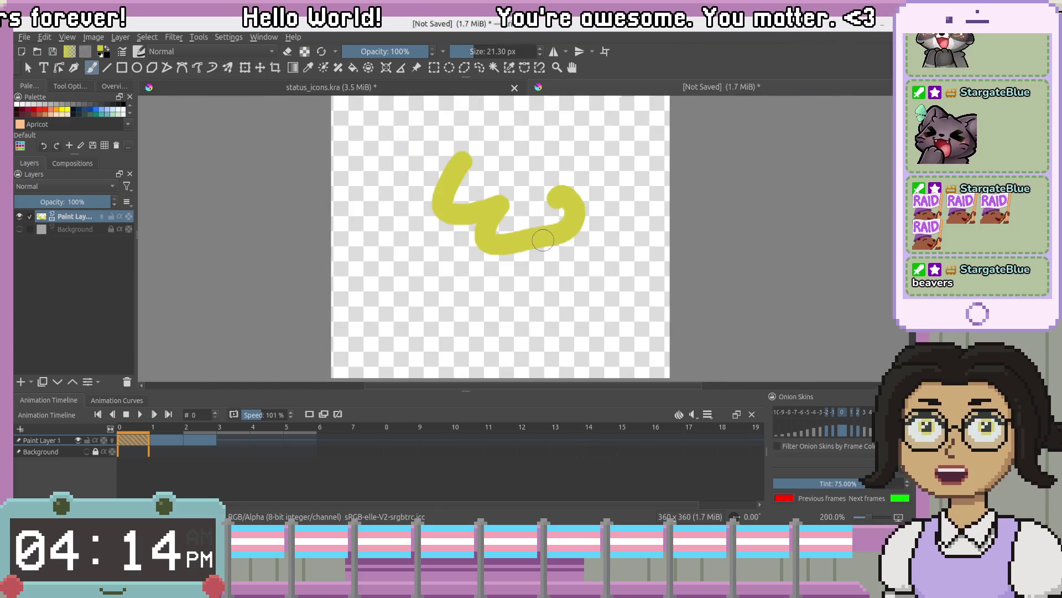
# Switch to status_icons.kra and make its Heavy layer active
pyautogui.click(357, 87)
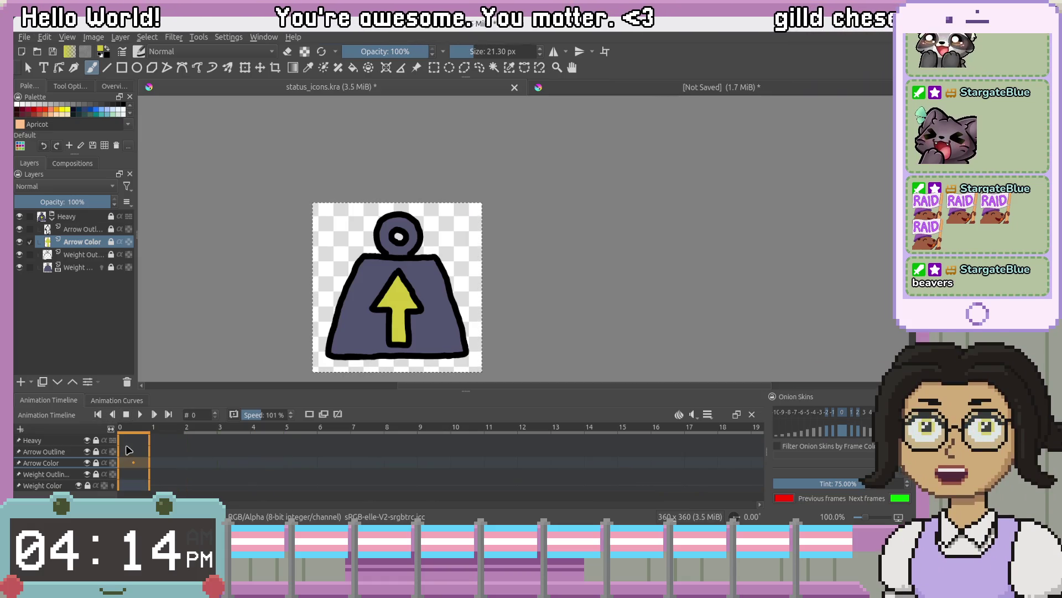
pyautogui.click(65, 443)
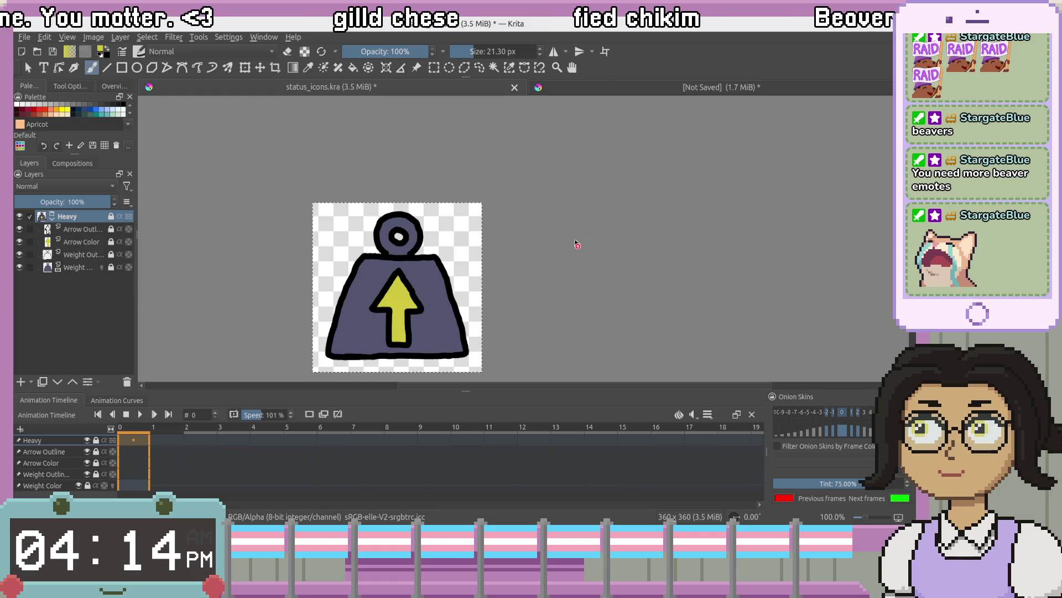
# Switch to a workspace layout showing the colour selector, layers and brush presets
pyautogui.click(890, 66)
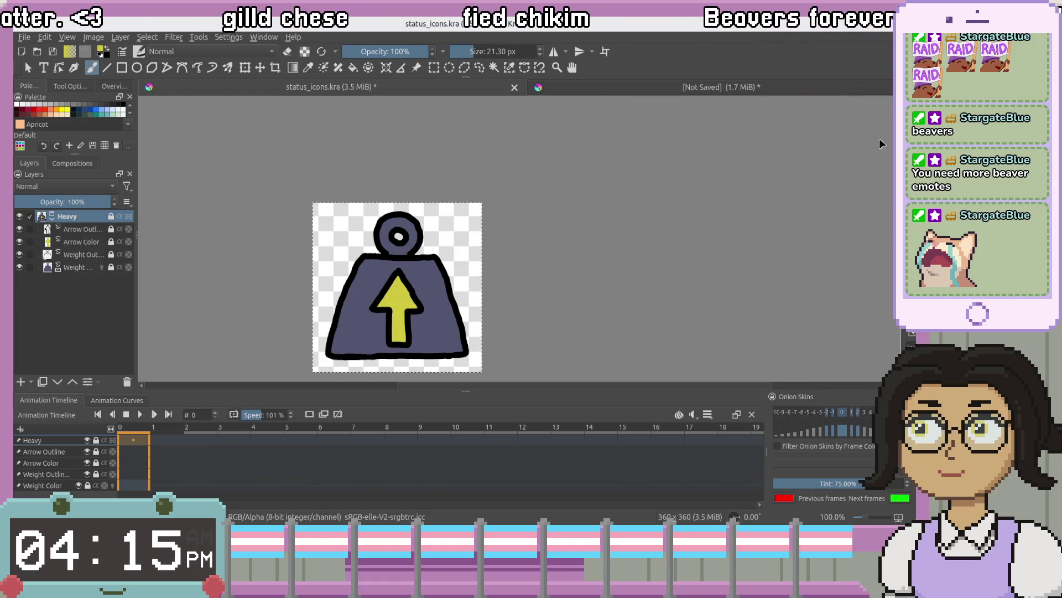
pyautogui.click(883, 144)
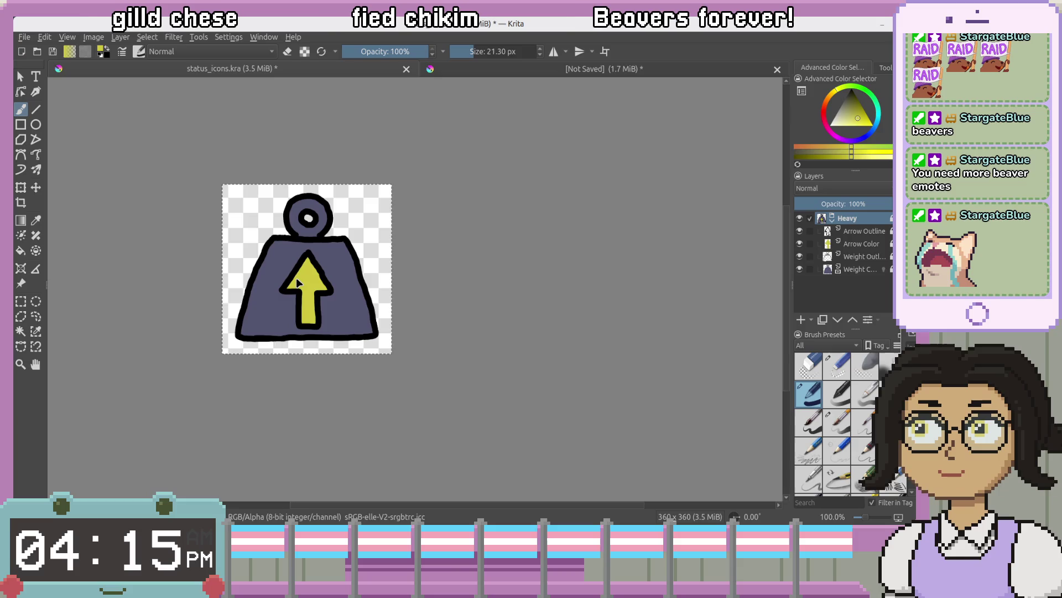
pyautogui.moveTo(502, 285); pyautogui.dragTo(542, 282)
pyautogui.scroll(5, 543, 282)
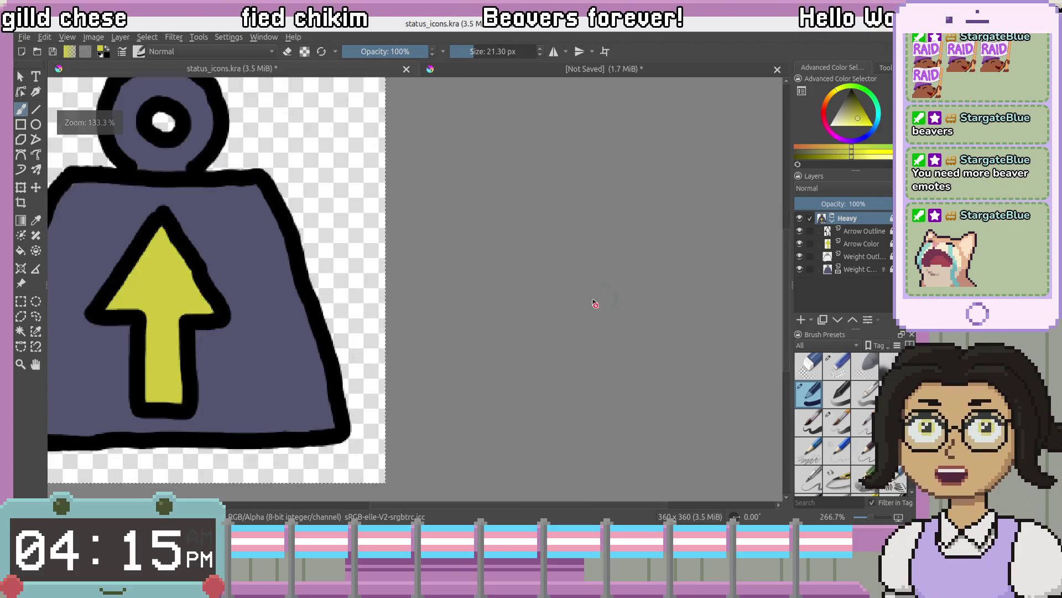
pyautogui.scroll(-3, 593, 301)
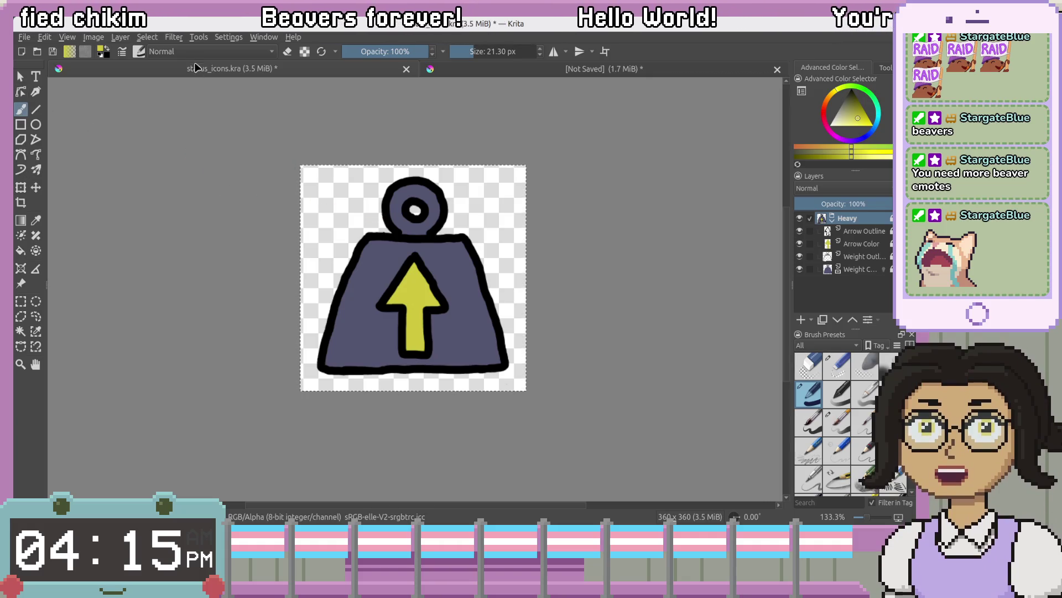
# Toggle the brush's eraser mode on and then back off
pyautogui.press('e')
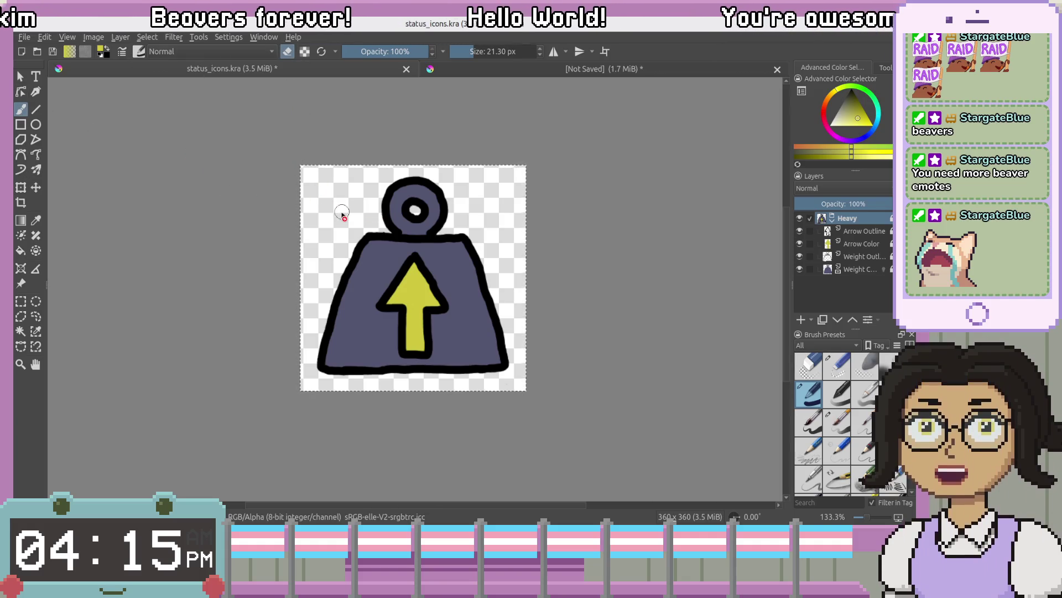
pyautogui.scroll(1, 341, 211)
pyautogui.press('e')
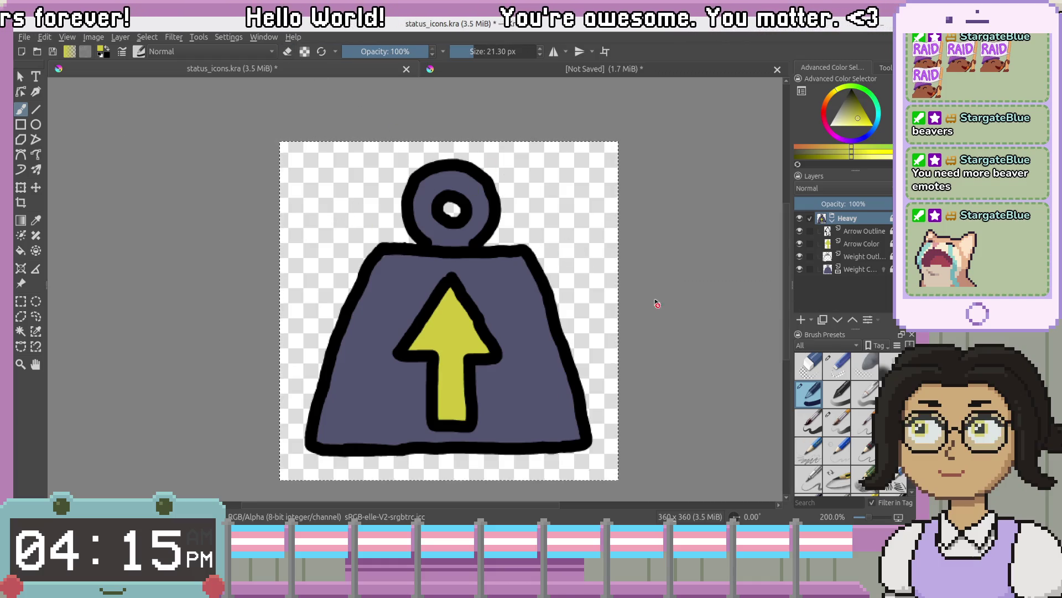
pyautogui.scroll(-2, 657, 301)
pyautogui.scroll(1, 631, 301)
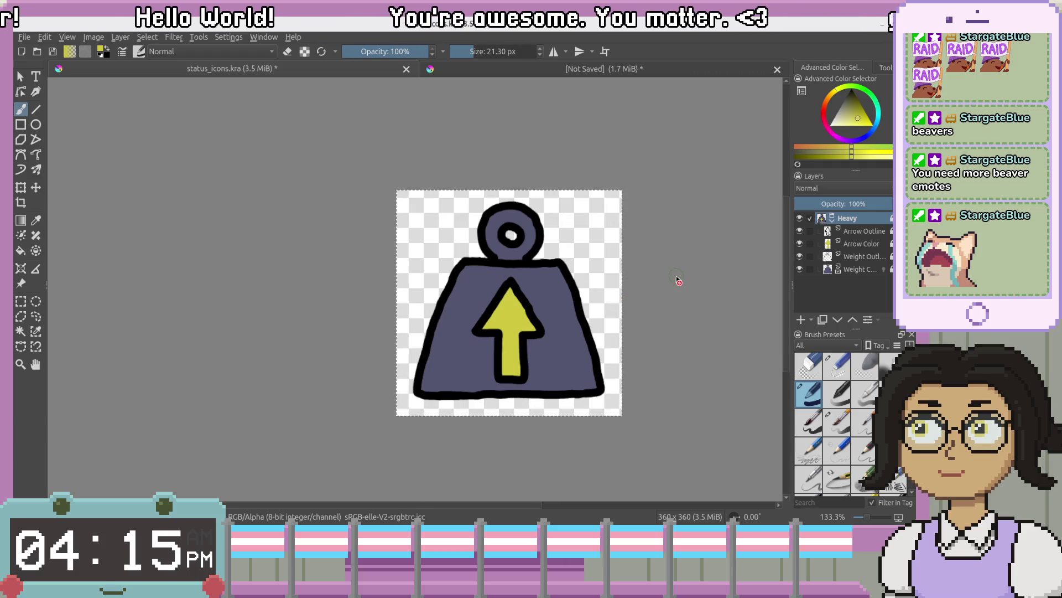
# Start Save As and reuse status_icons.kra from the folder listing as the file name
pyautogui.click(25, 37)
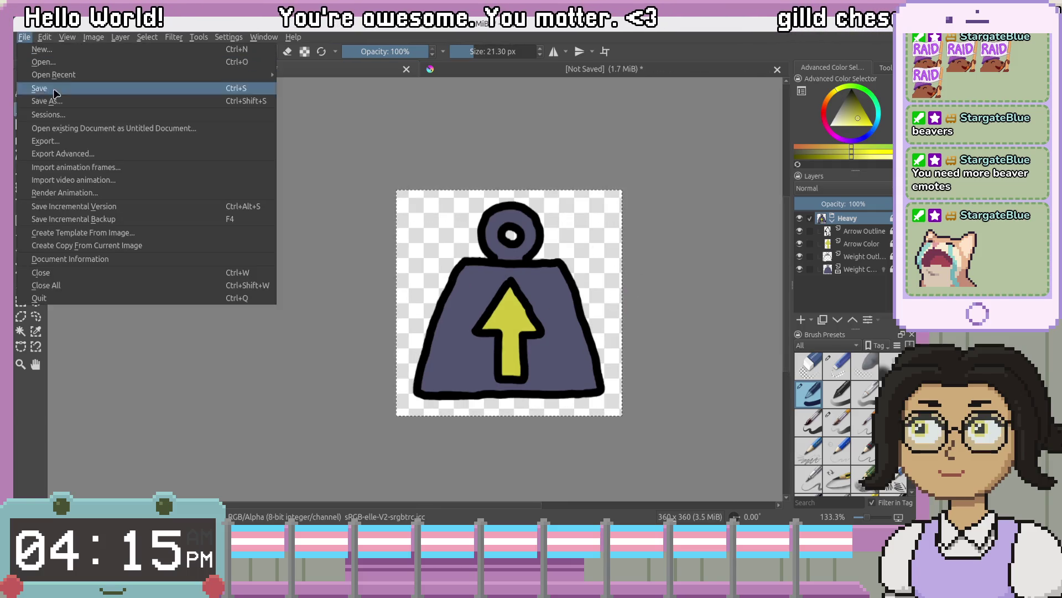
pyautogui.click(39, 101)
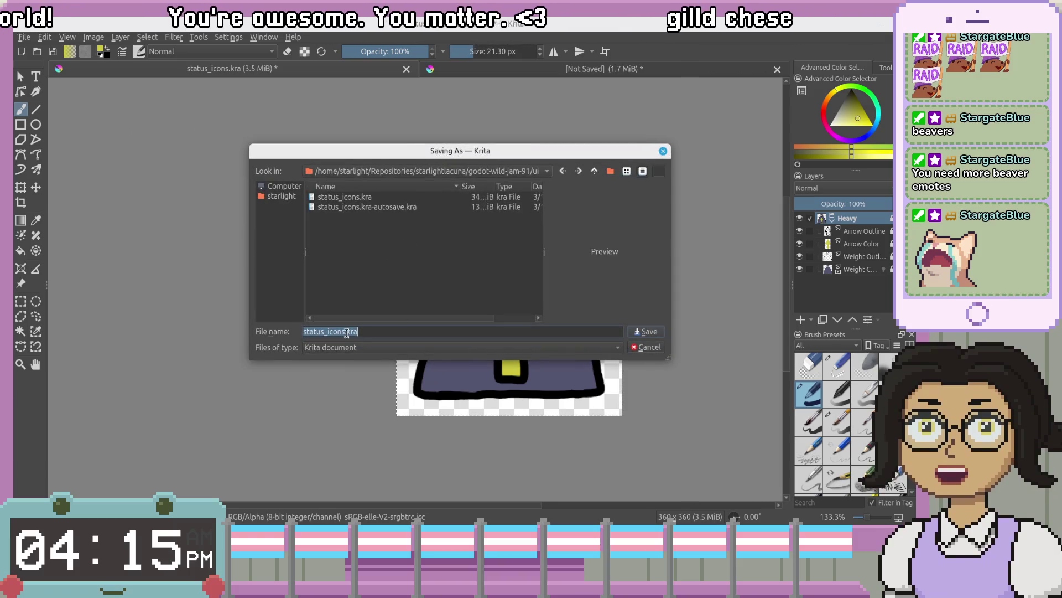
pyautogui.click(435, 255)
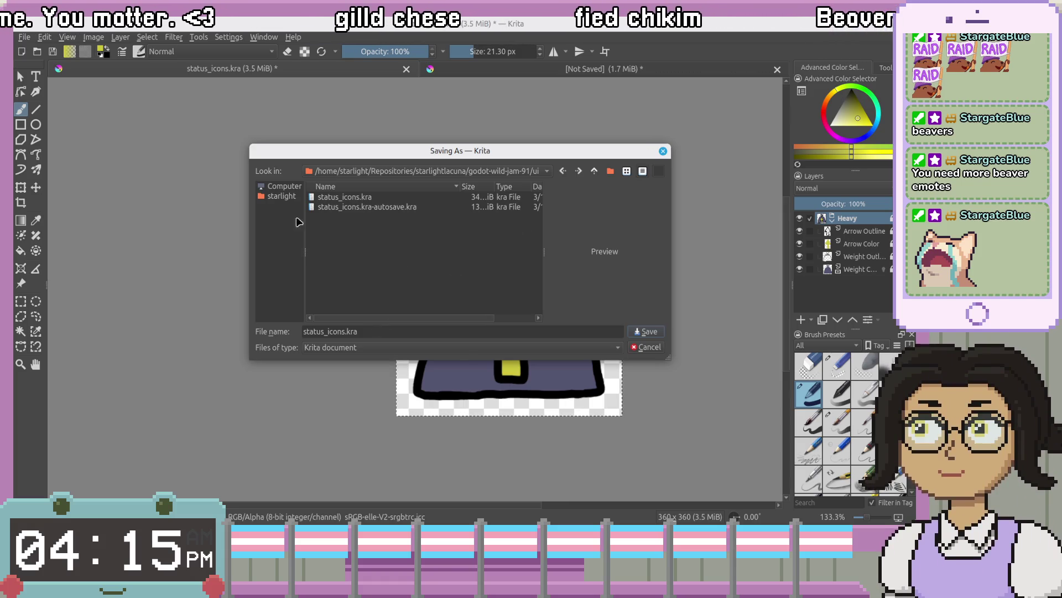
pyautogui.click(356, 208)
pyautogui.click(356, 198)
pyautogui.click(360, 208)
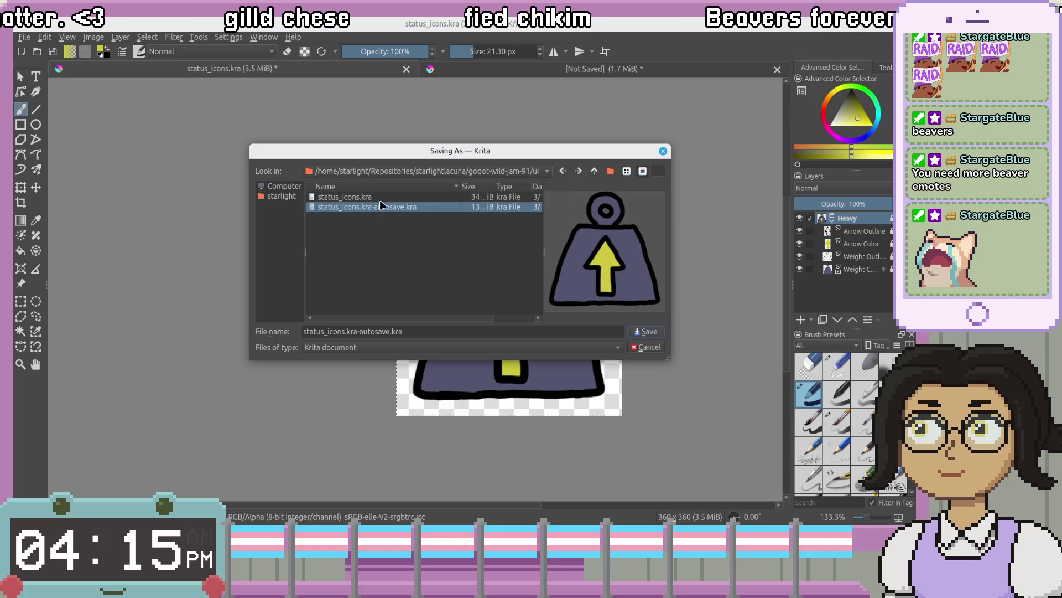
pyautogui.click(381, 206)
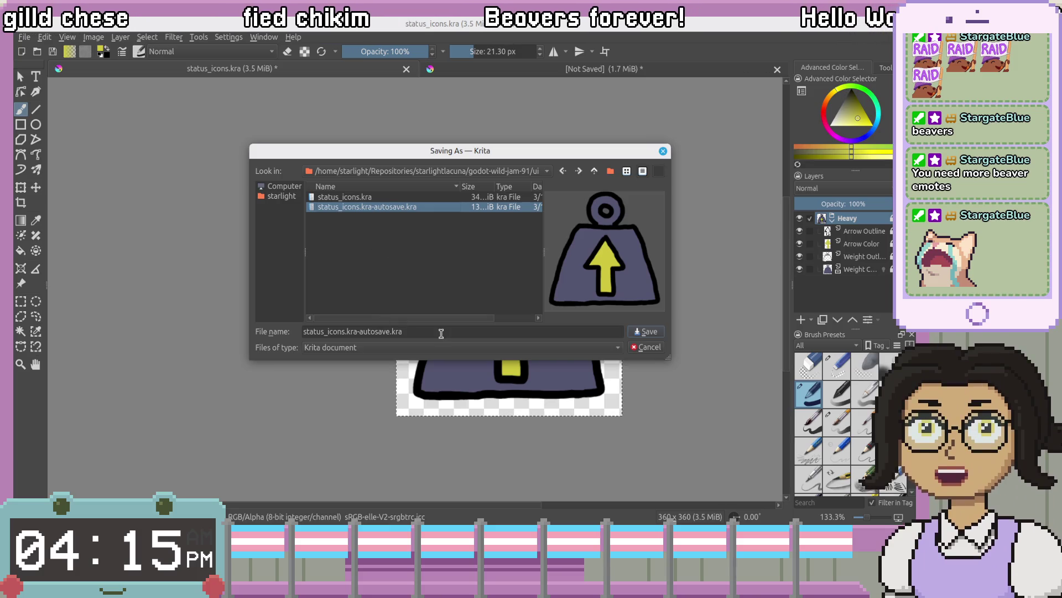
pyautogui.moveTo(441, 333); pyautogui.dragTo(288, 335)
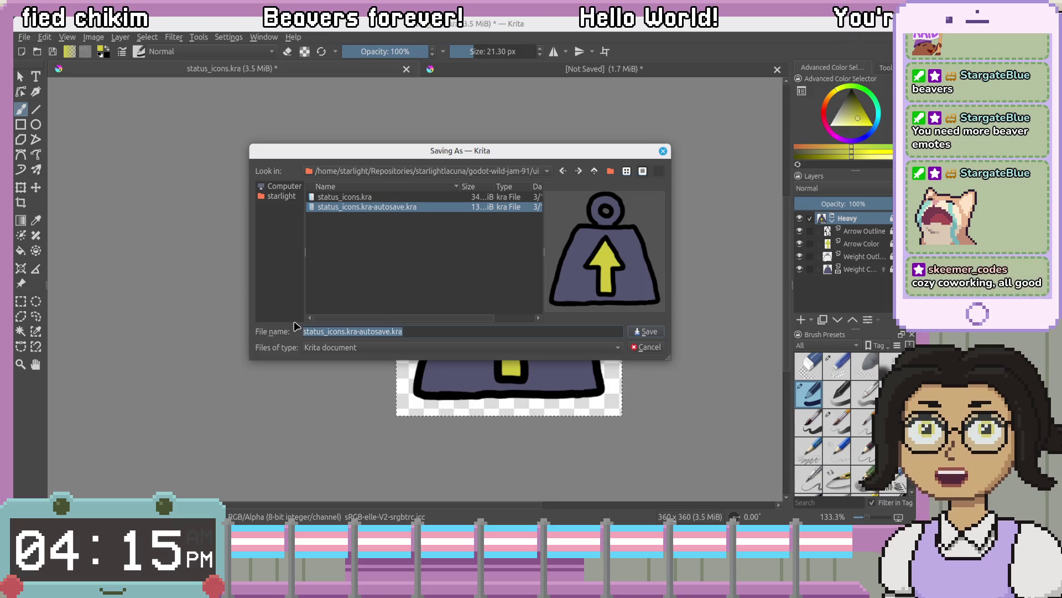
pyautogui.click(366, 222)
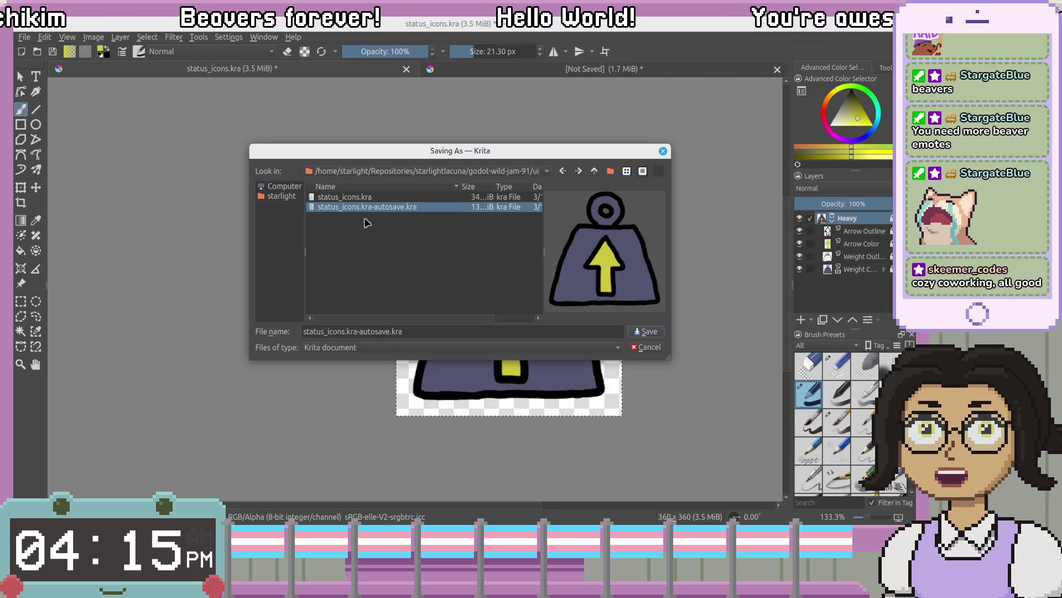
pyautogui.click(333, 199)
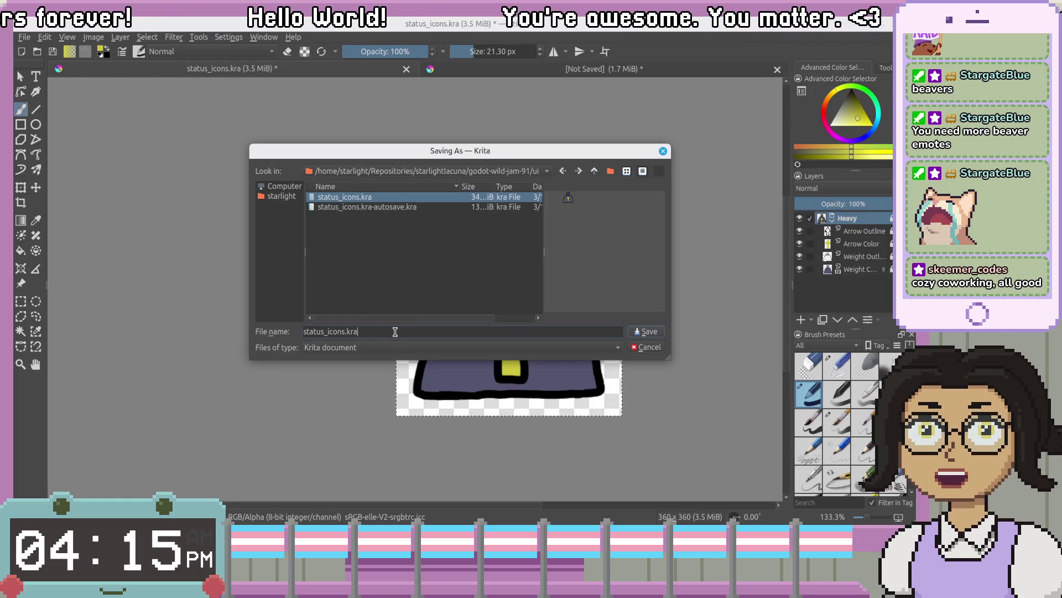
# Rename the file to heavy_icon.kra and save it
pyautogui.moveTo(398, 332); pyautogui.dragTo(289, 333)
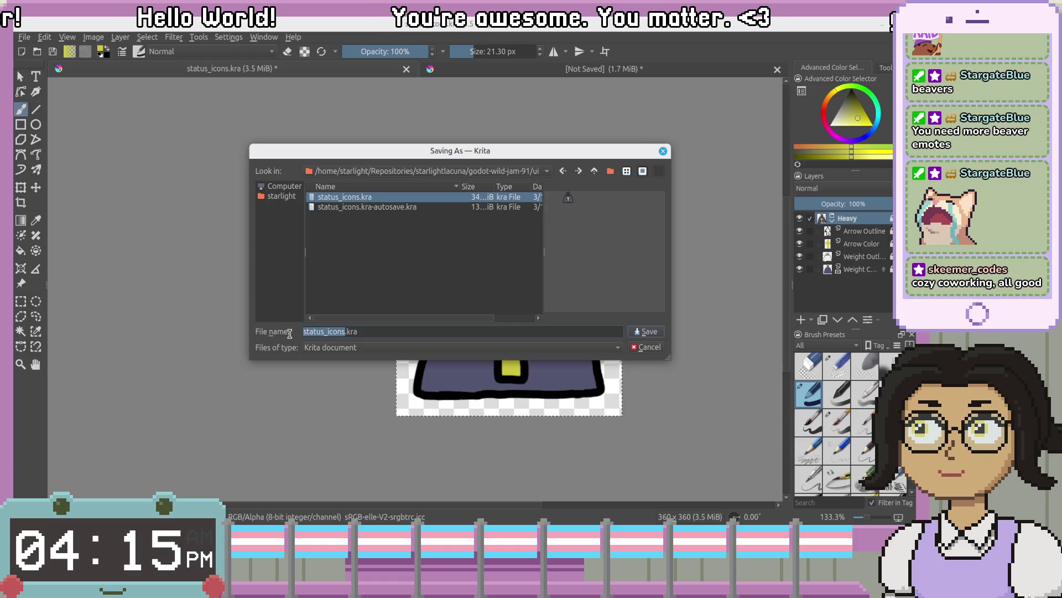
pyautogui.write('heavy')
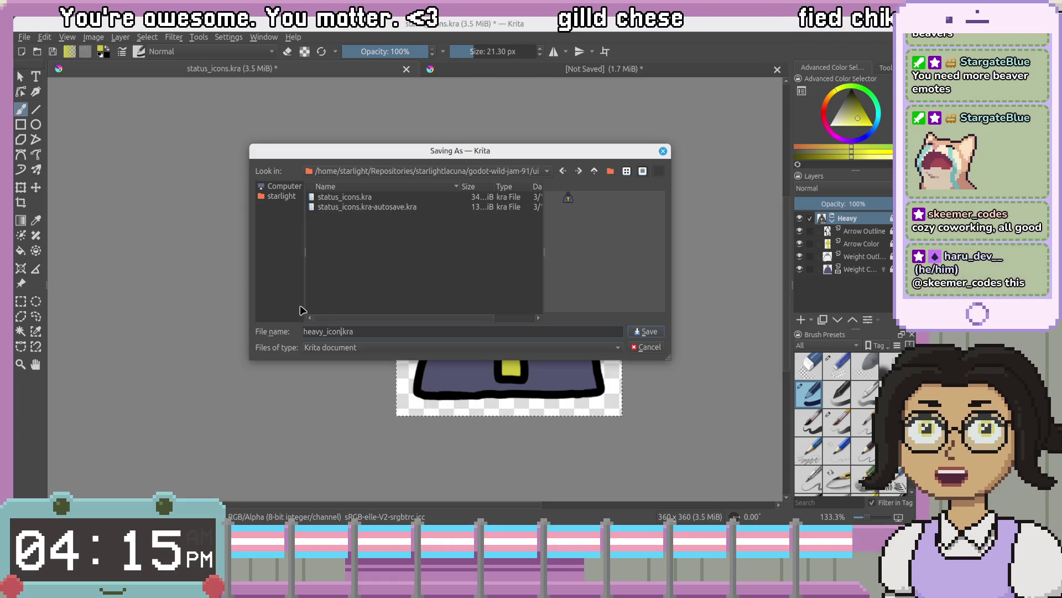
pyautogui.click(414, 270)
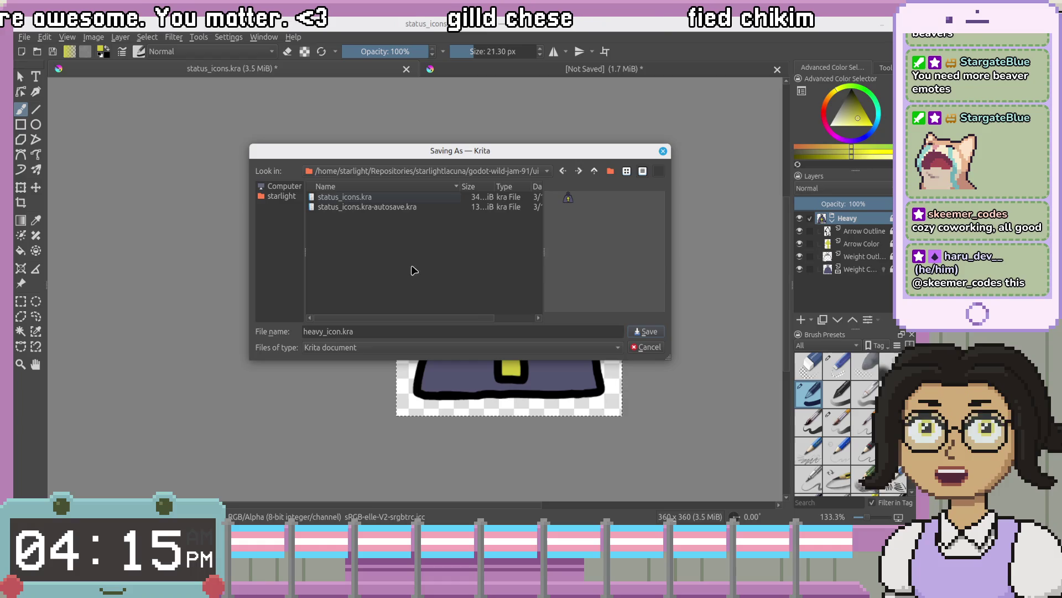
pyautogui.click(646, 330)
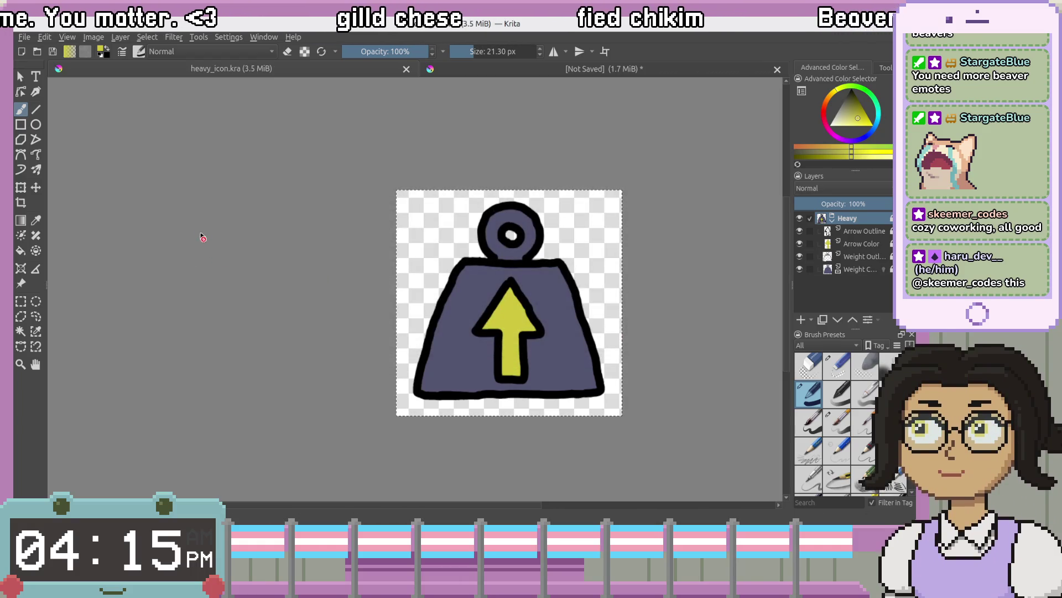
# Close the unsaved yellow-scribble document, discarding its changes
pyautogui.hotkey('ctrl', 'Tab')
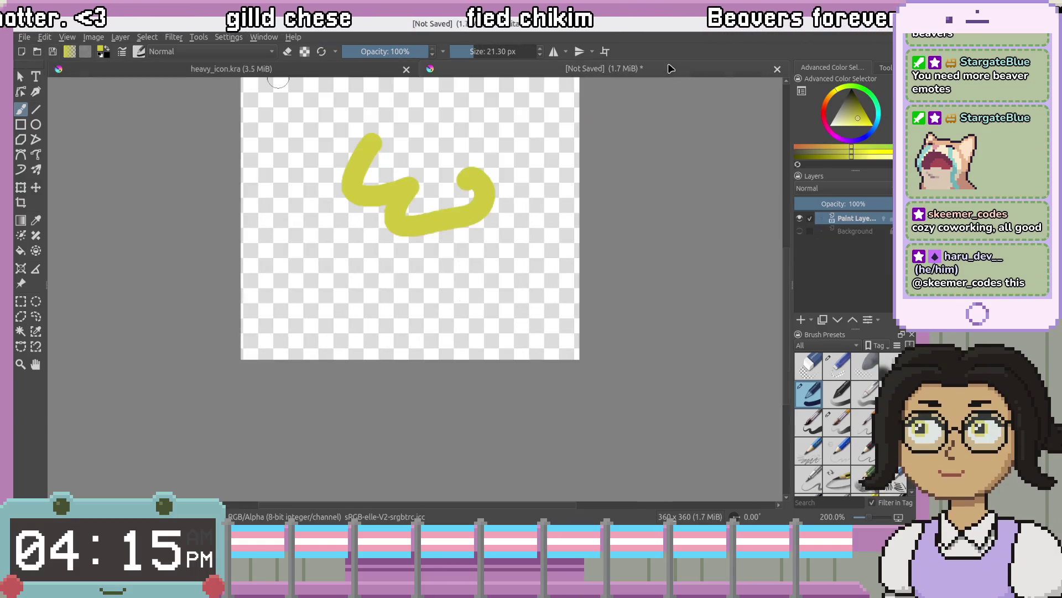
pyautogui.hotkey('ctrl', 'w')
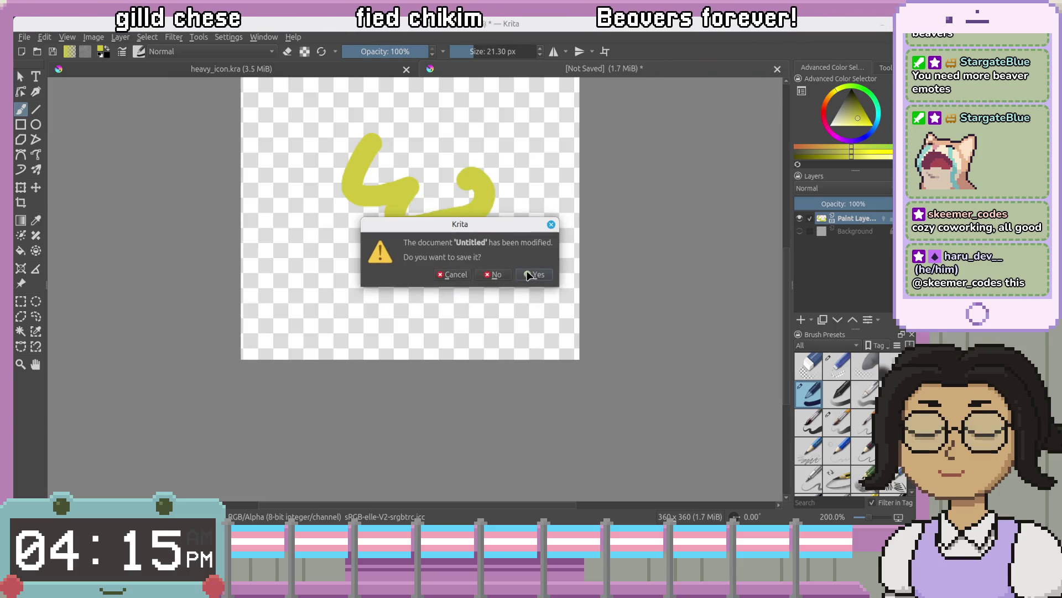
pyautogui.click(451, 275)
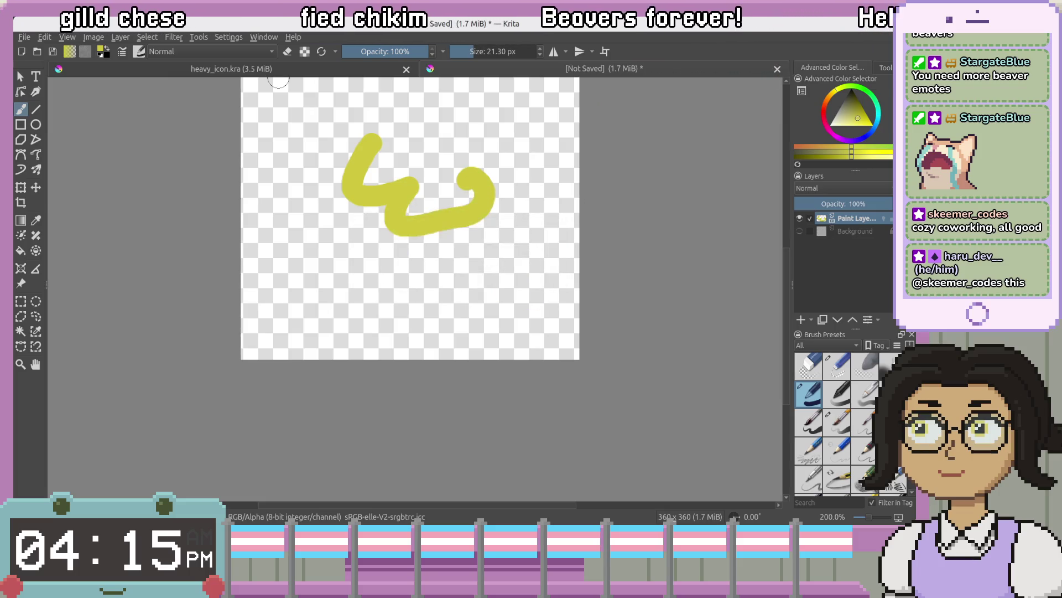
pyautogui.click(778, 69)
pyautogui.click(487, 274)
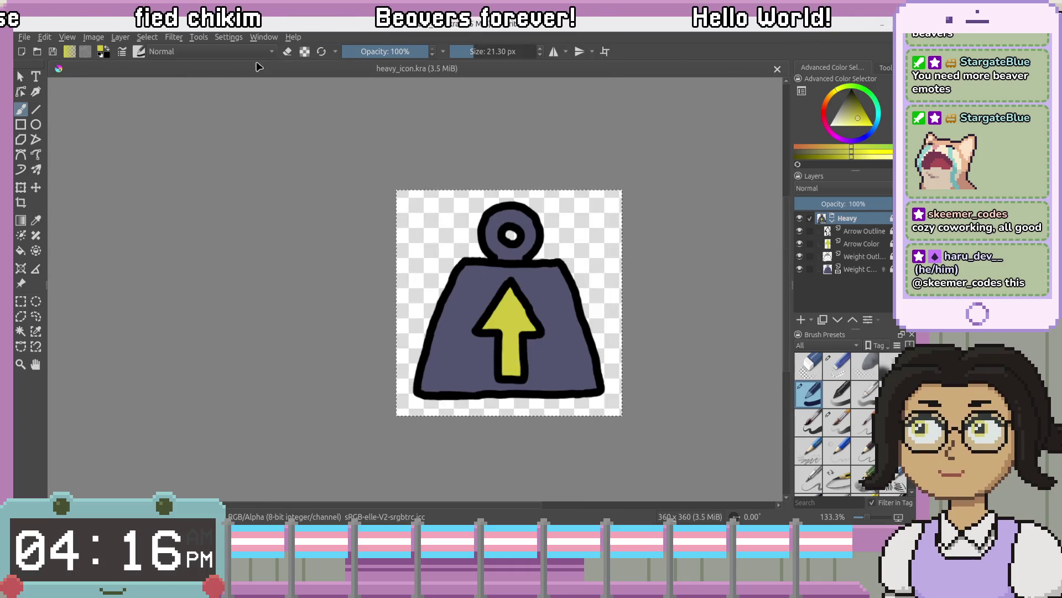
pyautogui.click(24, 37)
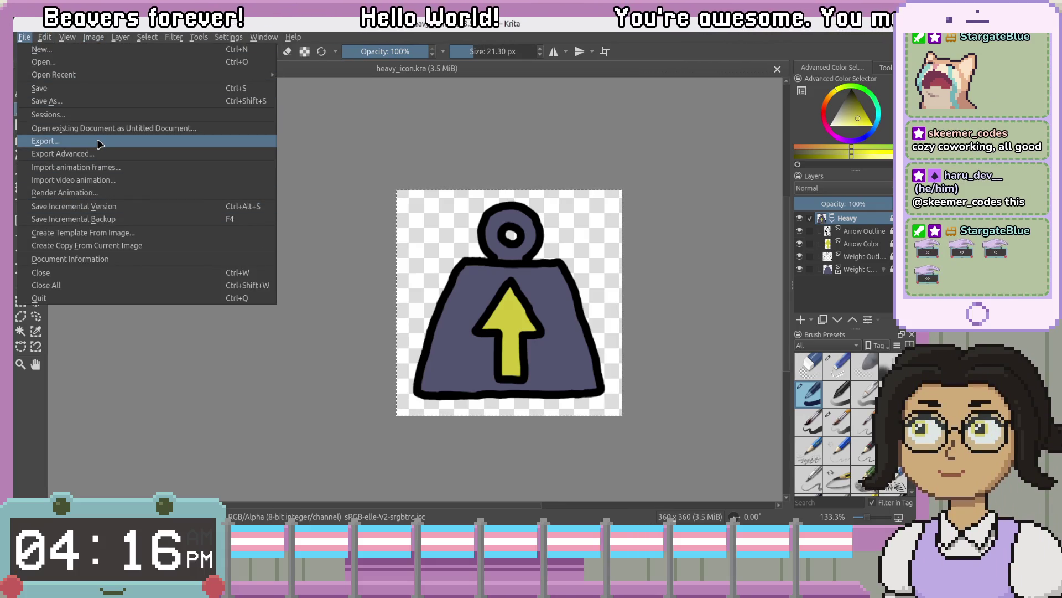
# Create a new 360×360 px document and select its white Background layer
pyautogui.click(42, 49)
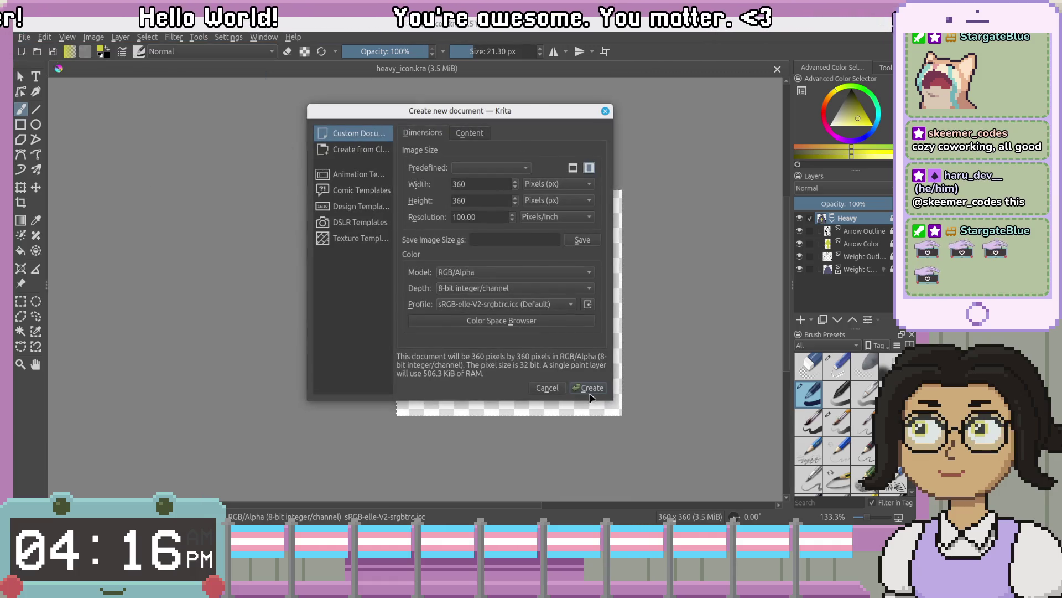
pyautogui.click(591, 389)
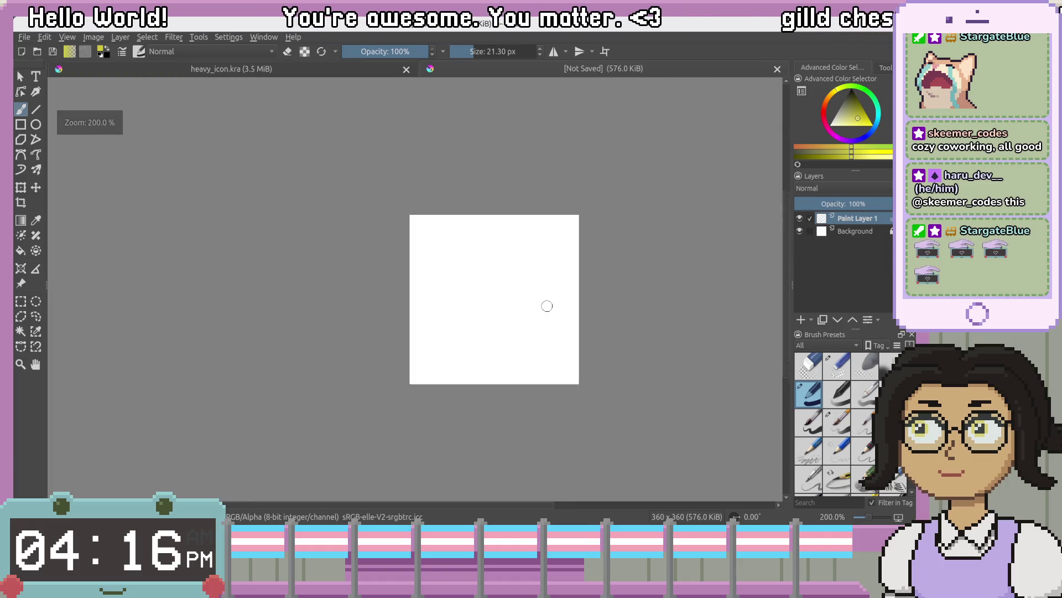
pyautogui.click(870, 233)
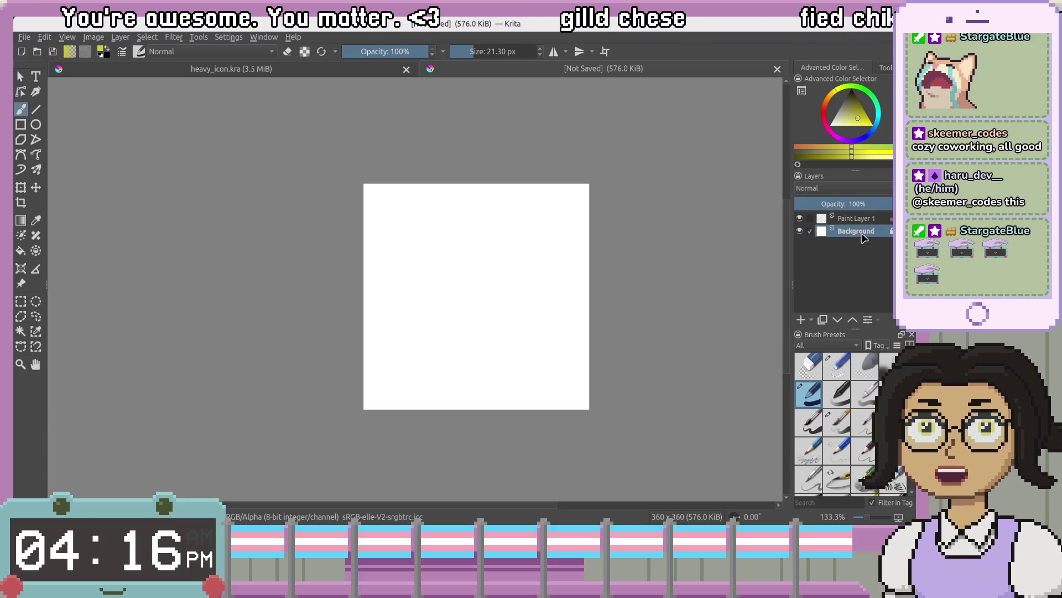
pyautogui.click(884, 219)
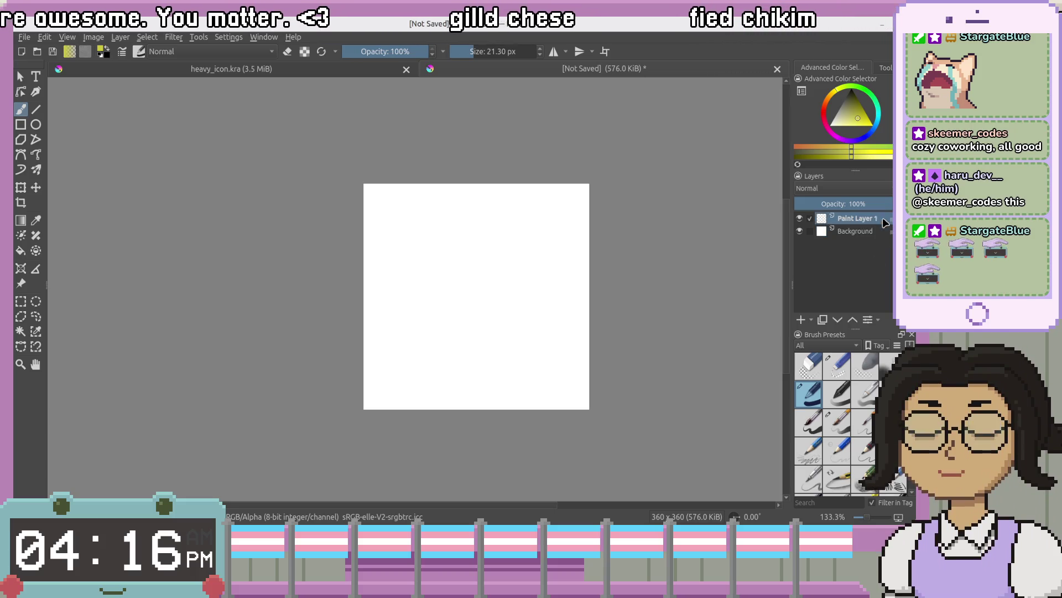
pyautogui.click(880, 232)
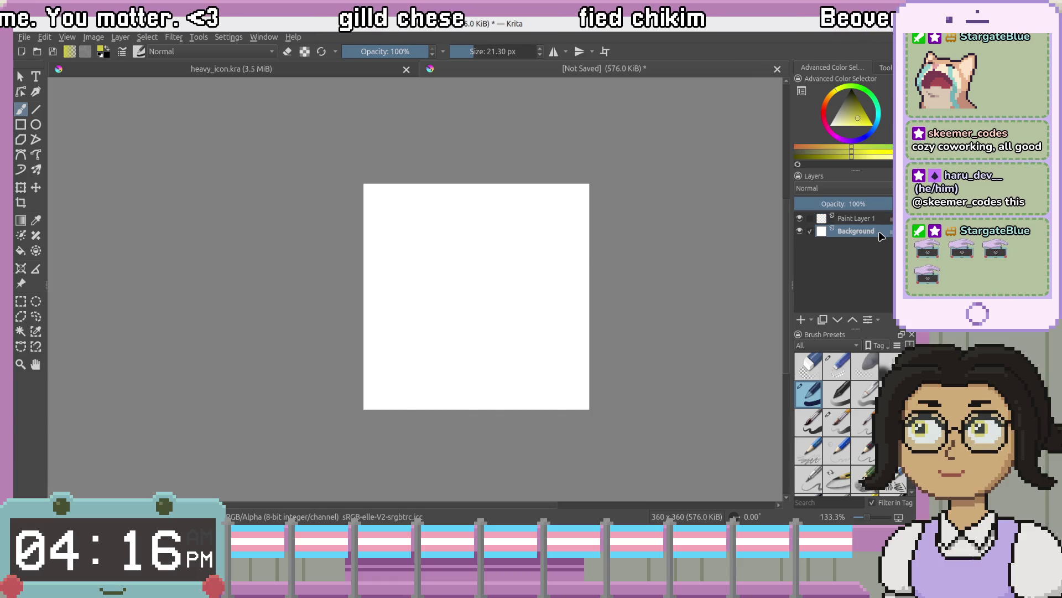
# Delete the white Background layer, then bring the SpongeBob comic reference over the canvas
pyautogui.hotkey('shift', 'Delete')
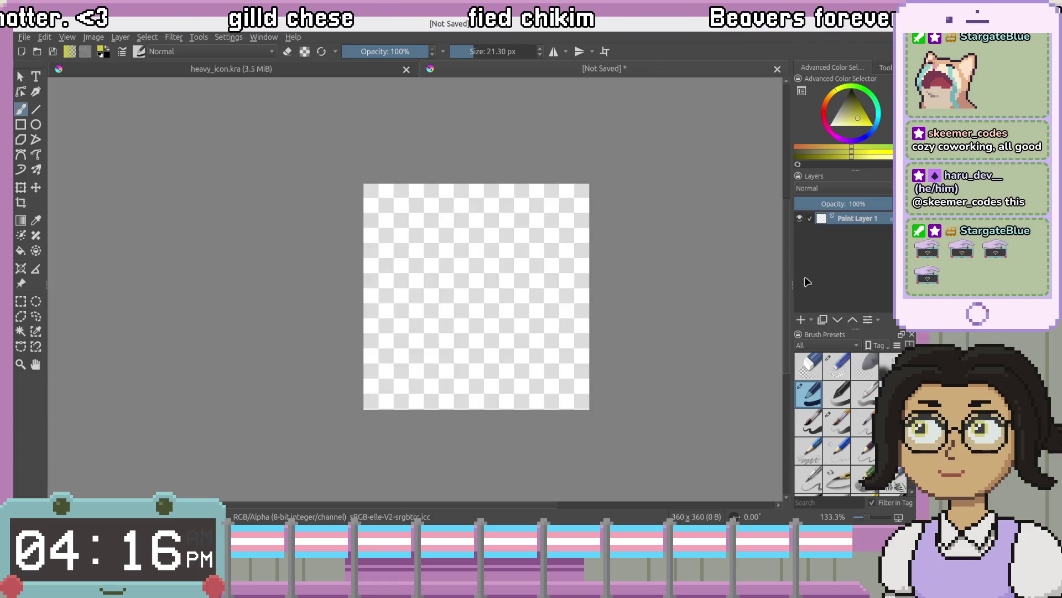
pyautogui.moveTo(623, 297); pyautogui.dragTo(554, 294)
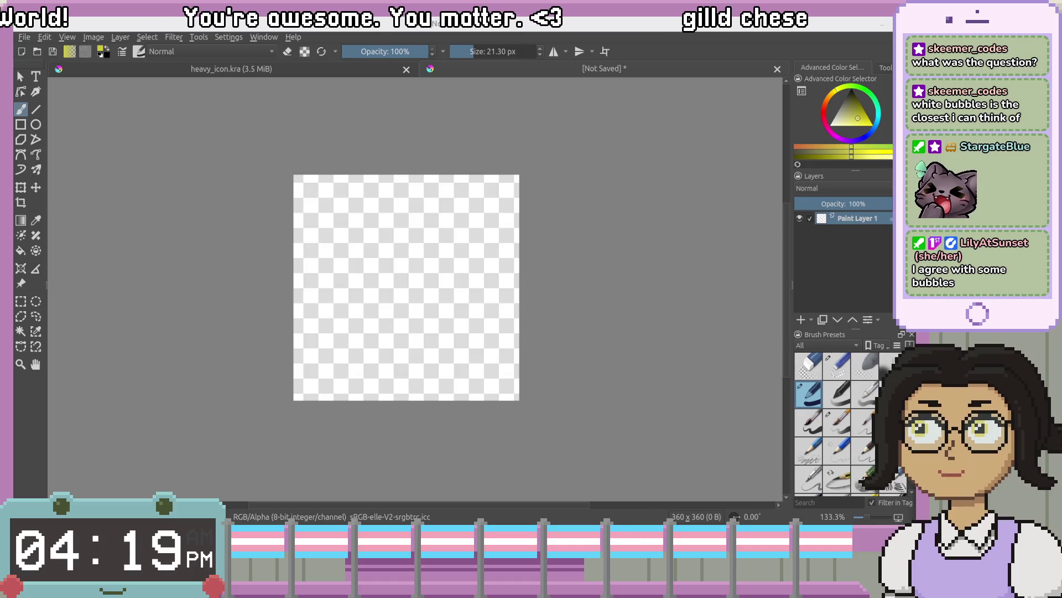
pyautogui.moveTo(1061, 48); pyautogui.dragTo(651, 44)
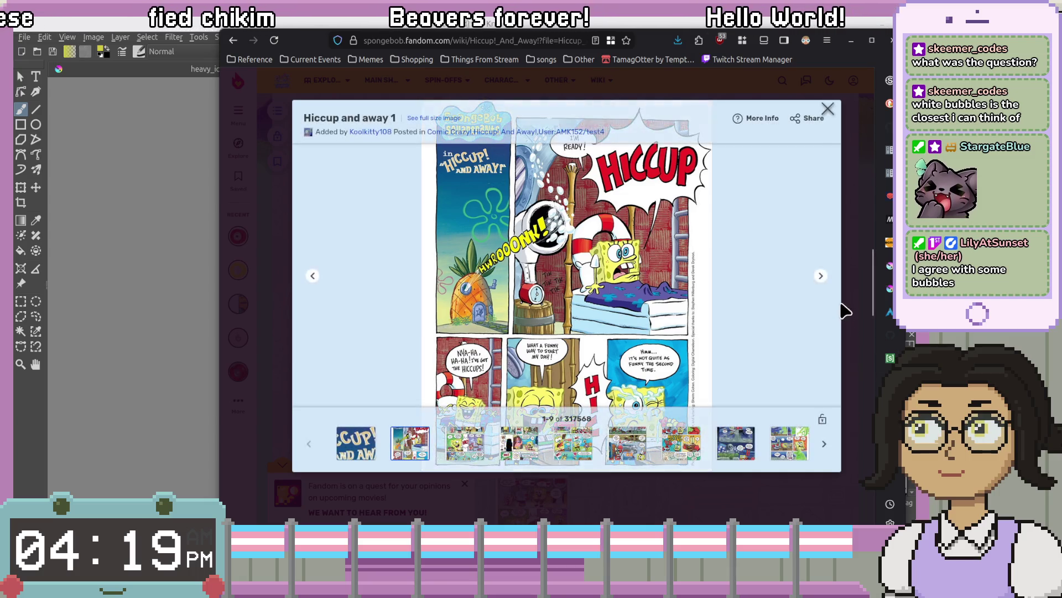
# View page 2 of the 'Hiccup and away' comic, then return to Krita
pyautogui.click(820, 280)
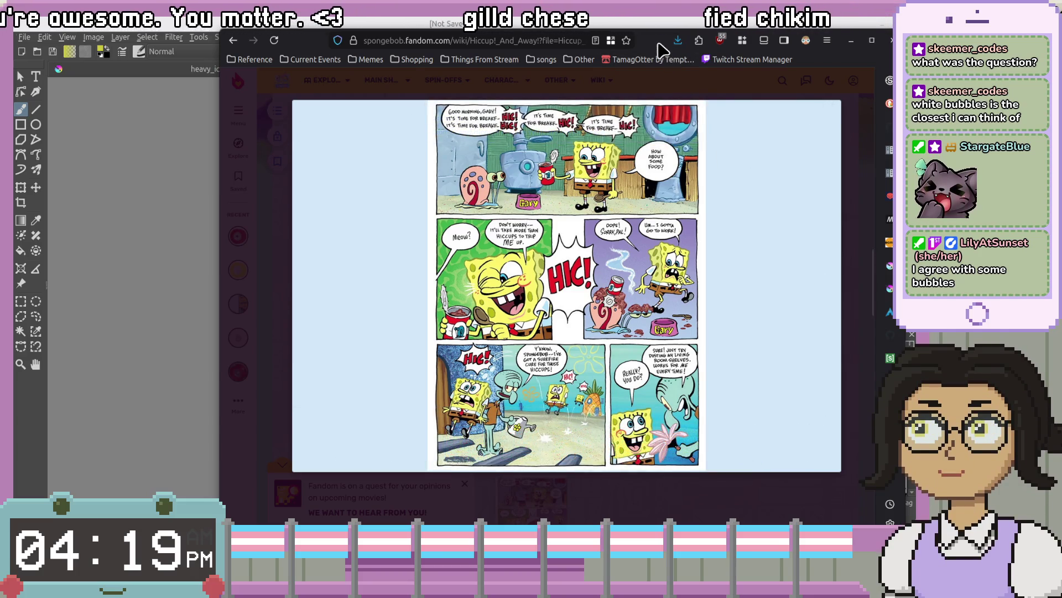
pyautogui.hotkey('alt', 'Tab')
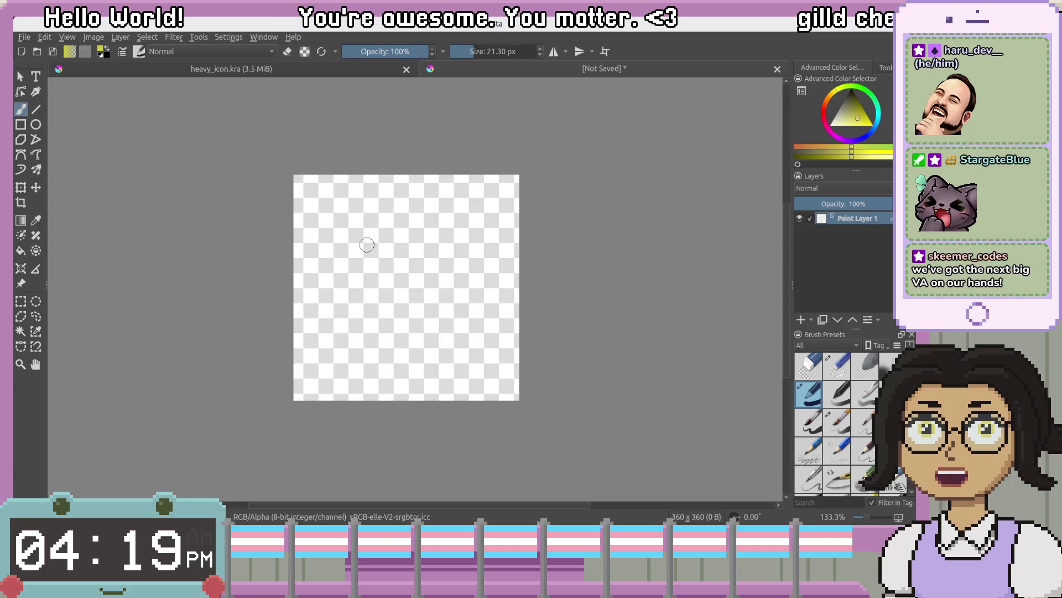
pyautogui.scroll(2, 367, 245)
pyautogui.scroll(-1, 361, 278)
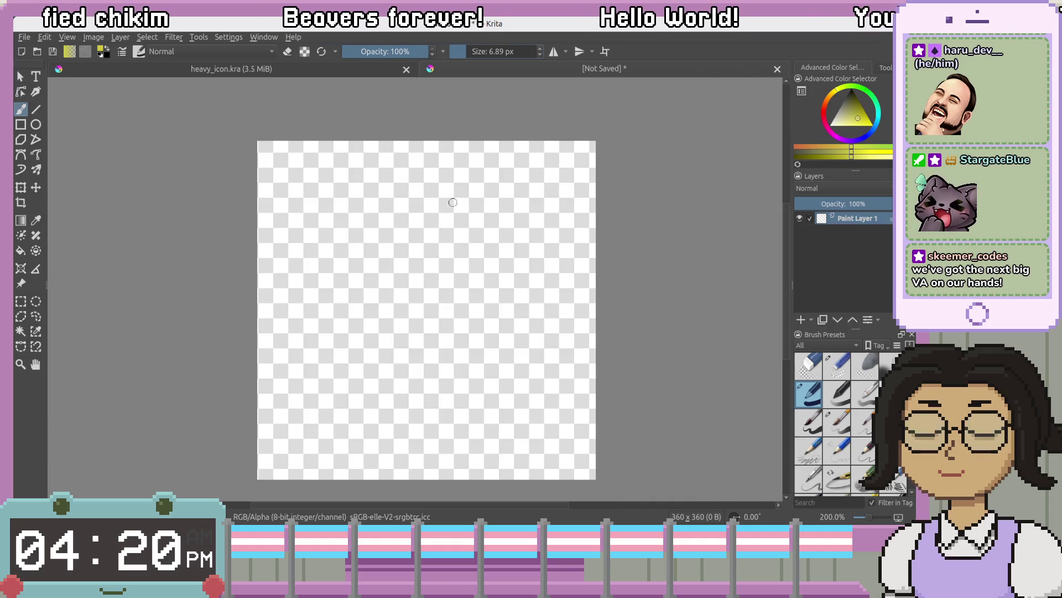
# Pick a pale cyan painting colour from the canvas pop-up palette's colour triangle
pyautogui.rightClick(409, 227)
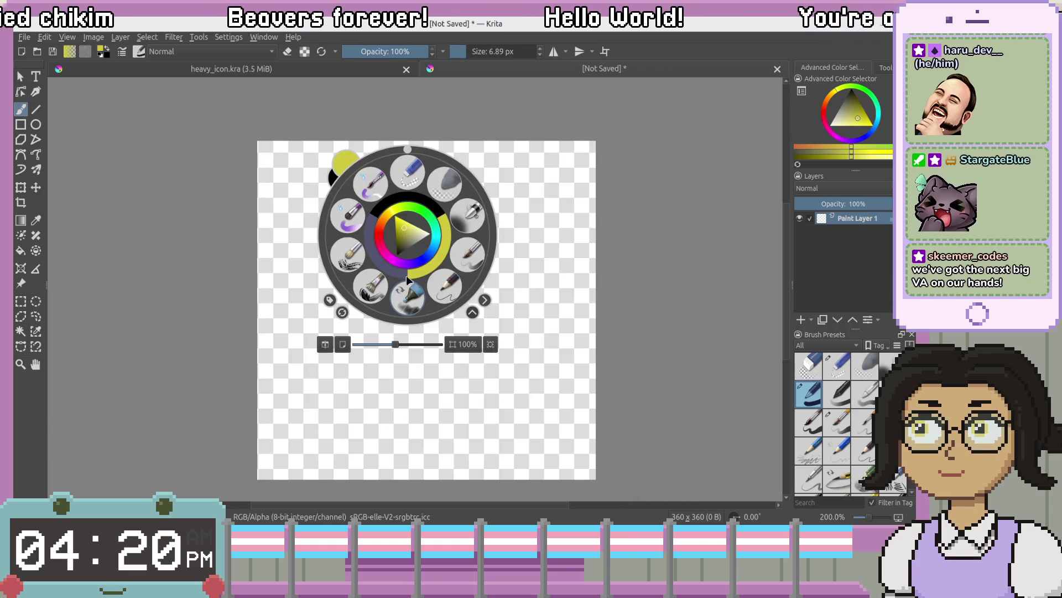
pyautogui.moveTo(411, 239)
pyautogui.mouseDown()
pyautogui.moveTo(437, 247)
pyautogui.moveTo(440, 230)
pyautogui.moveTo(401, 255)
pyautogui.mouseUp()
pyautogui.click(402, 248)
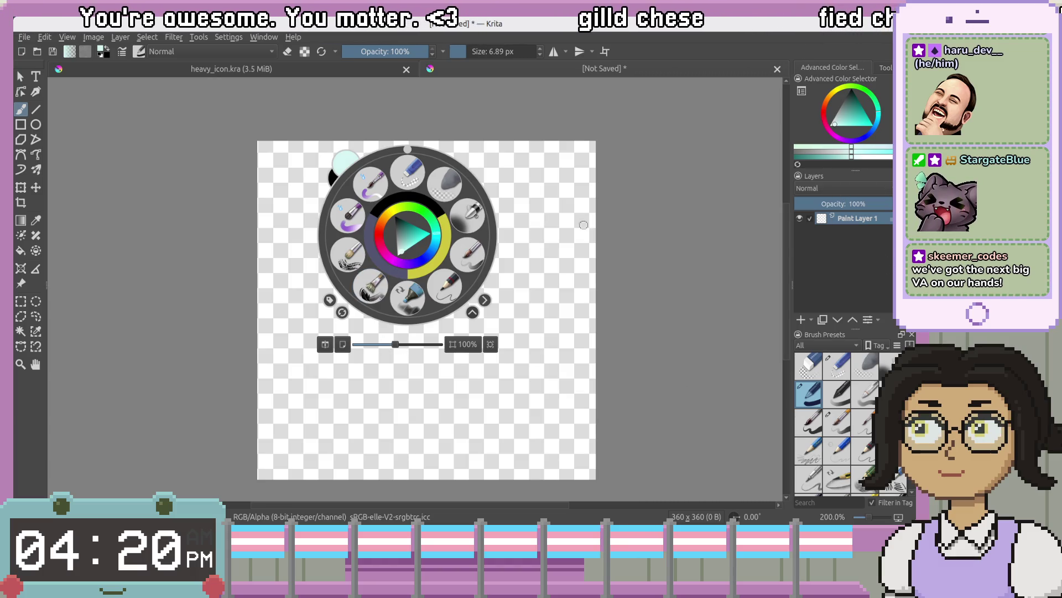
pyautogui.click(584, 224)
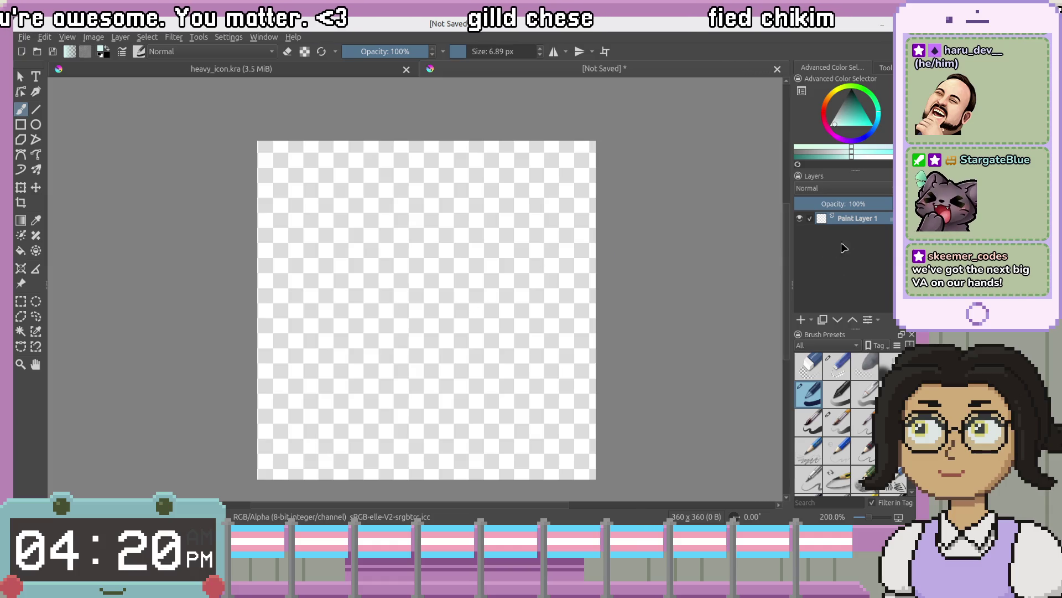
# Rename Paint Layer 1 to 'Bubble Background' and add a new empty layer above it
pyautogui.doubleClick(858, 220)
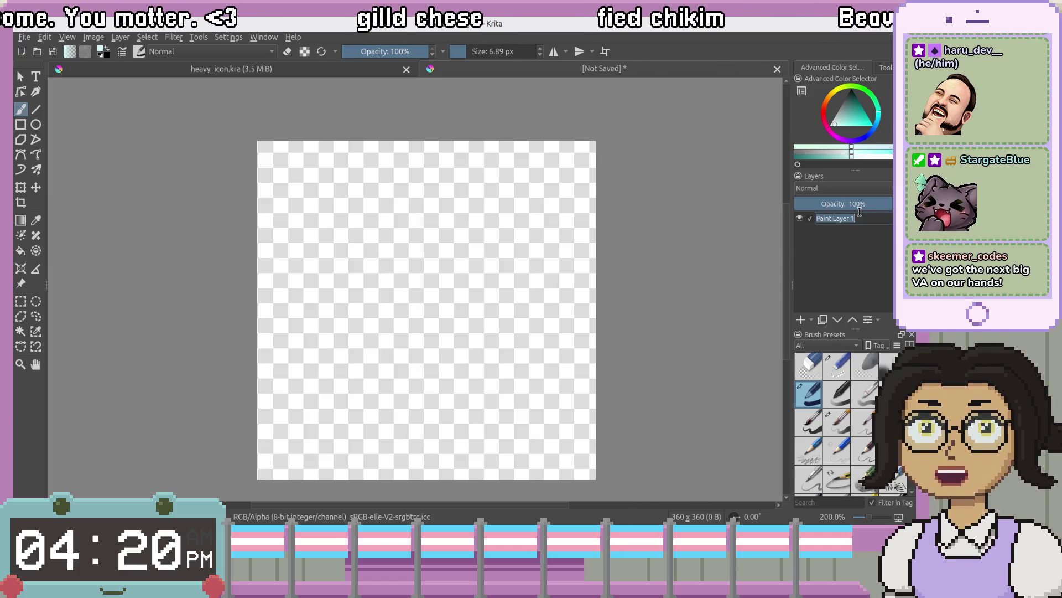
pyautogui.write('Bub')
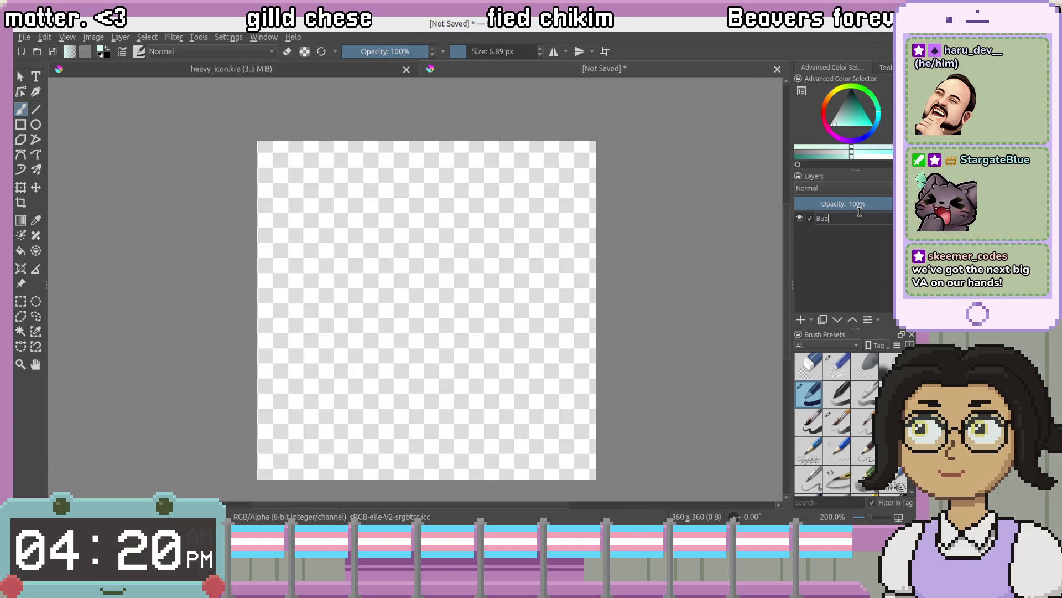
pyautogui.write('bble')
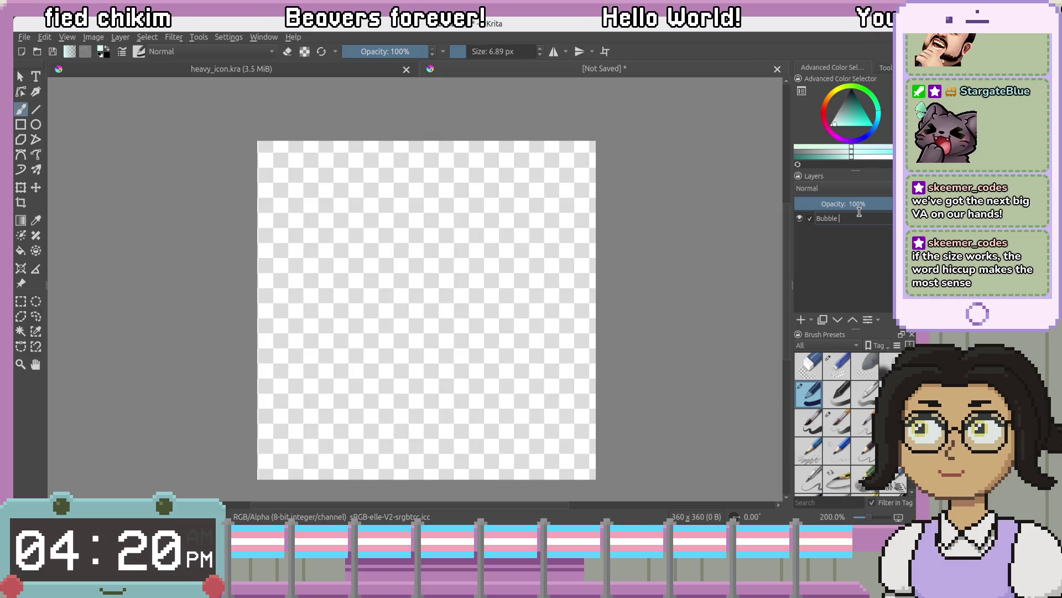
pyautogui.write('Backgrou')
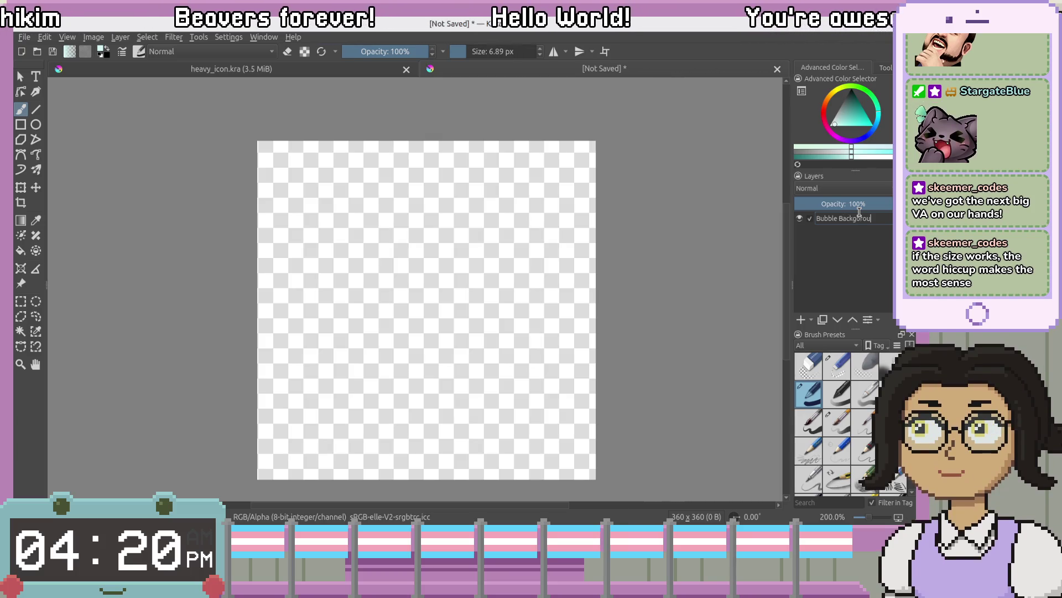
pyautogui.write('nd')
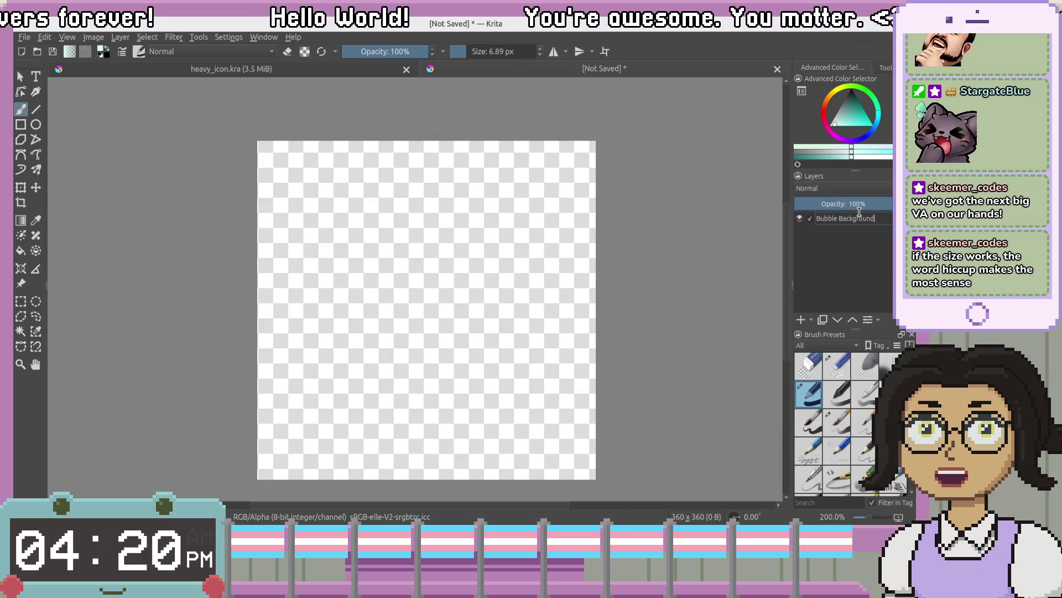
pyautogui.press('Return')
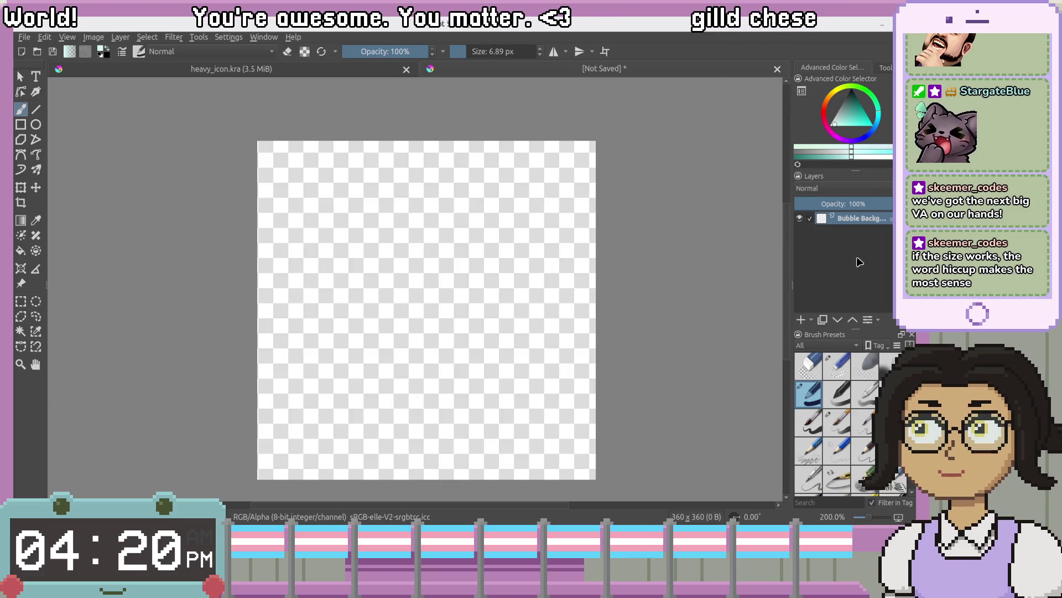
pyautogui.click(801, 319)
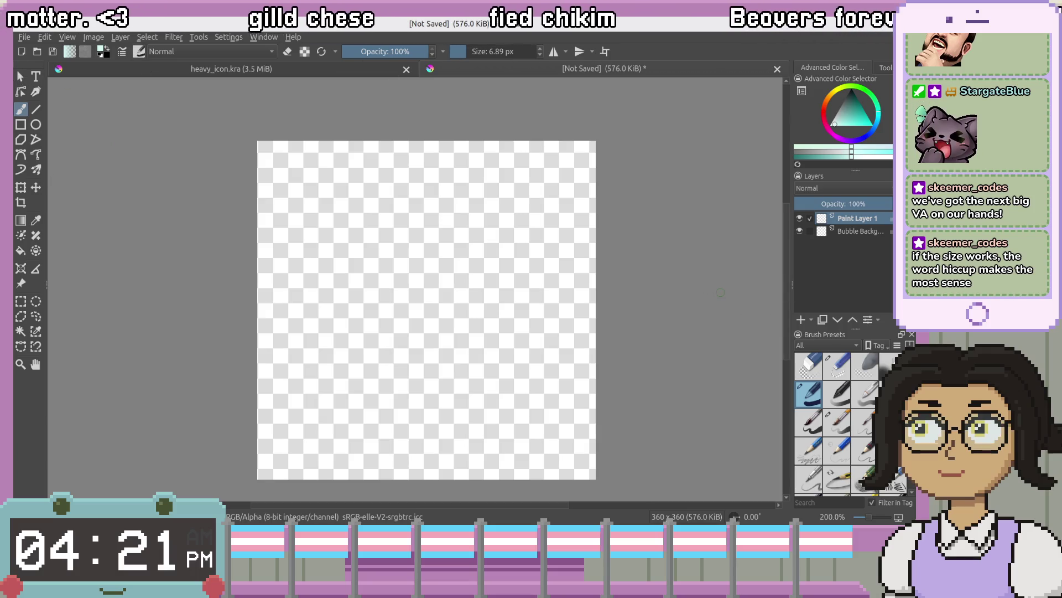
# Paint pale cyan on the Bubble Background layer and undo the stray cyan stroke above the blob
pyautogui.click(868, 233)
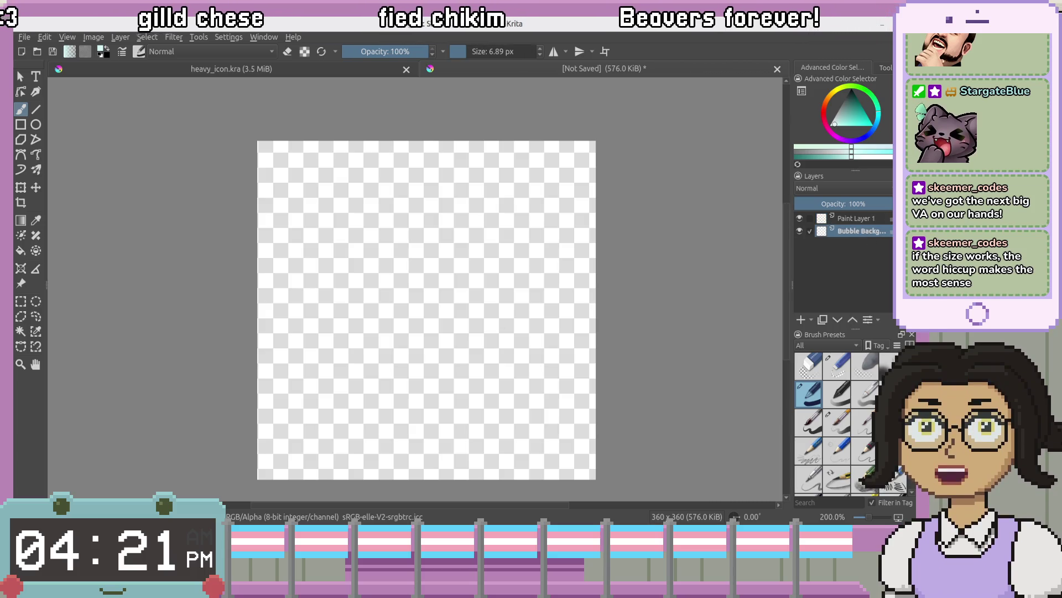
pyautogui.moveTo(483, 309); pyautogui.dragTo(498, 321)
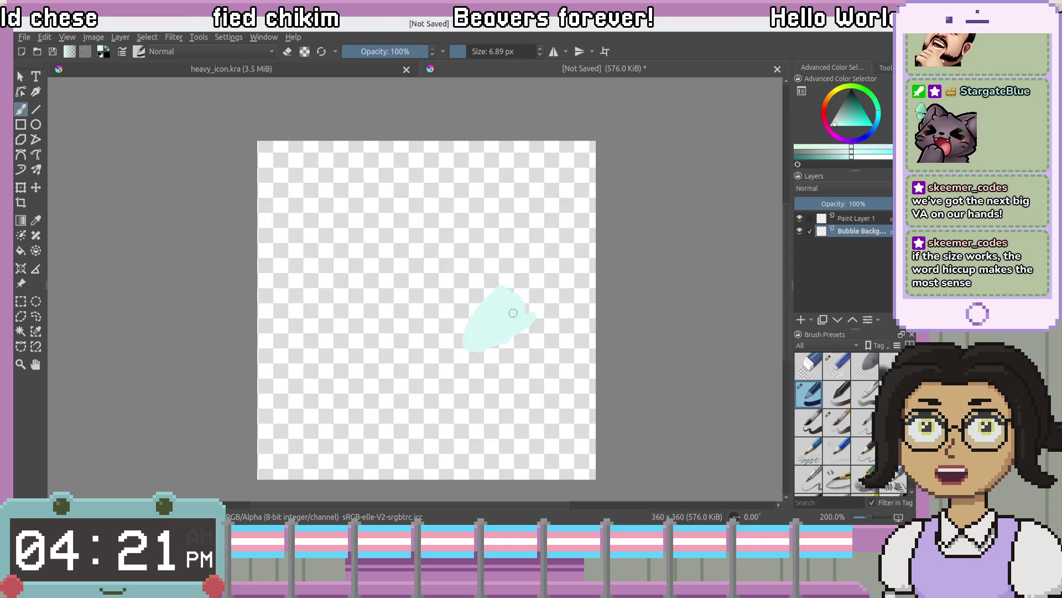
pyautogui.click(858, 219)
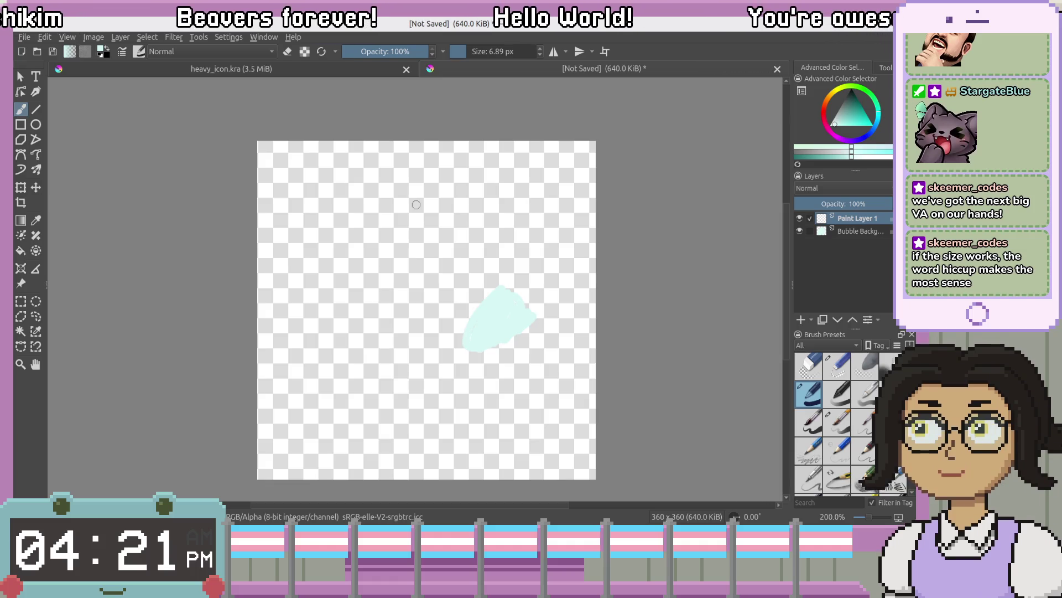
pyautogui.hotkey('ctrl', 'z')
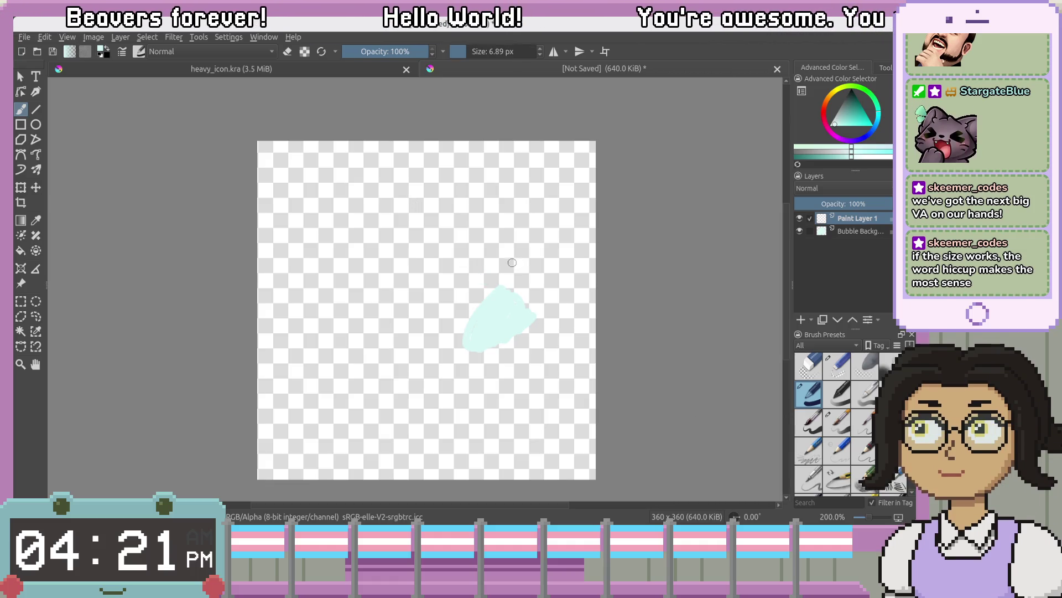
# Switch the painting colour to black from the pop-up palette, testing and undoing a stroke
pyautogui.rightClick(437, 222)
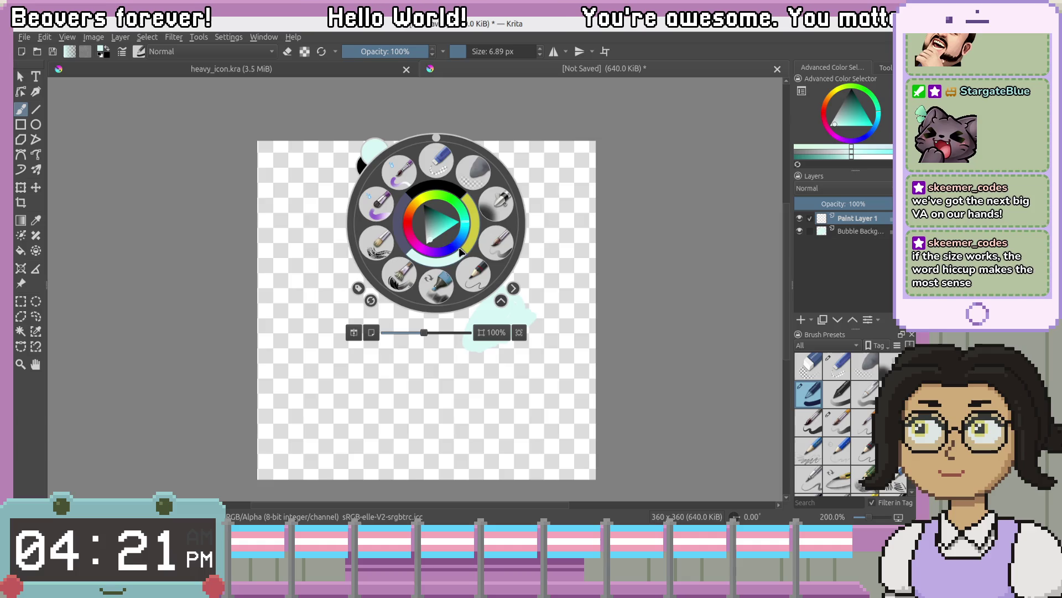
pyautogui.click(442, 195)
pyautogui.moveTo(374, 245); pyautogui.dragTo(410, 298)
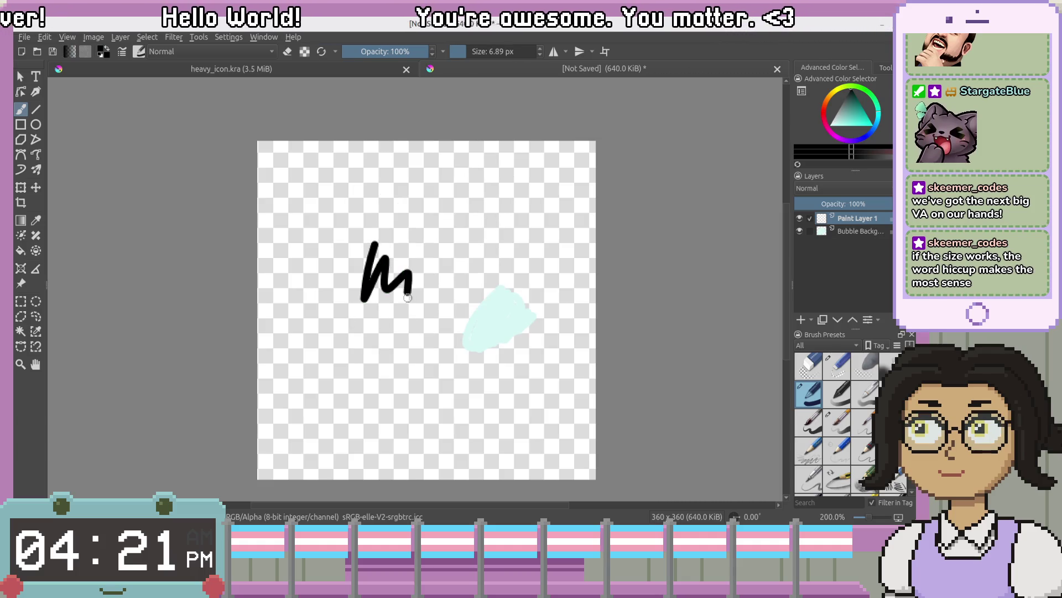
pyautogui.hotkey('ctrl', 'z')
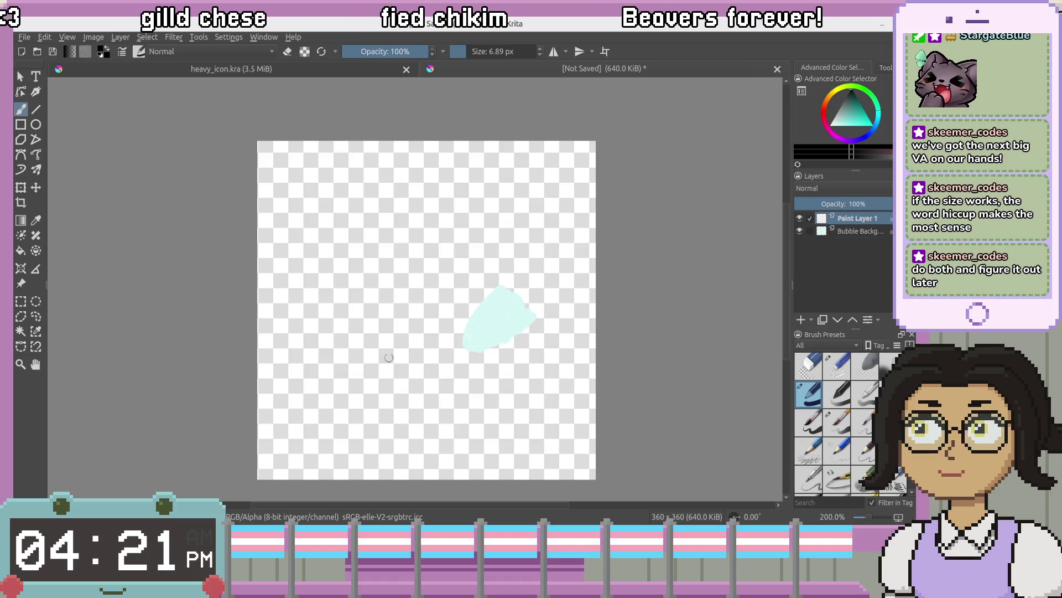
# Zoom the canvas to about 266% using the pop-up palette's zoom slider, 100% reset and scrolling
pyautogui.moveTo(408, 301); pyautogui.dragTo(455, 294)
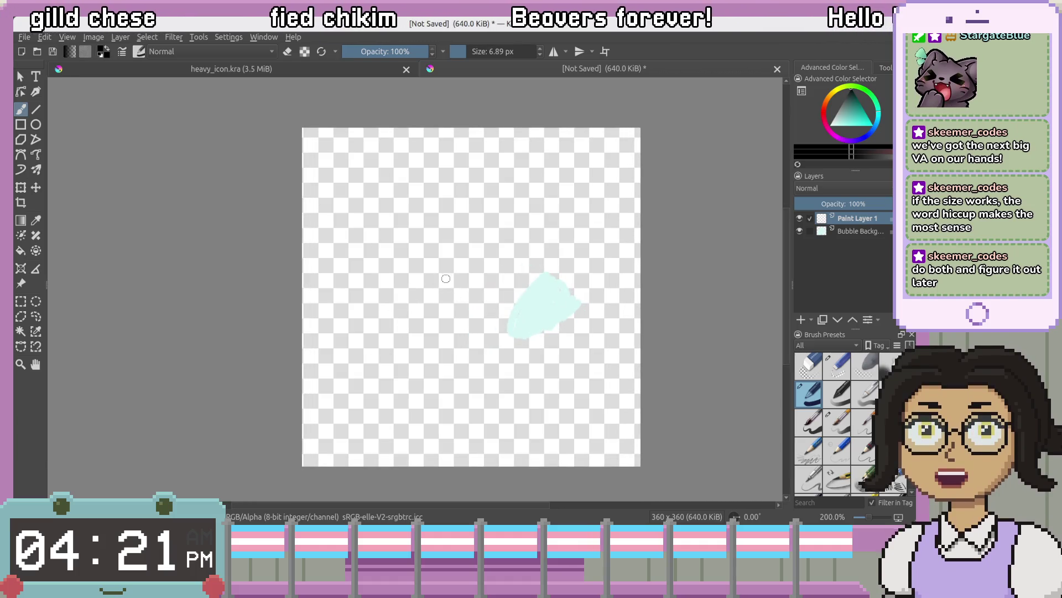
pyautogui.rightClick(435, 310)
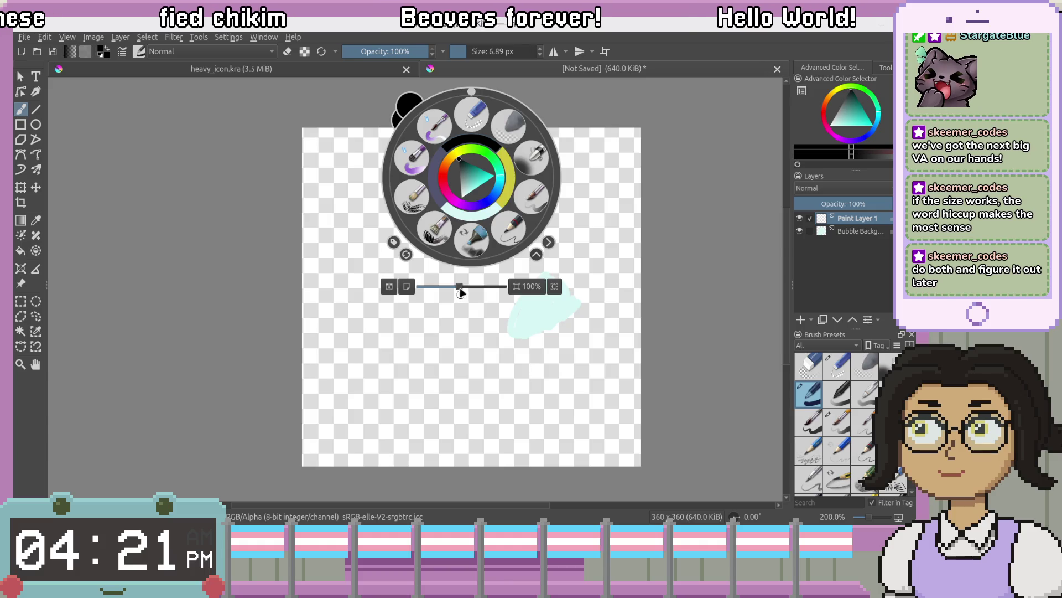
pyautogui.moveTo(461, 292); pyautogui.dragTo(504, 289)
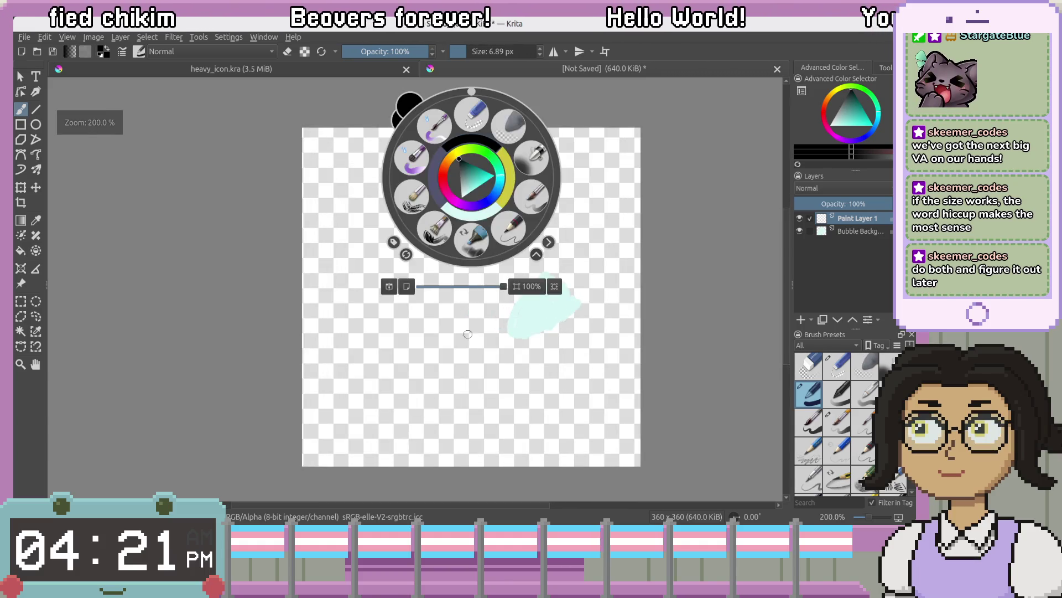
pyautogui.click(468, 334)
pyautogui.moveTo(432, 330); pyautogui.dragTo(373, 313)
pyautogui.rightClick(398, 363)
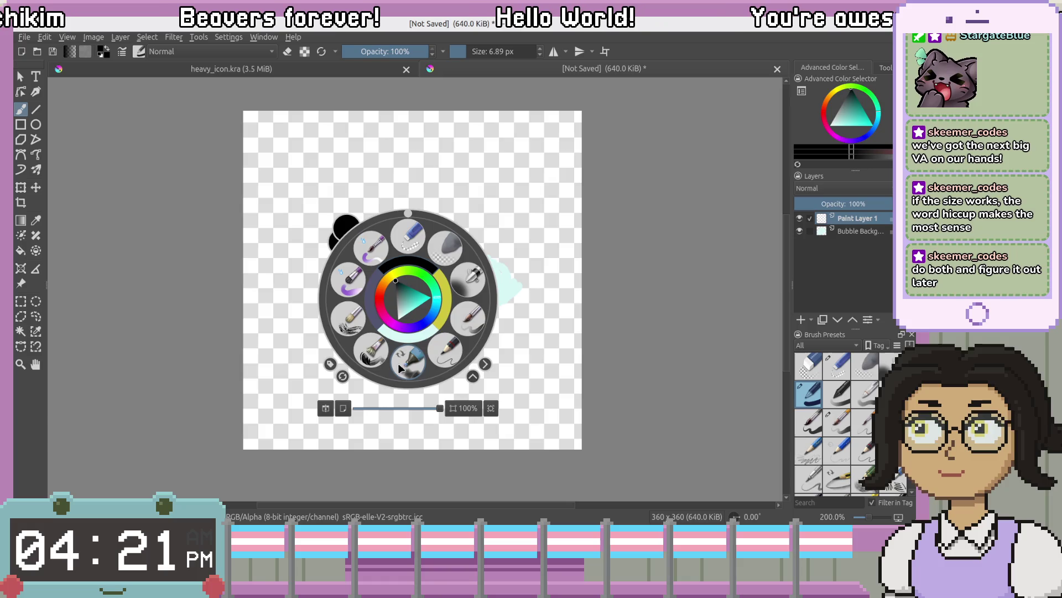
pyautogui.moveTo(440, 409)
pyautogui.mouseDown()
pyautogui.moveTo(390, 403)
pyautogui.moveTo(475, 417)
pyautogui.mouseUp()
pyautogui.click(476, 412)
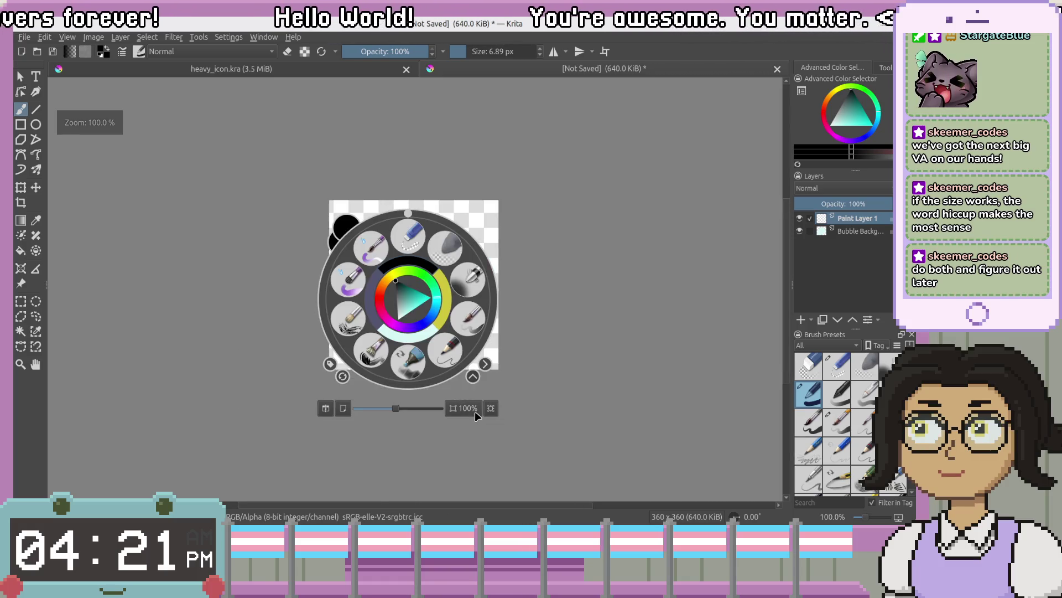
pyautogui.moveTo(399, 409); pyautogui.dragTo(440, 421)
pyautogui.click(423, 276)
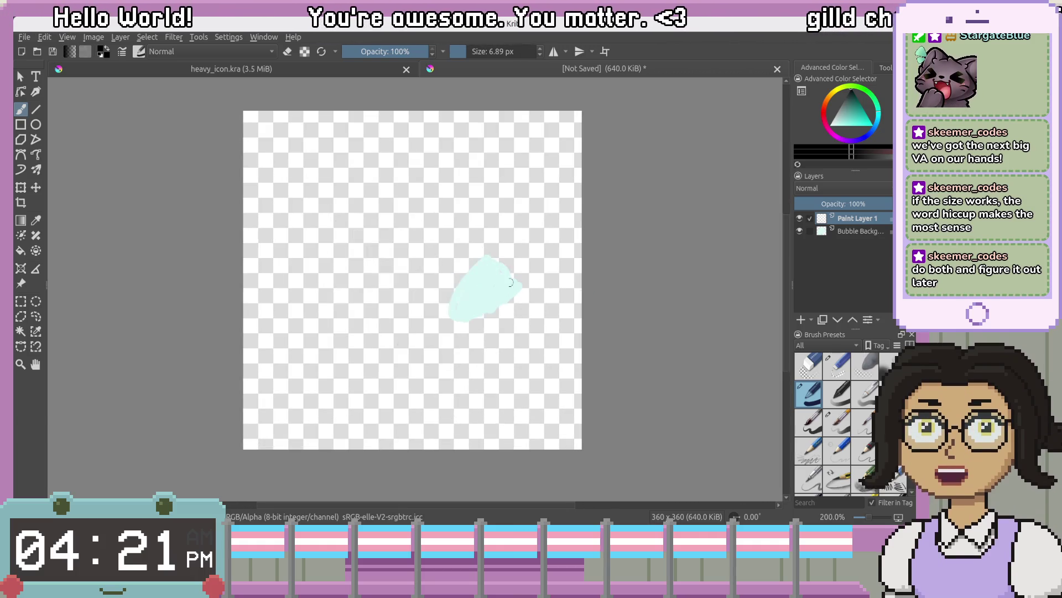
pyautogui.scroll(1, 424, 276)
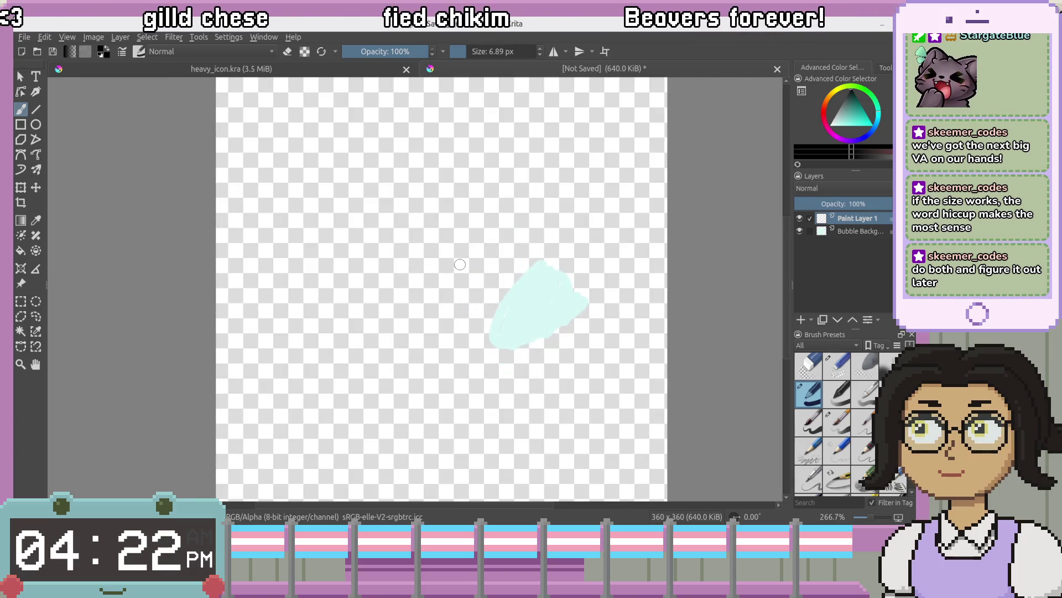
# Draw a small black bubble outline at lower left, undoing two unsatisfying circles
pyautogui.rightClick(431, 271)
pyautogui.rightClick(435, 231)
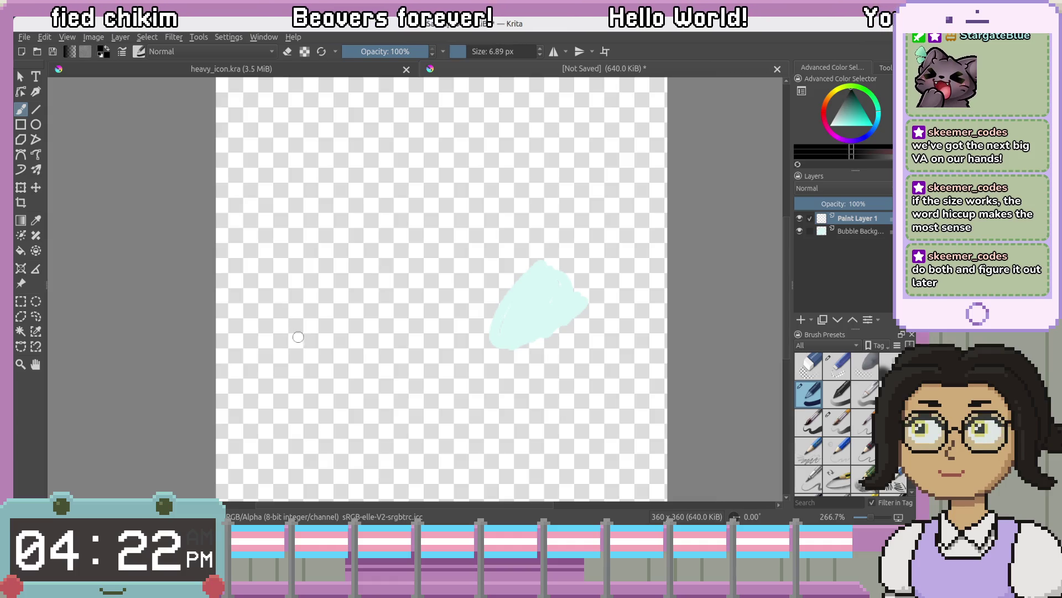
pyautogui.moveTo(260, 358)
pyautogui.mouseDown()
pyautogui.moveTo(296, 398)
pyautogui.moveTo(303, 334)
pyautogui.mouseUp()
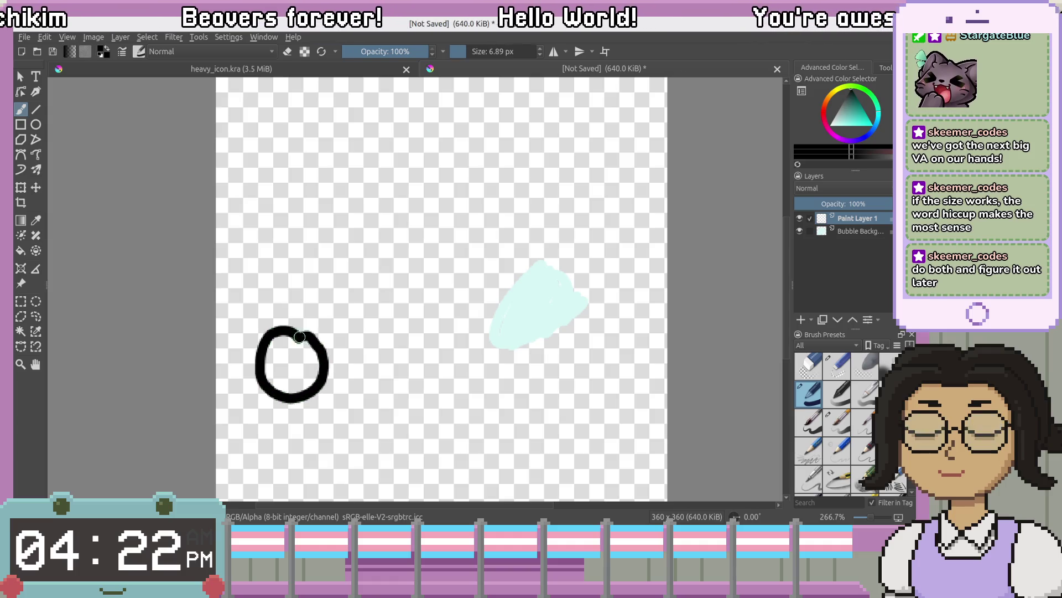
pyautogui.hotkey('ctrl', 'z')
pyautogui.moveTo(311, 385)
pyautogui.mouseDown()
pyautogui.moveTo(286, 409)
pyautogui.moveTo(320, 388)
pyautogui.mouseUp()
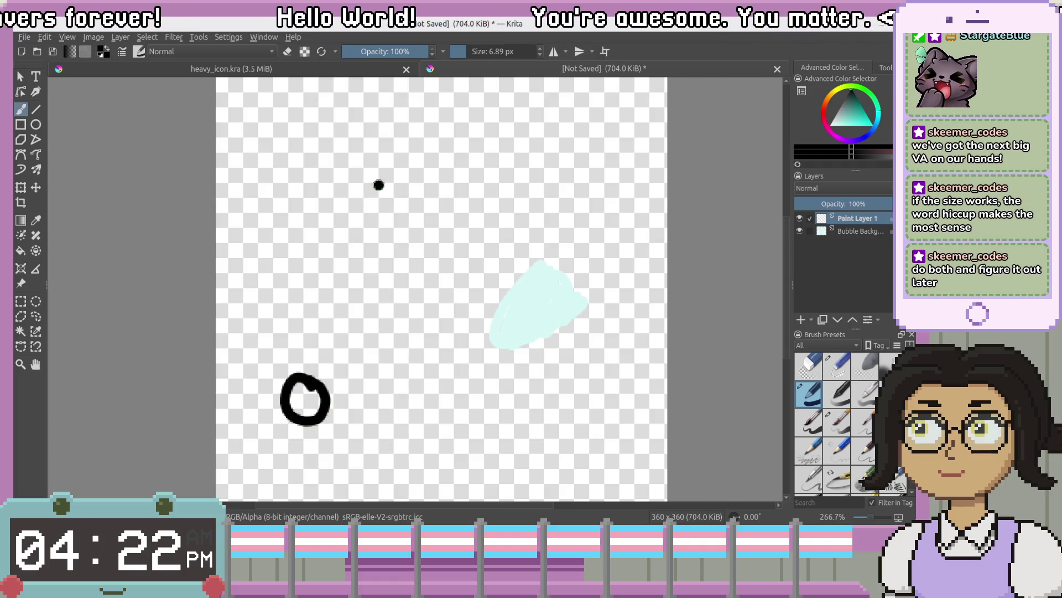
pyautogui.moveTo(320, 232)
pyautogui.mouseDown()
pyautogui.moveTo(387, 274)
pyautogui.moveTo(413, 255)
pyautogui.moveTo(408, 177)
pyautogui.mouseUp()
pyautogui.hotkey('ctrl', 'z')
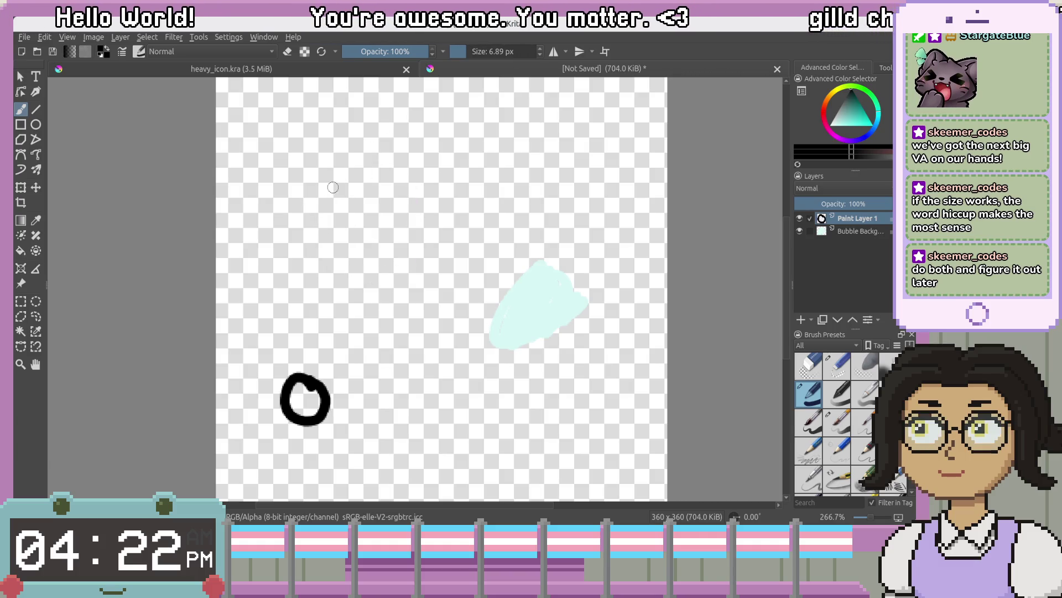
# Draw large bubbles upper left and bottom right plus a small top-right one, then add Paint Layer 2
pyautogui.click(354, 189)
pyautogui.moveTo(308, 227)
pyautogui.mouseDown()
pyautogui.moveTo(326, 268)
pyautogui.moveTo(394, 227)
pyautogui.moveTo(381, 199)
pyautogui.mouseUp()
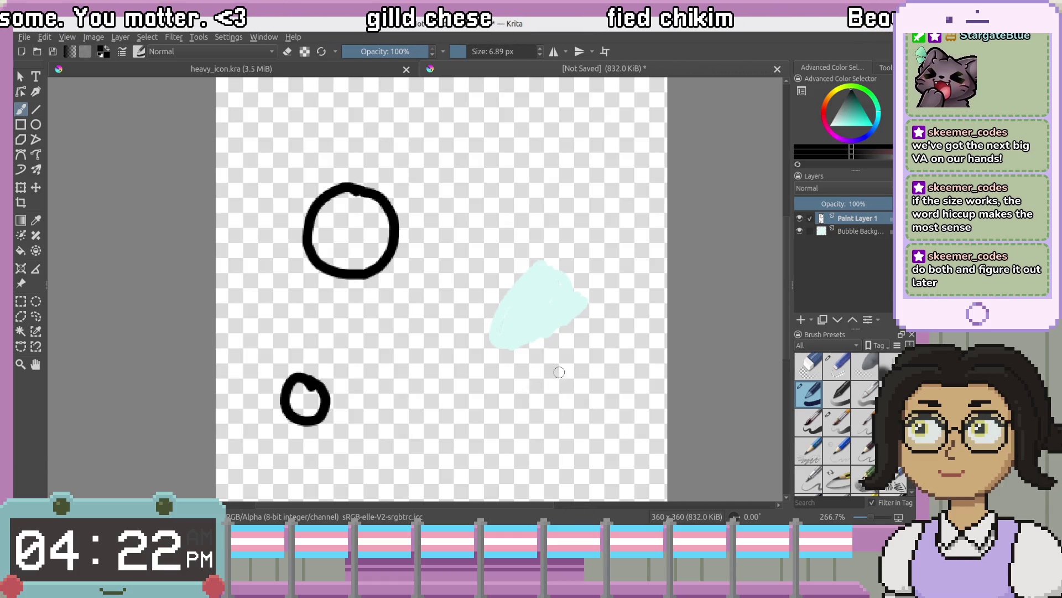
pyautogui.moveTo(499, 379)
pyautogui.mouseDown()
pyautogui.moveTo(466, 459)
pyautogui.moveTo(559, 470)
pyautogui.moveTo(591, 443)
pyautogui.mouseUp()
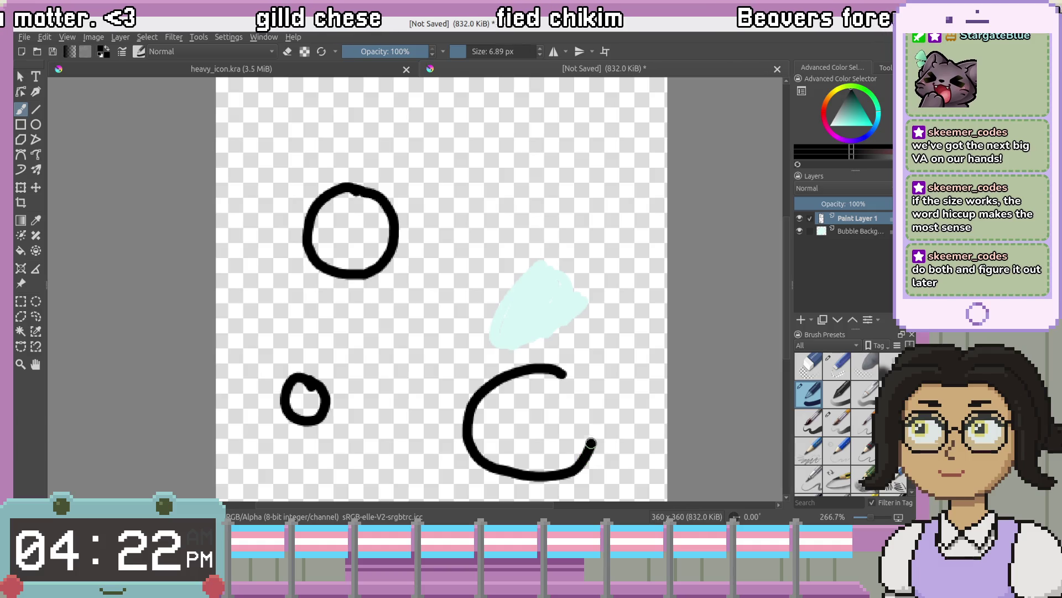
pyautogui.scroll(2, 608, 318)
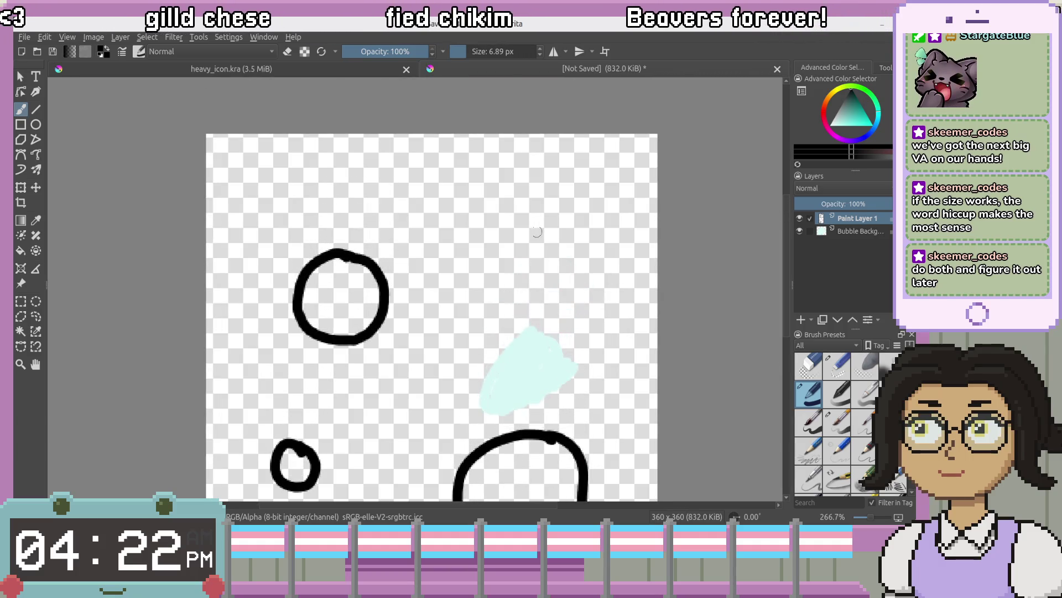
pyautogui.moveTo(587, 226)
pyautogui.mouseDown()
pyautogui.moveTo(566, 255)
pyautogui.moveTo(620, 235)
pyautogui.moveTo(585, 223)
pyautogui.mouseUp()
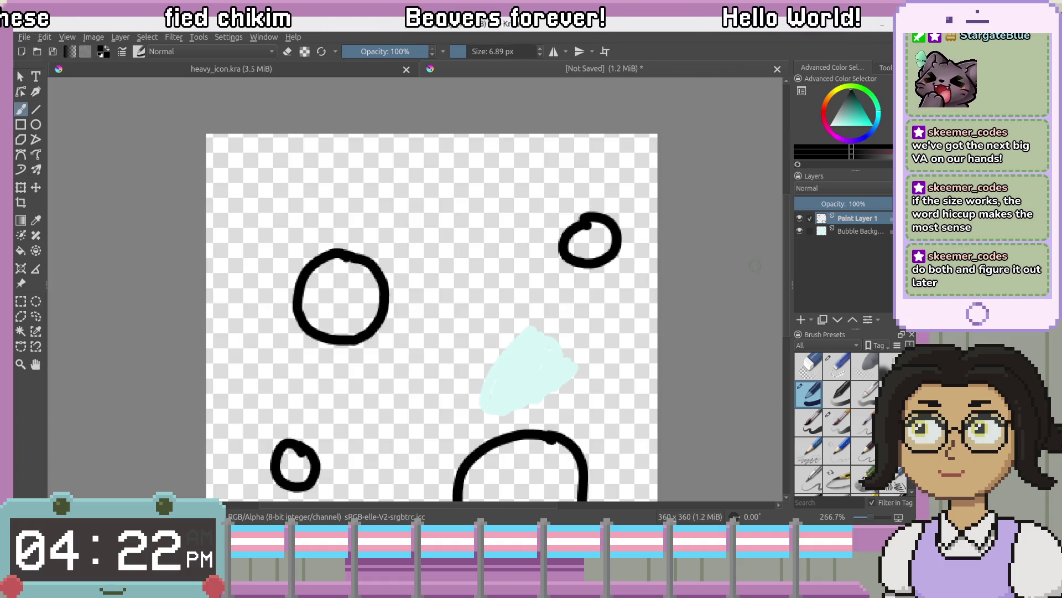
pyautogui.moveTo(405, 376)
pyautogui.mouseDown()
pyautogui.moveTo(443, 315)
pyautogui.moveTo(501, 302)
pyautogui.mouseUp()
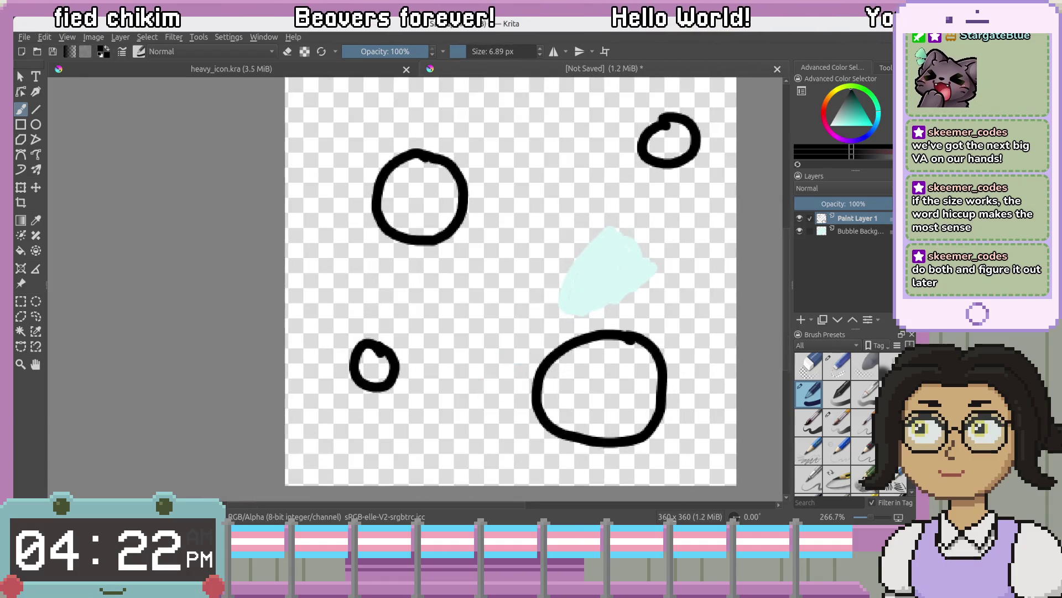
pyautogui.click(802, 320)
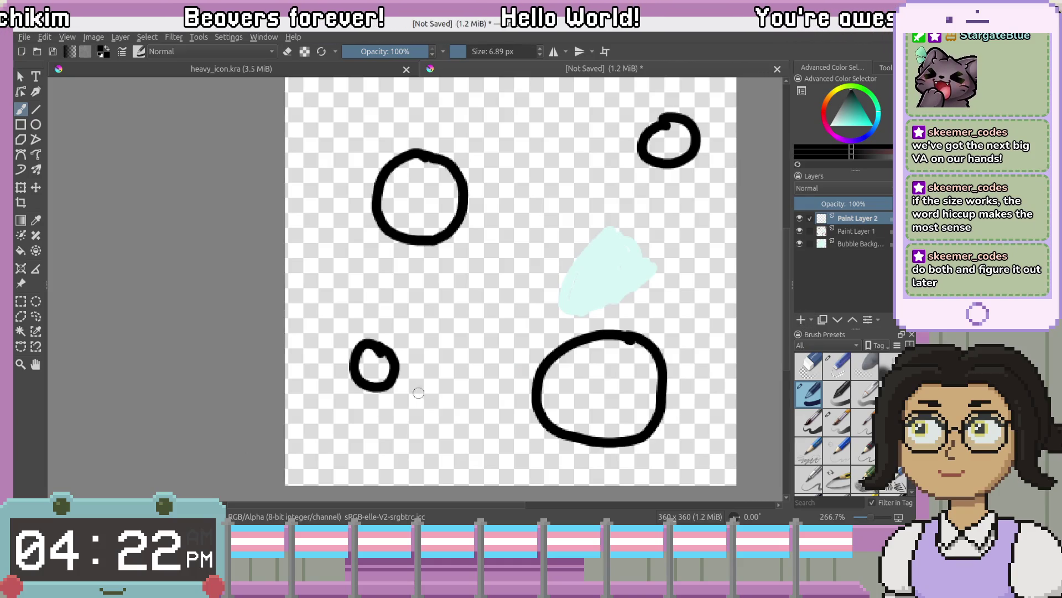
# Hand-letter the H diagonally over the blob, redrawing its shaky strokes
pyautogui.moveTo(415, 302); pyautogui.dragTo(442, 333)
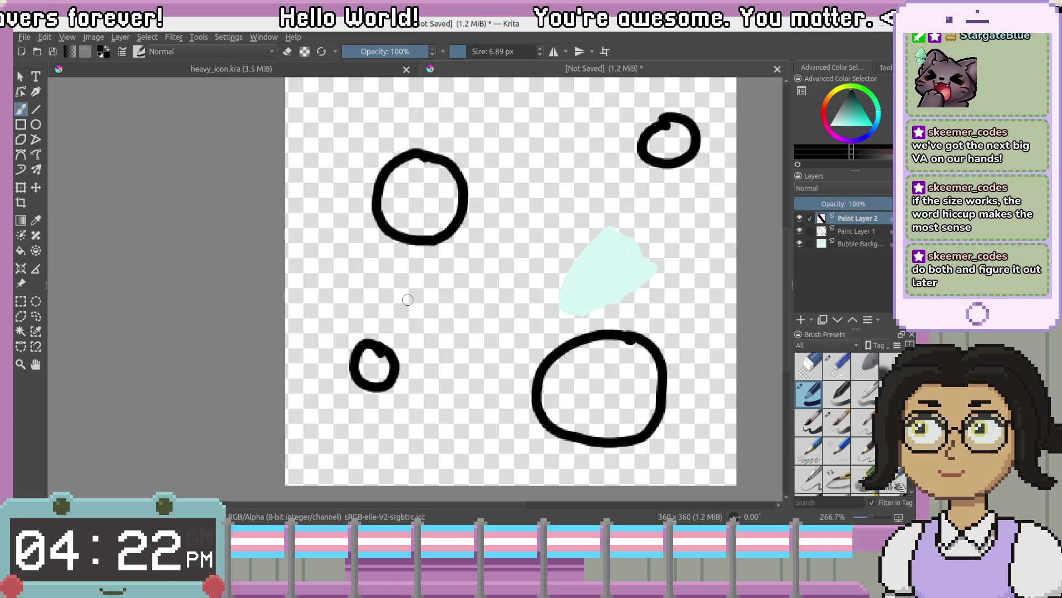
pyautogui.moveTo(454, 359); pyautogui.dragTo(457, 363)
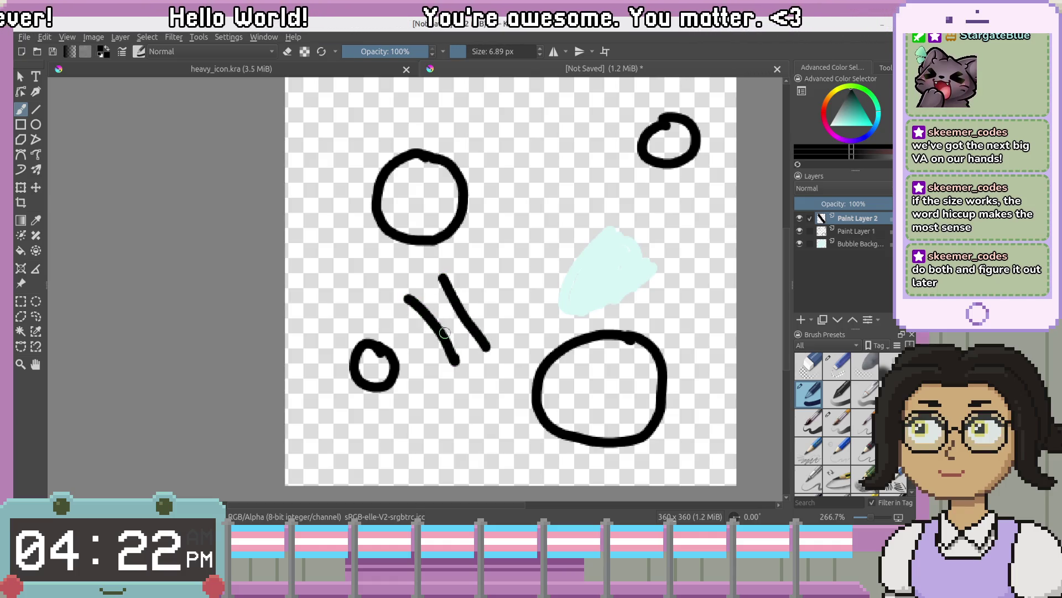
pyautogui.hotkey('ctrl', 'z')
pyautogui.moveTo(476, 317); pyautogui.dragTo(489, 331)
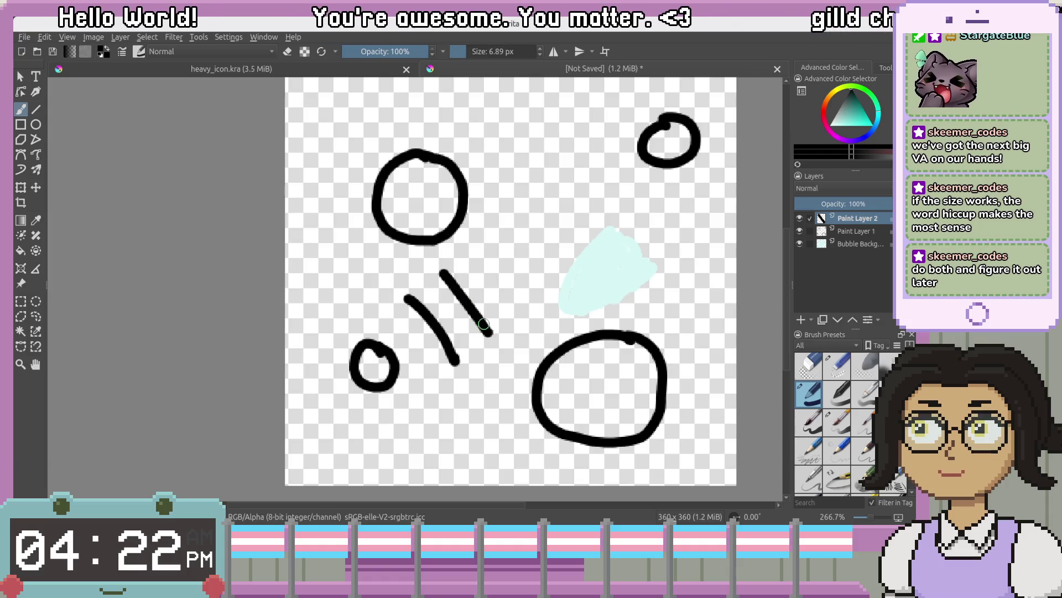
pyautogui.hotkey('ctrl', 'z')
pyautogui.hotkey('ctrl', 'z')
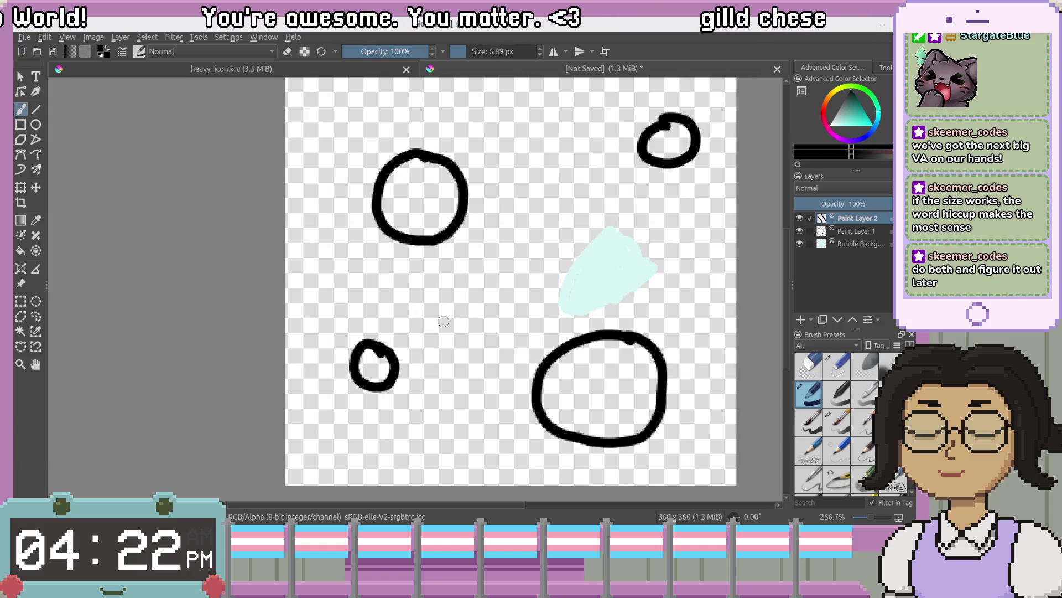
pyautogui.click(425, 293)
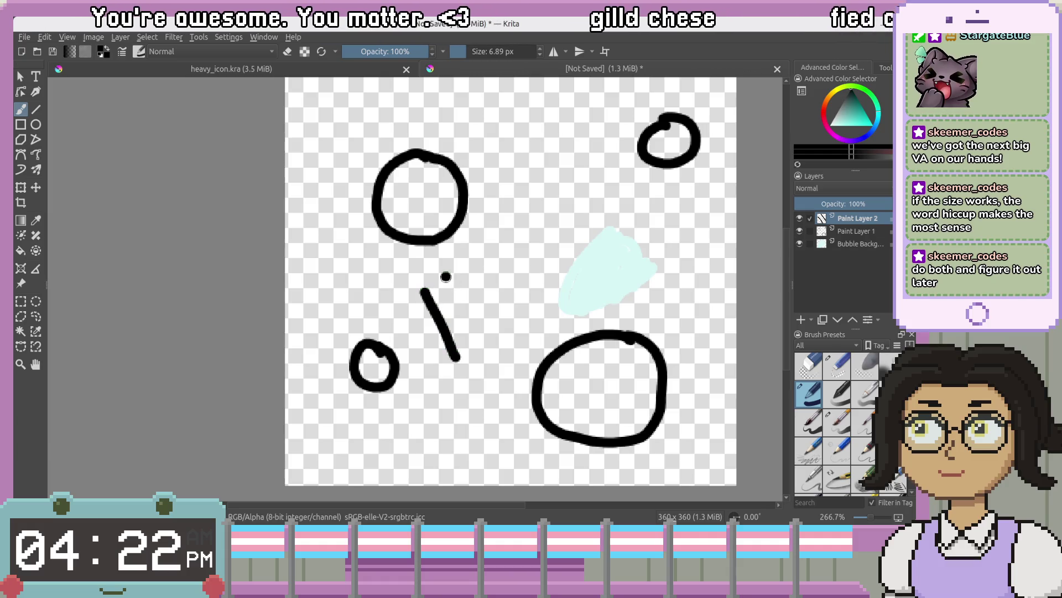
pyautogui.moveTo(440, 328); pyautogui.dragTo(475, 313)
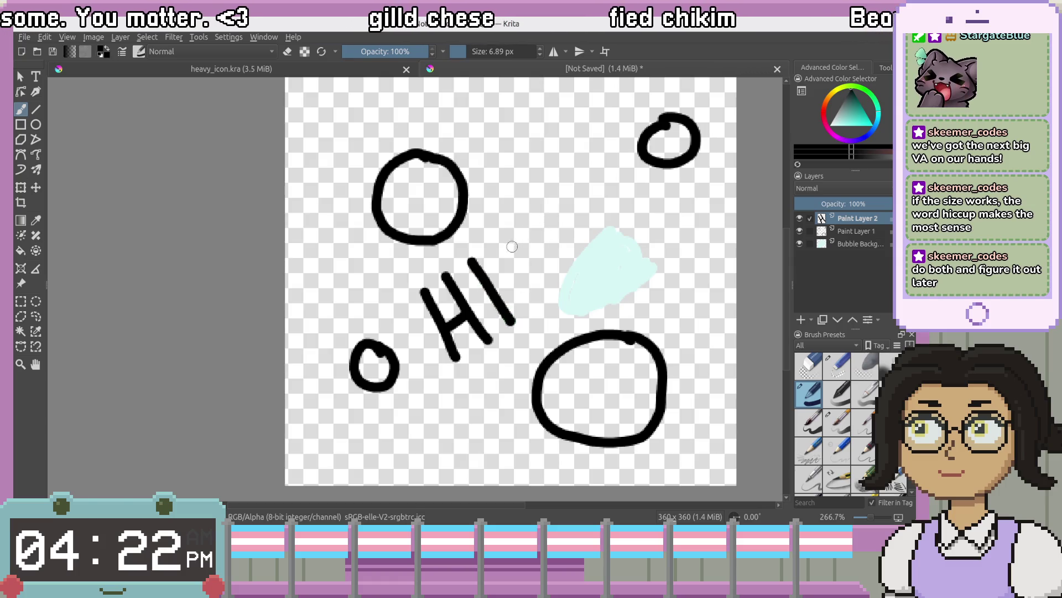
# Letter the two Cs, the U and the P to complete HICCUP
pyautogui.moveTo(502, 240); pyautogui.dragTo(546, 294)
pyautogui.moveTo(551, 209); pyautogui.dragTo(559, 215)
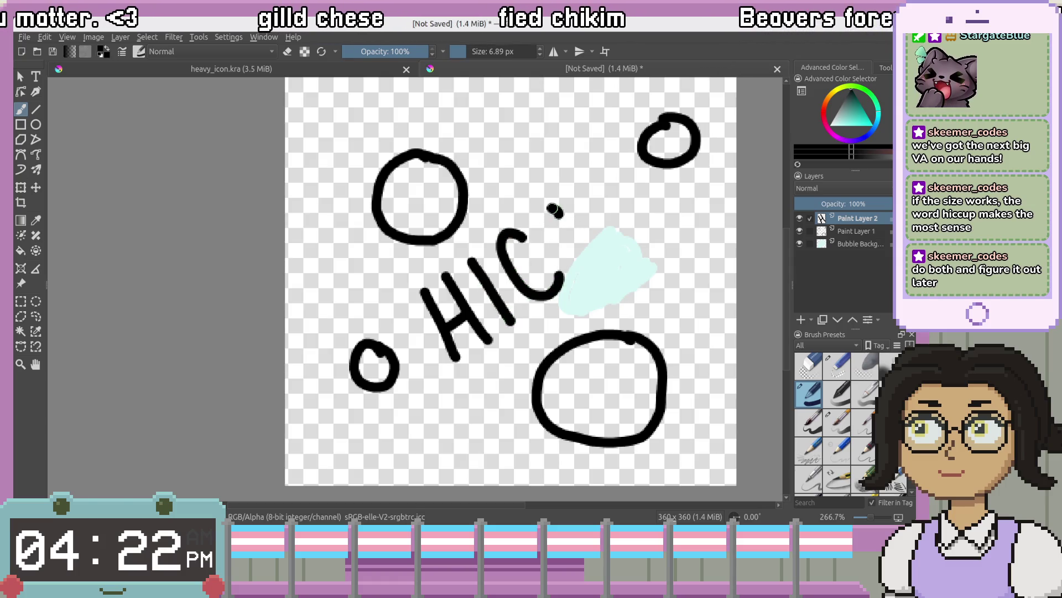
pyautogui.moveTo(586, 268); pyautogui.dragTo(598, 249)
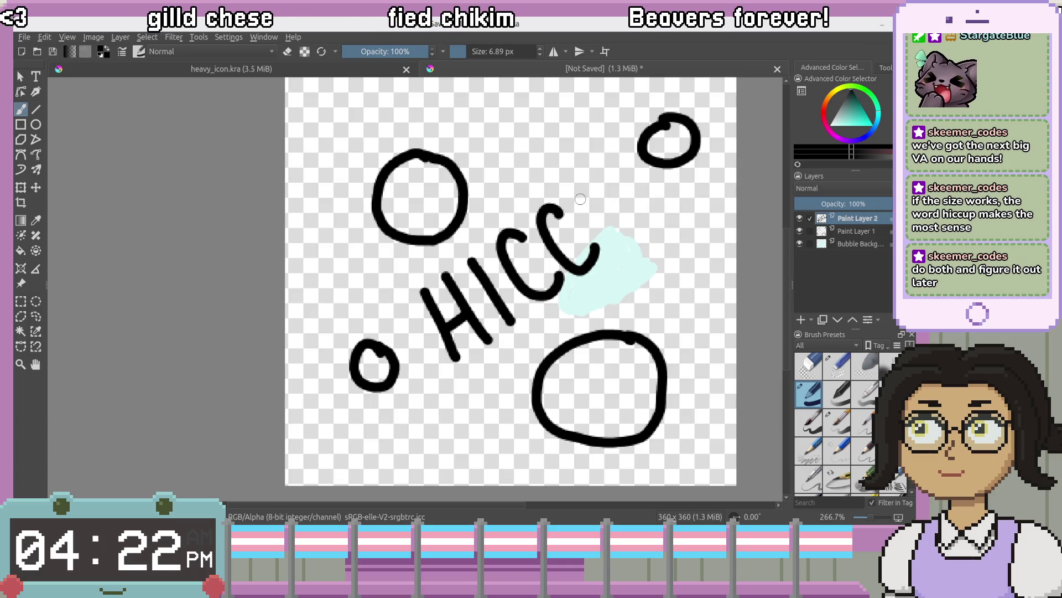
pyautogui.moveTo(609, 175)
pyautogui.mouseDown()
pyautogui.moveTo(602, 166)
pyautogui.moveTo(671, 213)
pyautogui.mouseUp()
pyautogui.moveTo(638, 145); pyautogui.dragTo(674, 156)
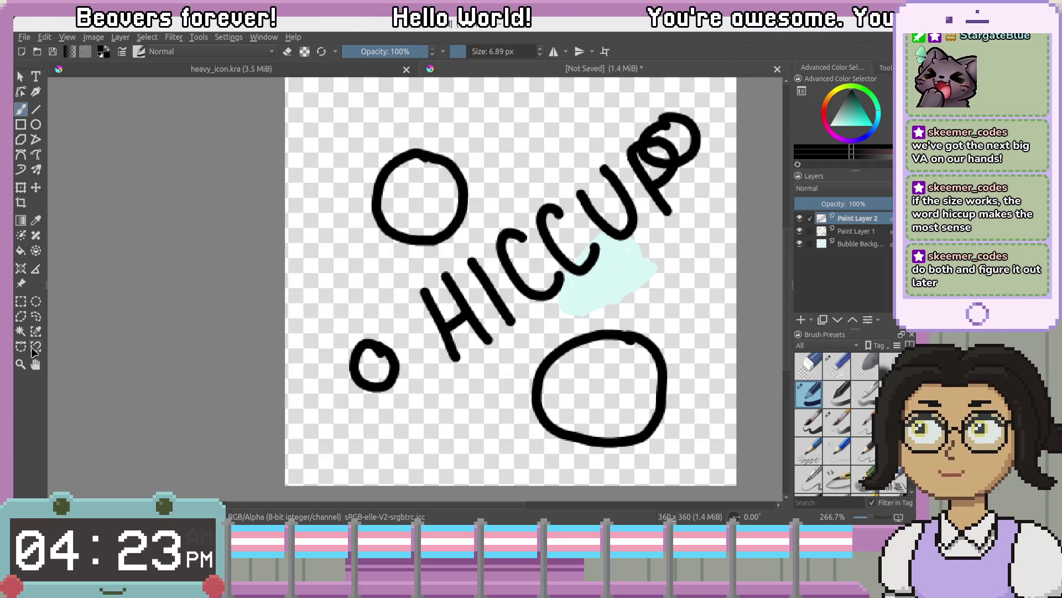
# Lasso the HICCUP lettering with Freehand Selection and drag it down-left beside the small circle
pyautogui.click(36, 316)
pyautogui.moveTo(681, 131)
pyautogui.mouseDown()
pyautogui.moveTo(455, 186)
pyautogui.moveTo(381, 357)
pyautogui.moveTo(553, 249)
pyautogui.moveTo(680, 125)
pyautogui.moveTo(498, 183)
pyautogui.moveTo(376, 376)
pyautogui.moveTo(719, 211)
pyautogui.moveTo(659, 116)
pyautogui.mouseUp()
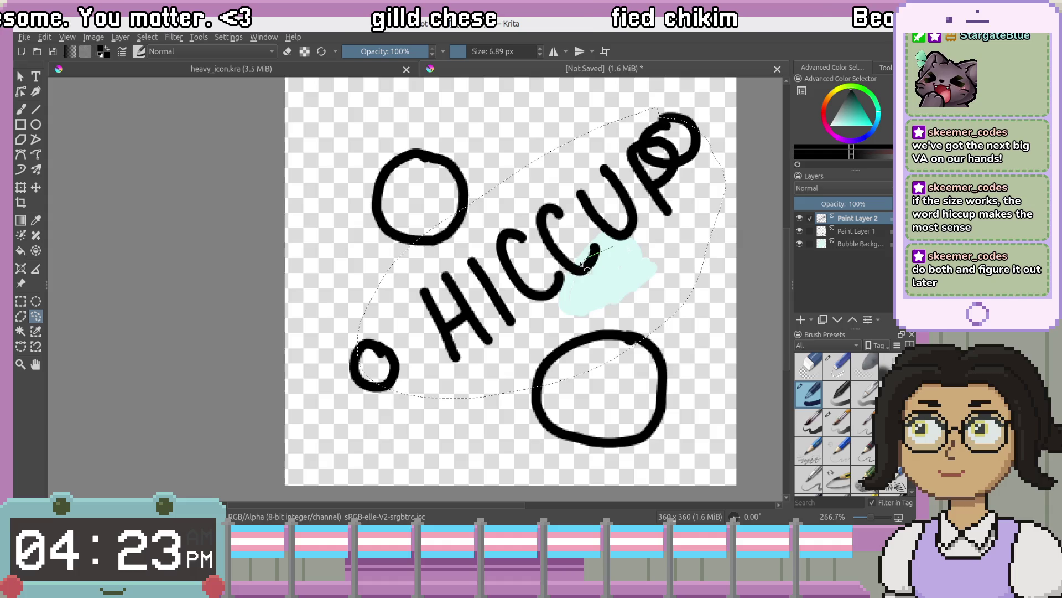
pyautogui.click(563, 339)
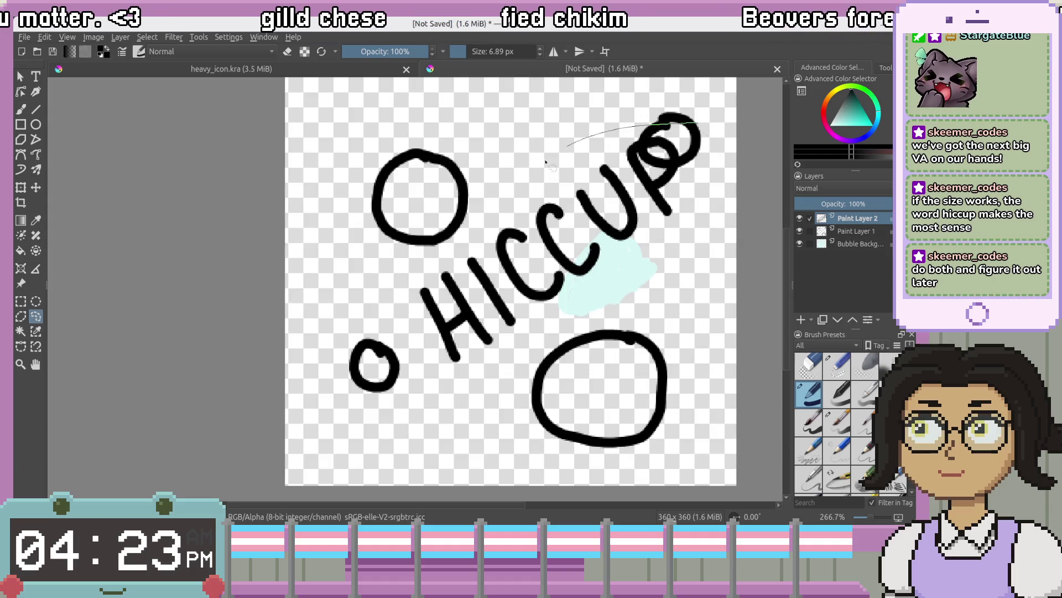
pyautogui.moveTo(546, 162); pyautogui.dragTo(482, 380)
pyautogui.moveTo(704, 146); pyautogui.dragTo(704, 146)
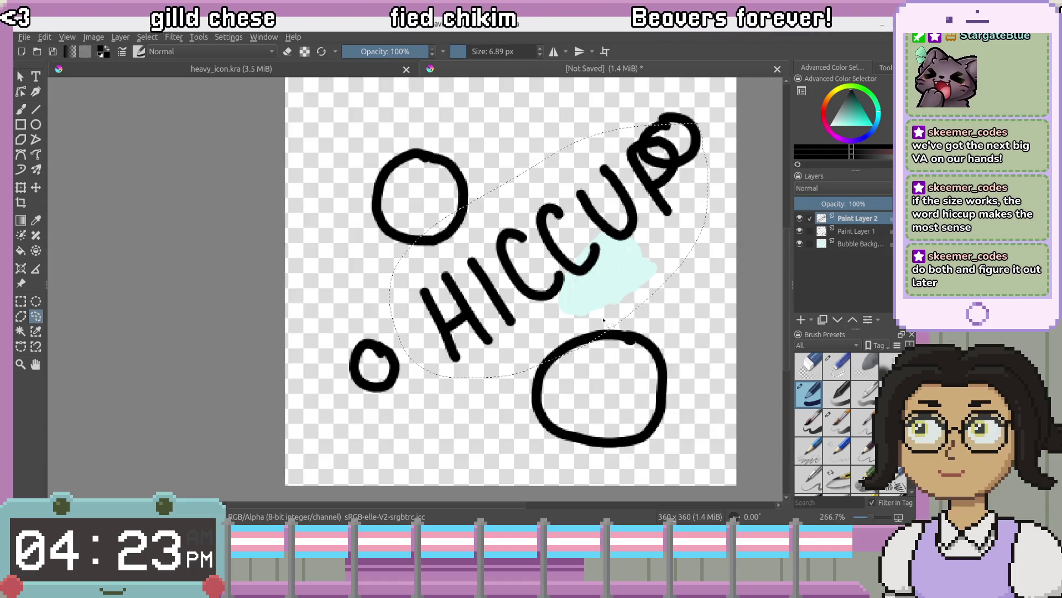
pyautogui.moveTo(575, 279); pyautogui.dragTo(538, 297)
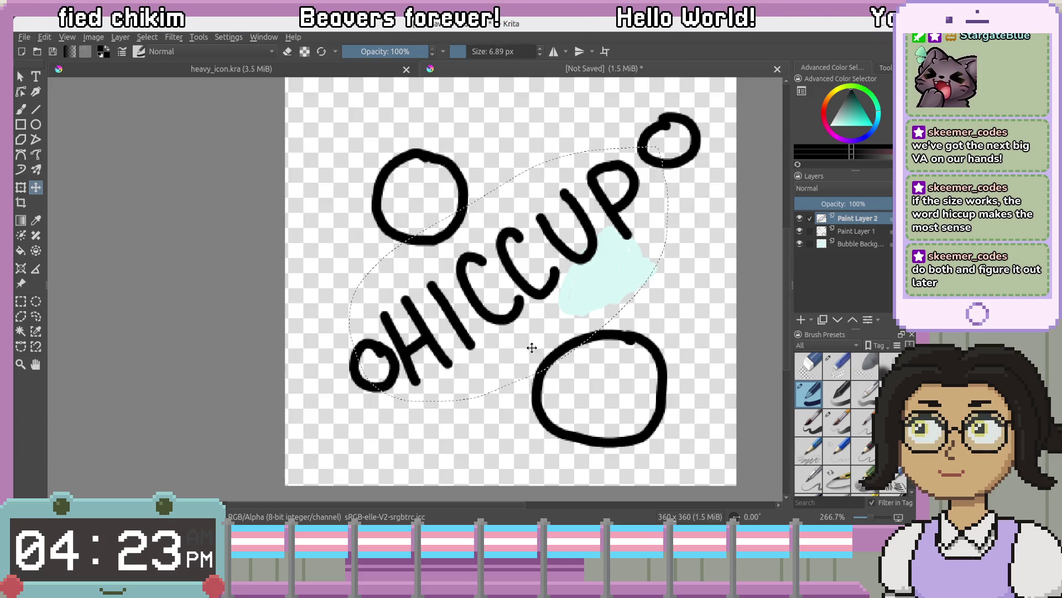
# Rename Paint Layer 1 to 'Bubble Outline' in the Layers docker
pyautogui.click(857, 231)
pyautogui.doubleClick(859, 232)
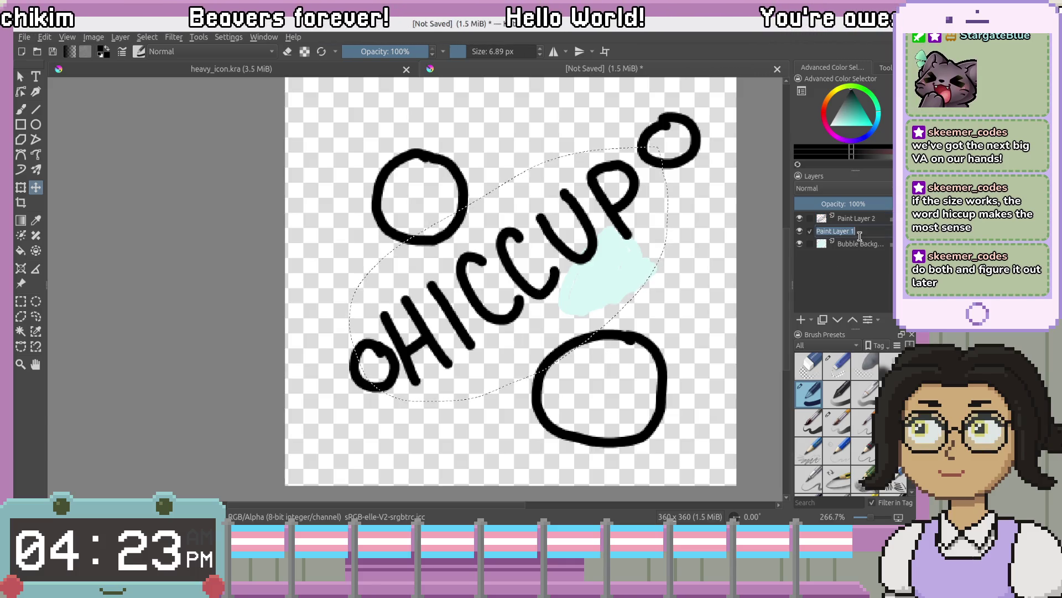
pyautogui.write('Bu')
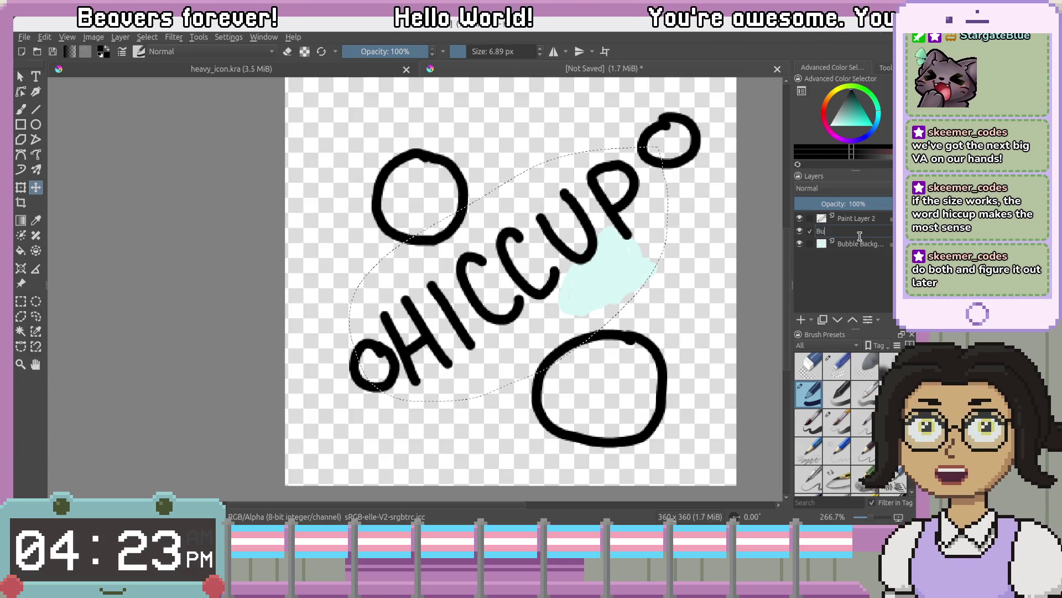
pyautogui.write('bble')
pyautogui.press('Return')
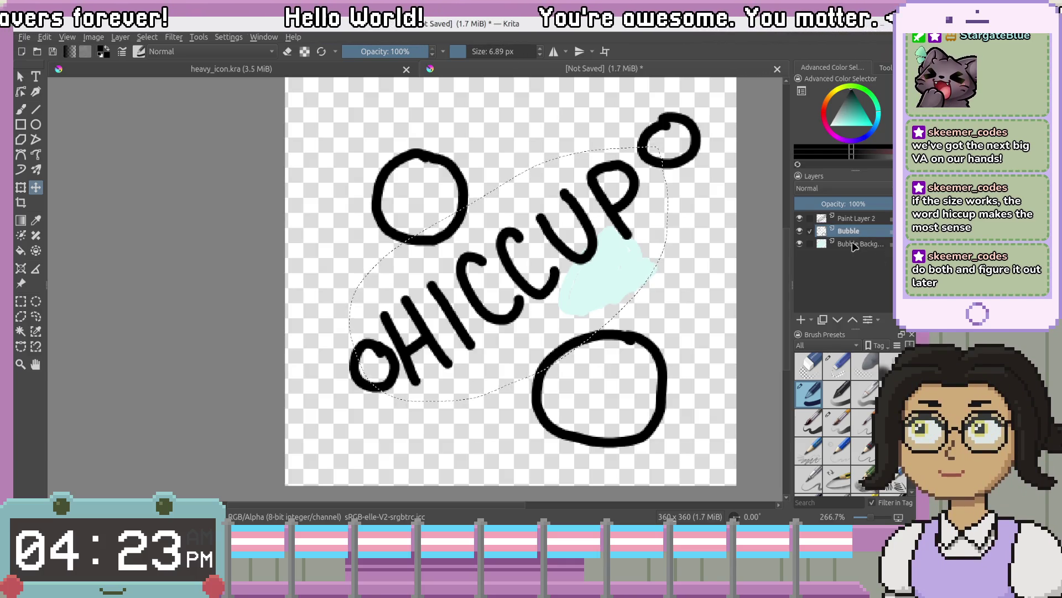
pyautogui.doubleClick(863, 232)
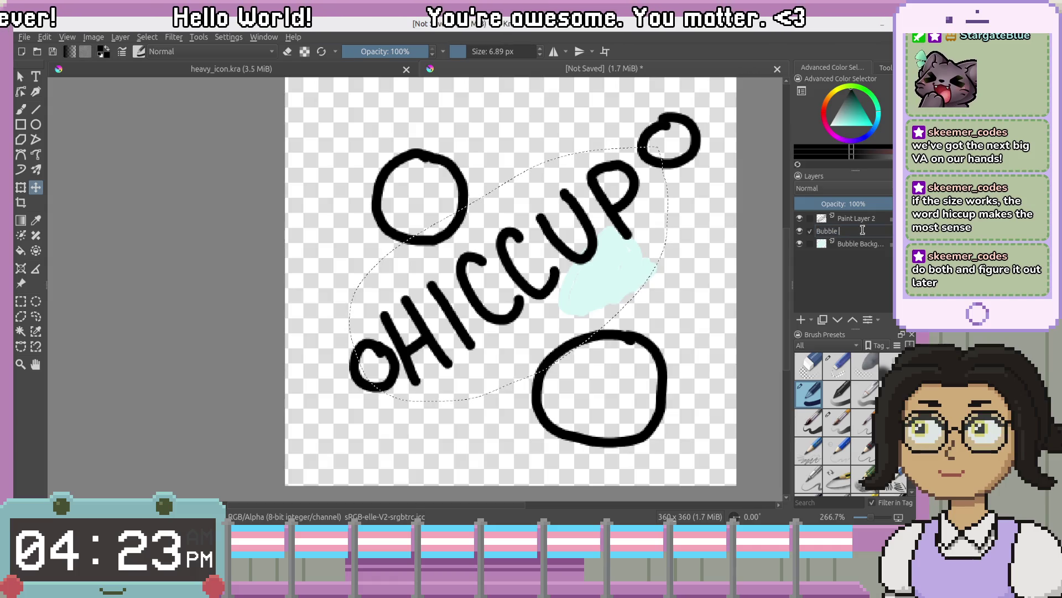
pyautogui.write('Outline')
pyautogui.press('Return')
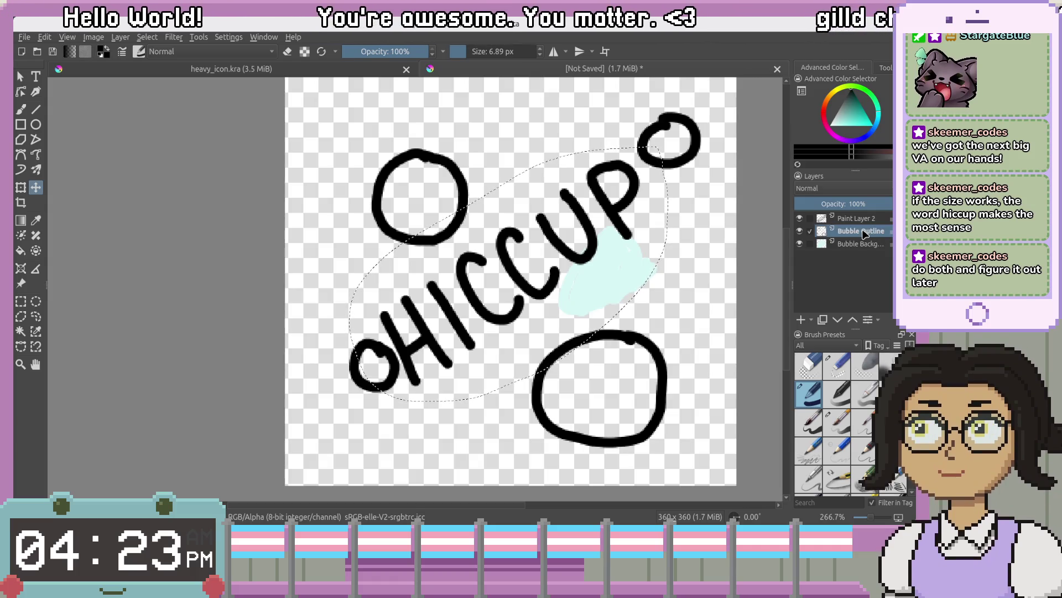
pyautogui.doubleClick(862, 231)
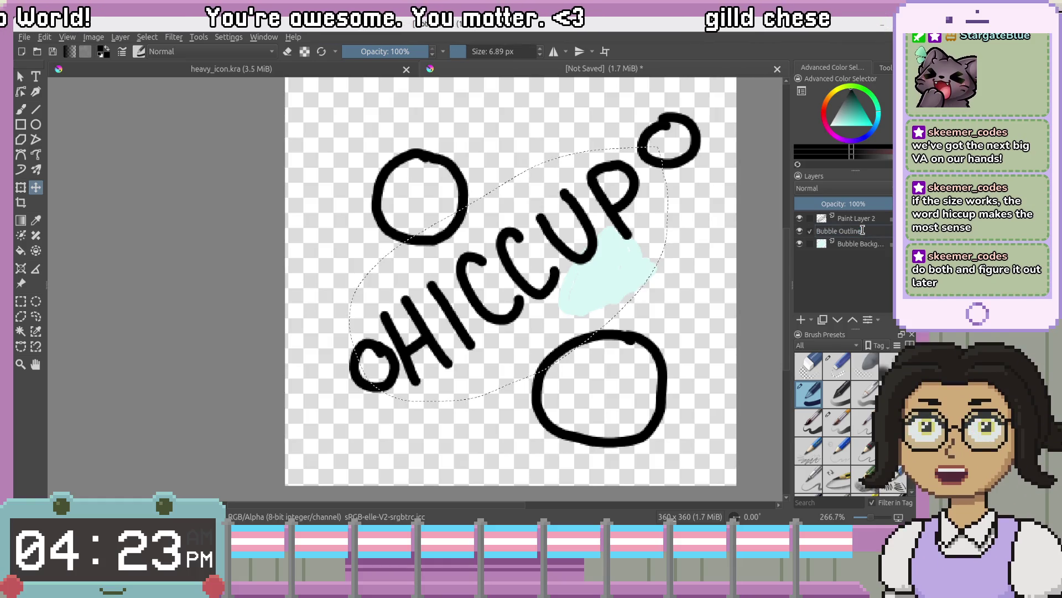
pyautogui.click(867, 219)
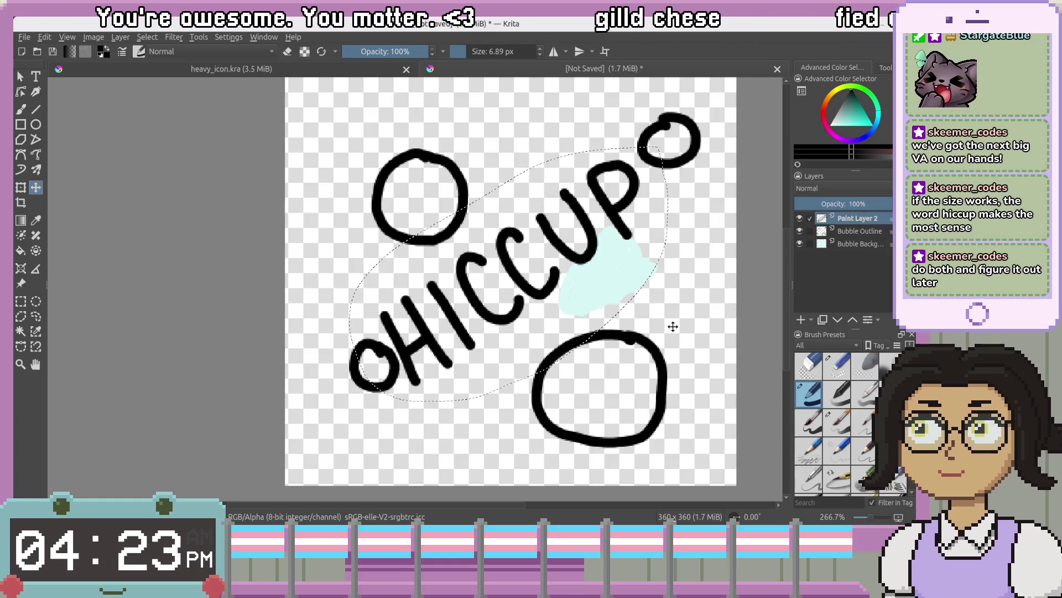
# Pan the view and draw a rectangular selection around the top-left circle
pyautogui.moveTo(598, 237); pyautogui.dragTo(588, 247)
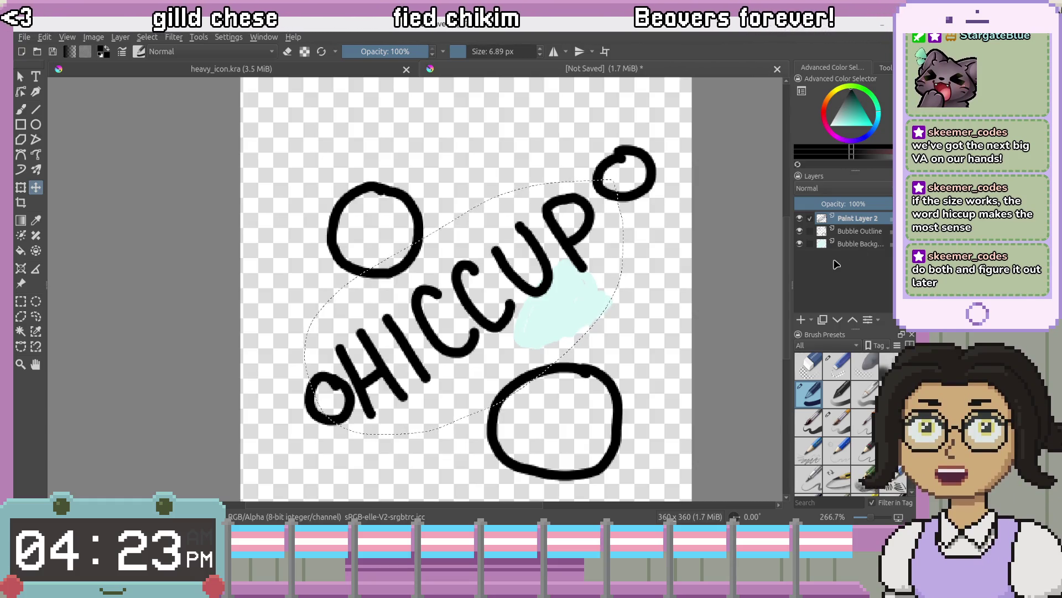
pyautogui.moveTo(860, 224)
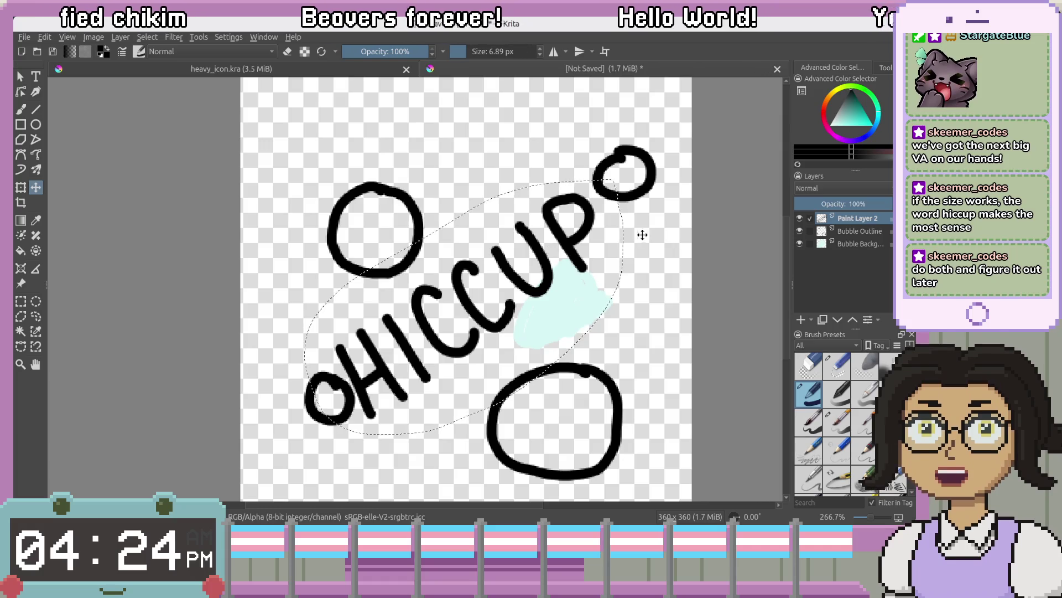
pyautogui.hscroll(-1, 653, 234)
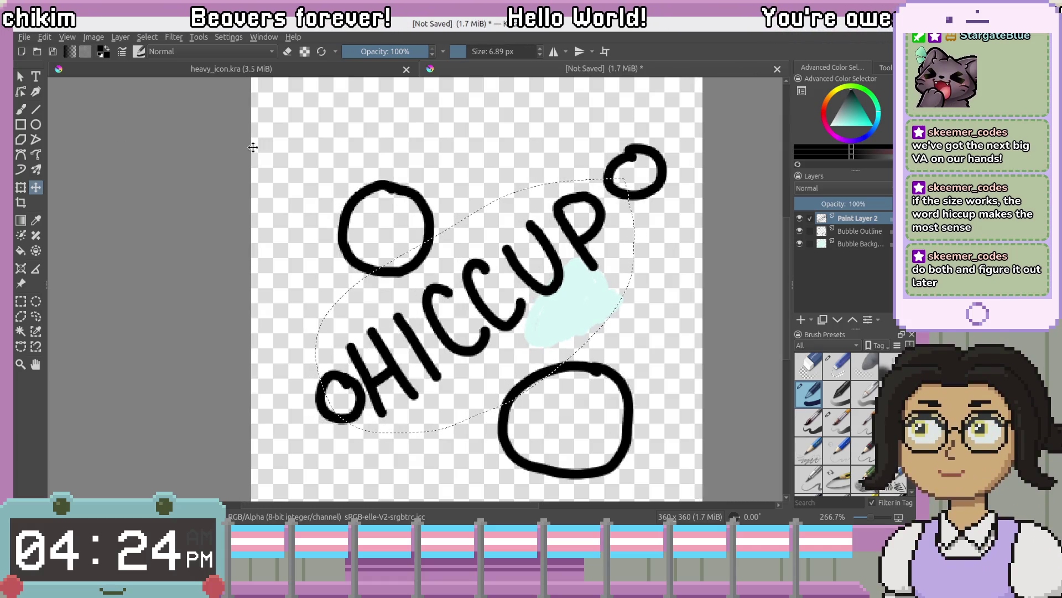
pyautogui.click(517, 179)
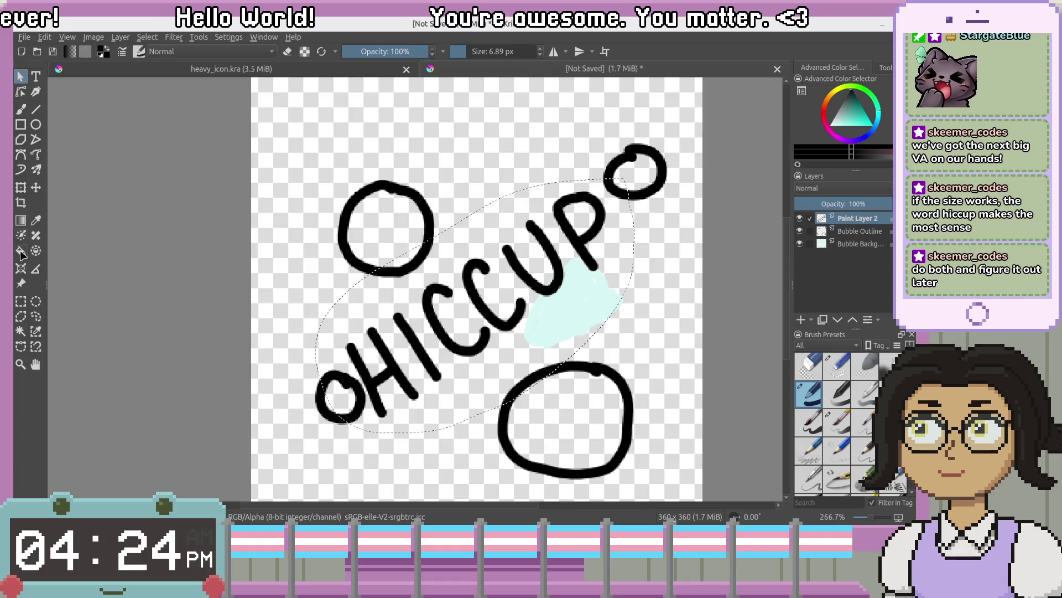
pyautogui.moveTo(467, 186); pyautogui.dragTo(461, 176)
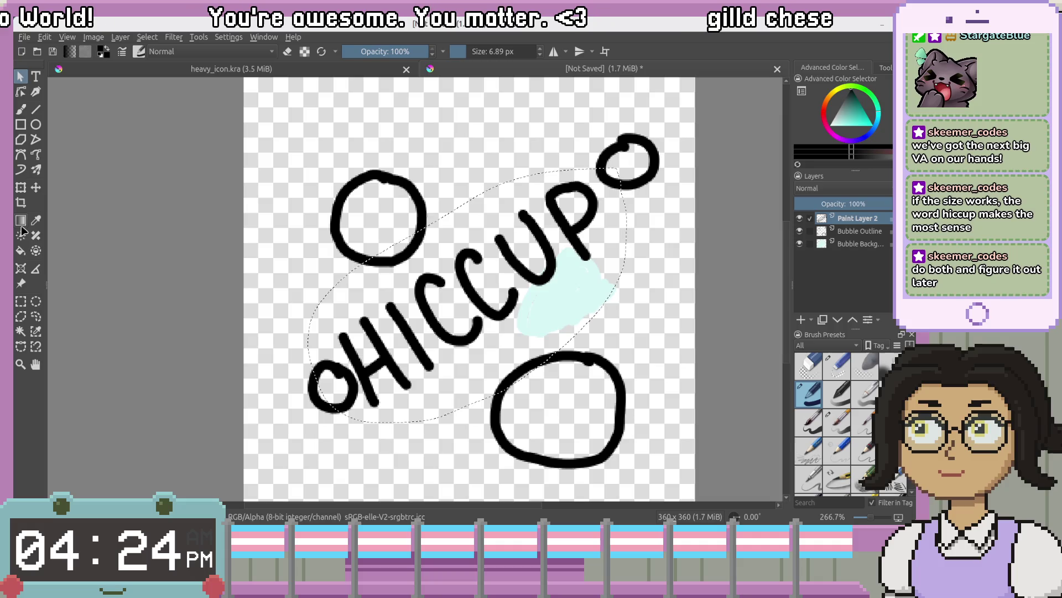
pyautogui.moveTo(273, 131)
pyautogui.mouseDown()
pyautogui.moveTo(471, 292)
pyautogui.moveTo(428, 262)
pyautogui.mouseUp()
# Move the top-left circle up-left and the small circle down-left below the H
pyautogui.press('t')
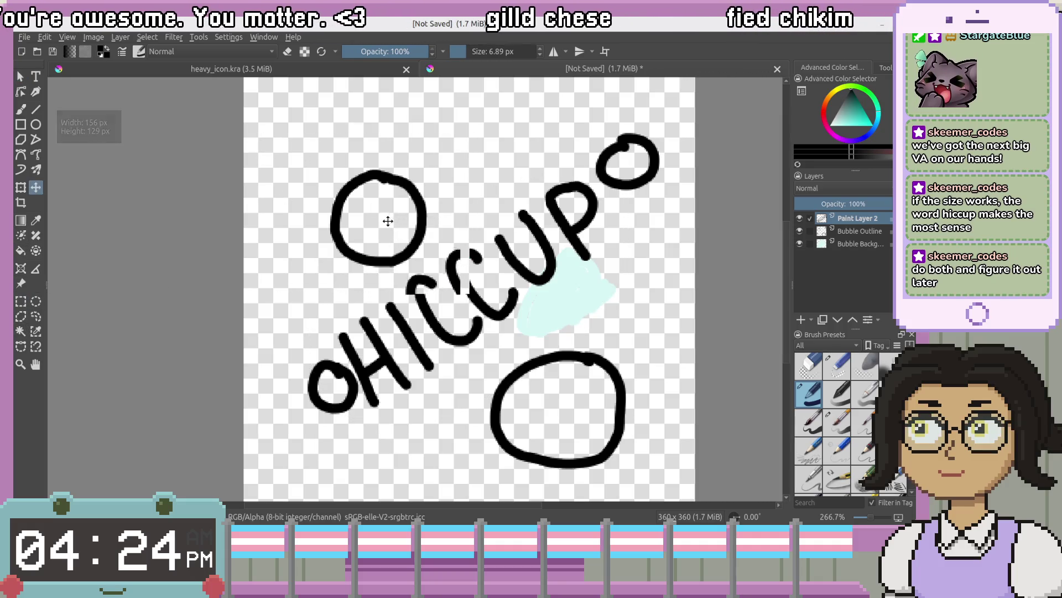
pyautogui.click(873, 232)
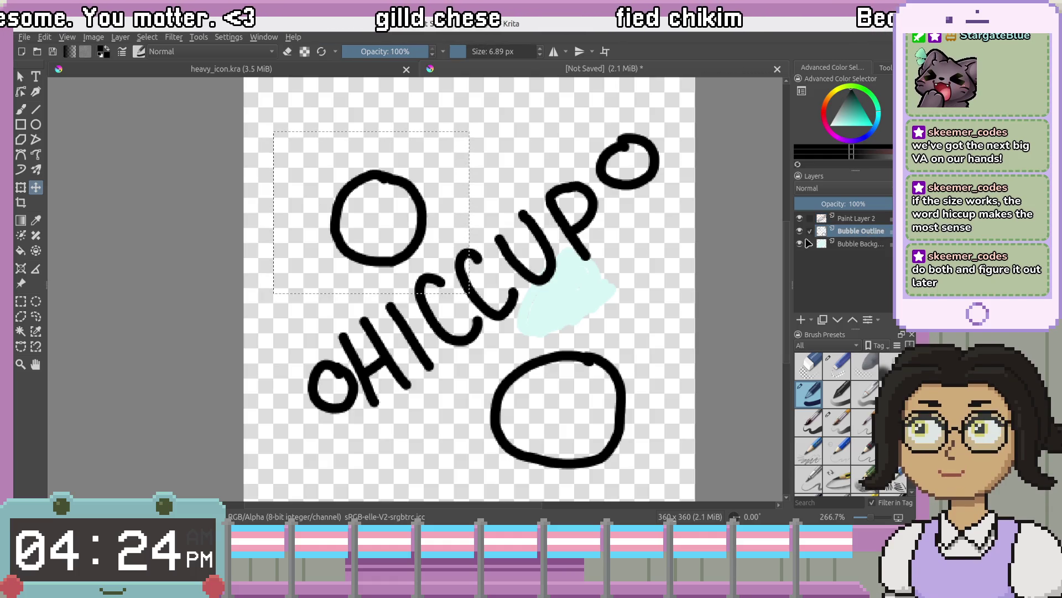
pyautogui.moveTo(405, 213)
pyautogui.mouseDown()
pyautogui.moveTo(378, 190)
pyautogui.moveTo(385, 181)
pyautogui.mouseUp()
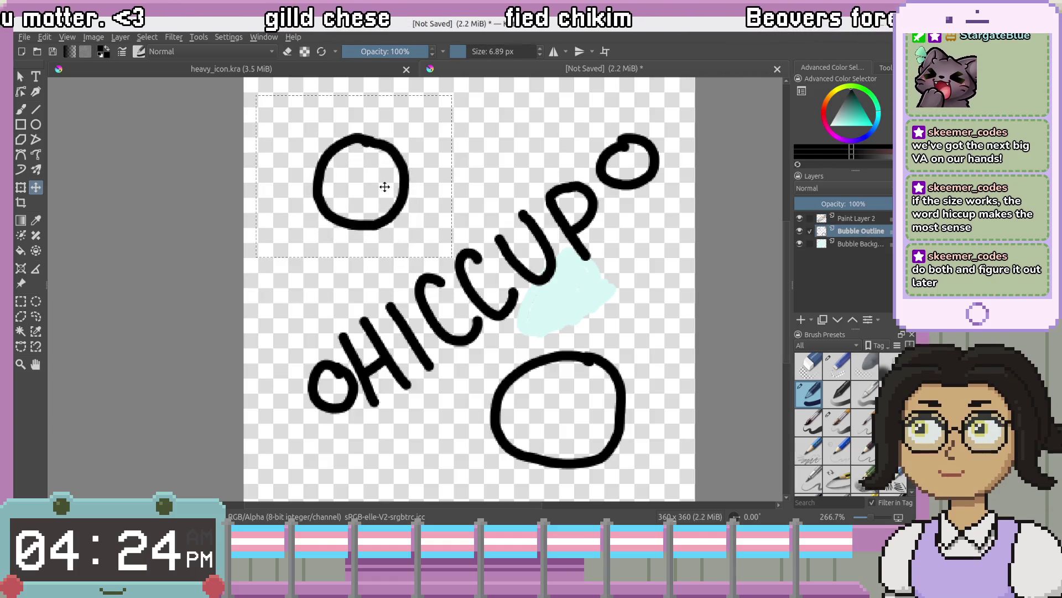
pyautogui.moveTo(402, 353)
pyautogui.mouseDown()
pyautogui.moveTo(367, 400)
pyautogui.moveTo(410, 362)
pyautogui.mouseUp()
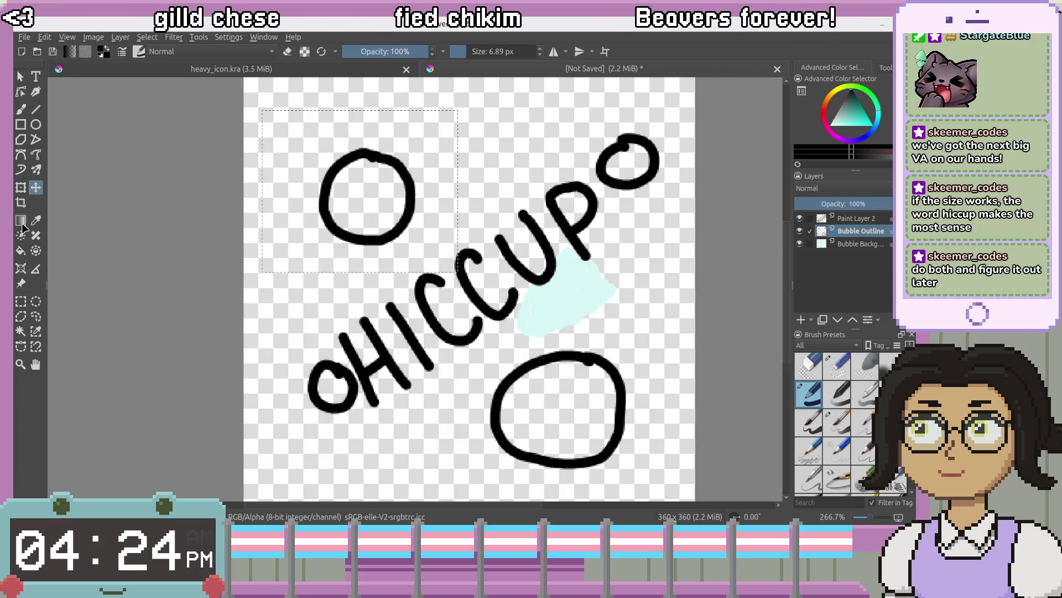
pyautogui.click(20, 301)
pyautogui.moveTo(405, 333)
pyautogui.mouseDown()
pyautogui.moveTo(309, 395)
pyautogui.moveTo(278, 441)
pyautogui.mouseUp()
pyautogui.press('t')
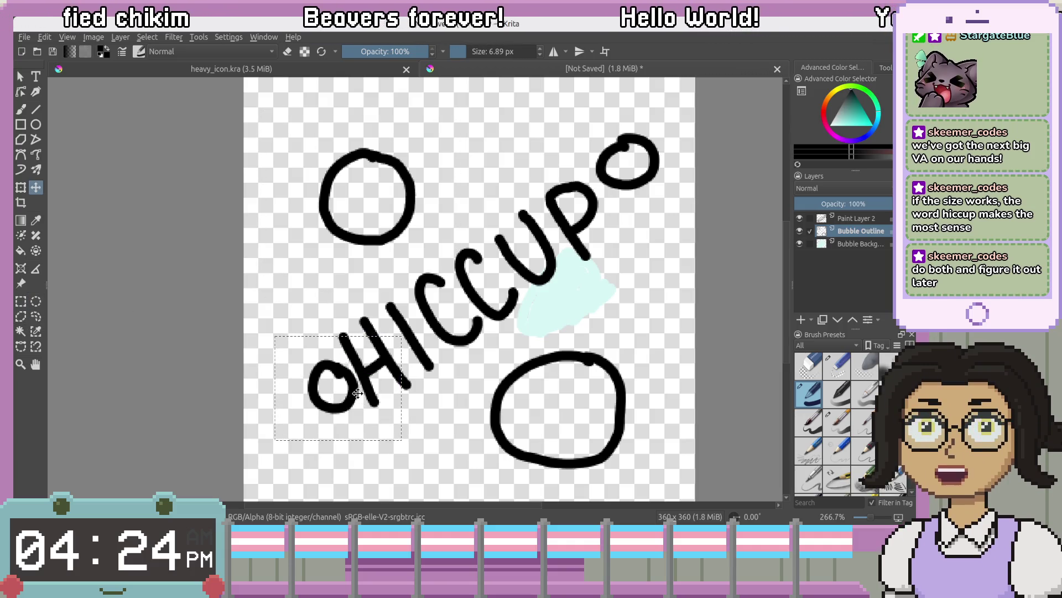
pyautogui.moveTo(357, 393); pyautogui.dragTo(334, 438)
# Shift the large circle right and raise the small top-right circle above the P
pyautogui.hotkey('ctrl', 'r')
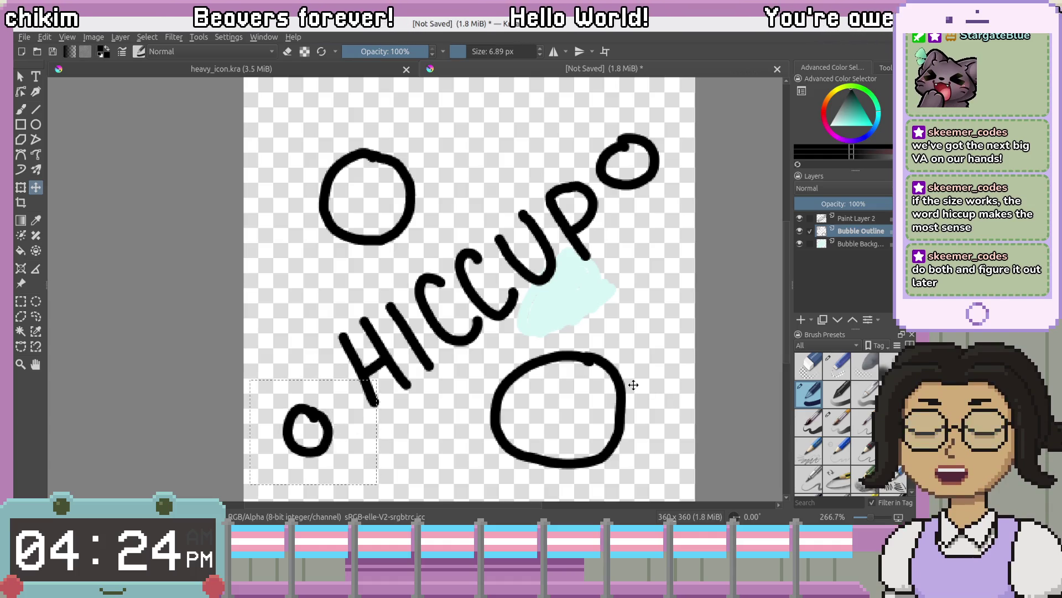
pyautogui.moveTo(650, 345); pyautogui.dragTo(455, 486)
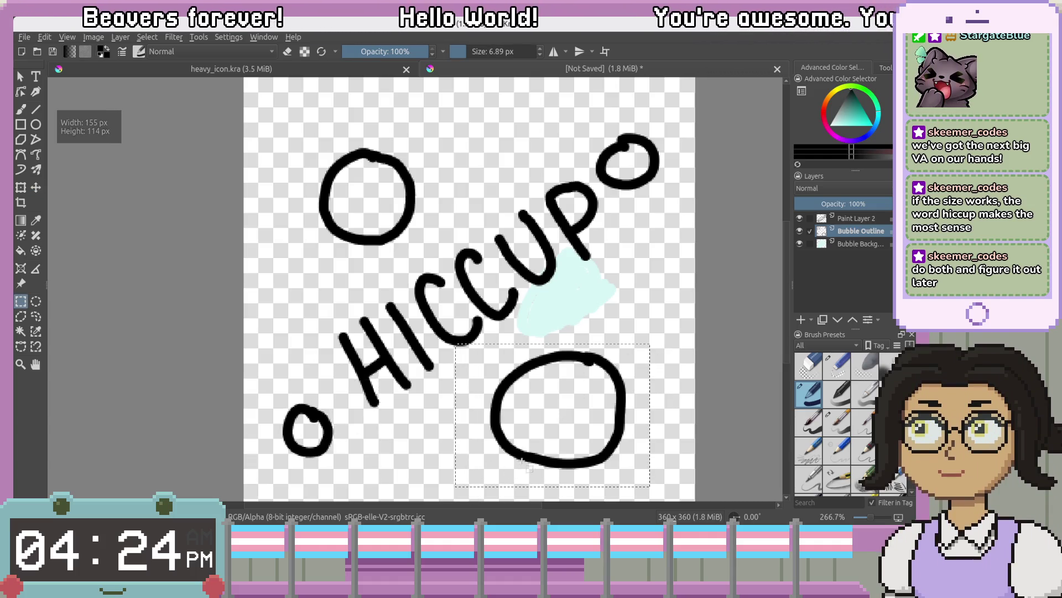
pyautogui.press('t')
pyautogui.moveTo(539, 410)
pyautogui.mouseDown()
pyautogui.moveTo(580, 415)
pyautogui.moveTo(558, 410)
pyautogui.mouseUp()
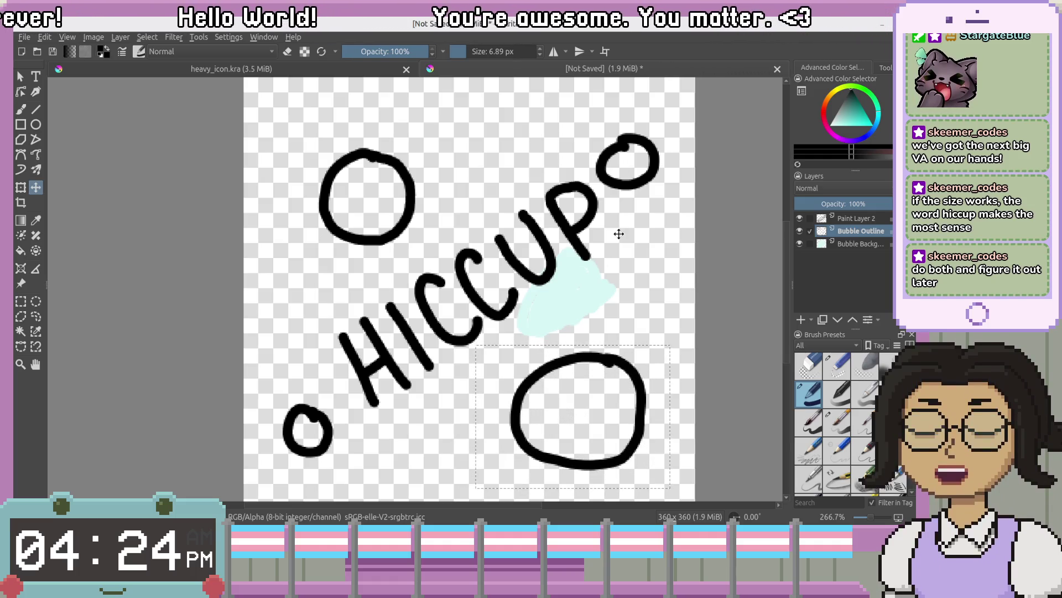
pyautogui.hotkey('ctrl', 'r')
pyautogui.moveTo(668, 108); pyautogui.dragTo(563, 201)
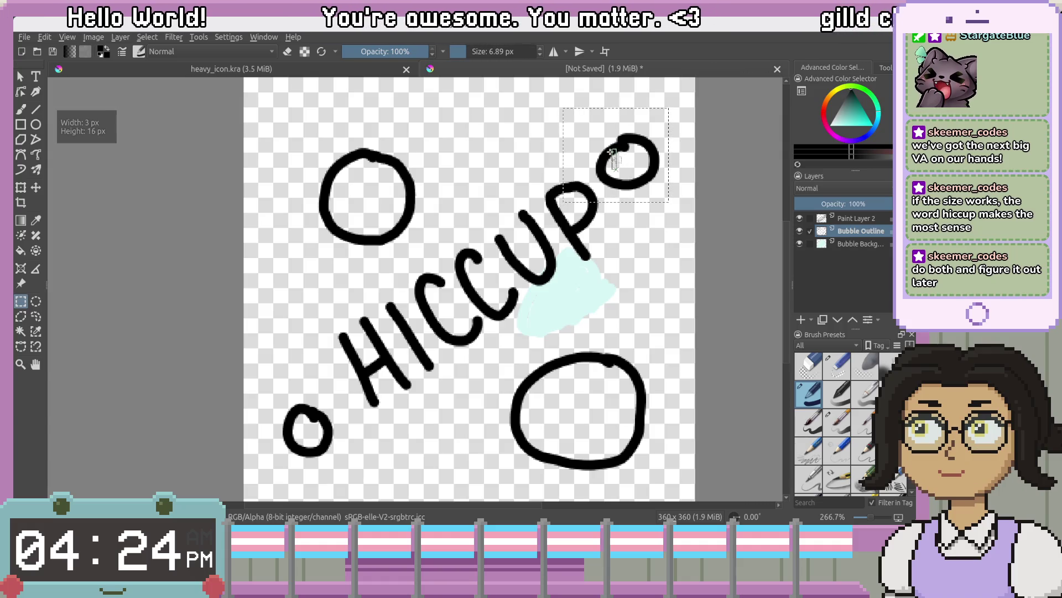
pyautogui.press('t')
pyautogui.moveTo(629, 179)
pyautogui.mouseDown()
pyautogui.moveTo(629, 147)
pyautogui.moveTo(573, 140)
pyautogui.mouseUp()
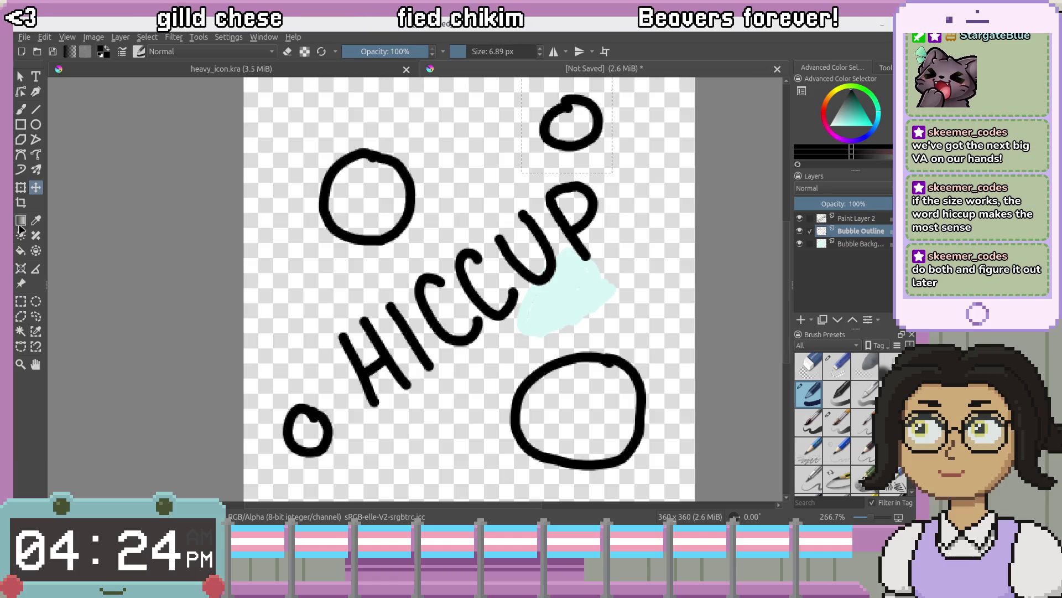
pyautogui.click(21, 110)
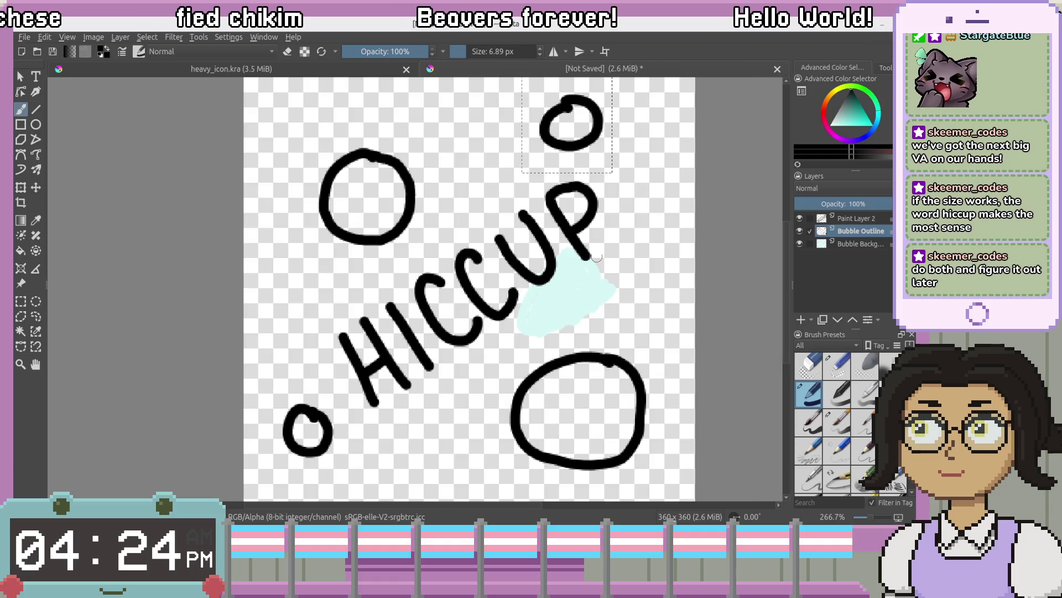
# Undo the stray stroke below the top circle and clear the selection
pyautogui.moveTo(576, 163); pyautogui.dragTo(577, 169)
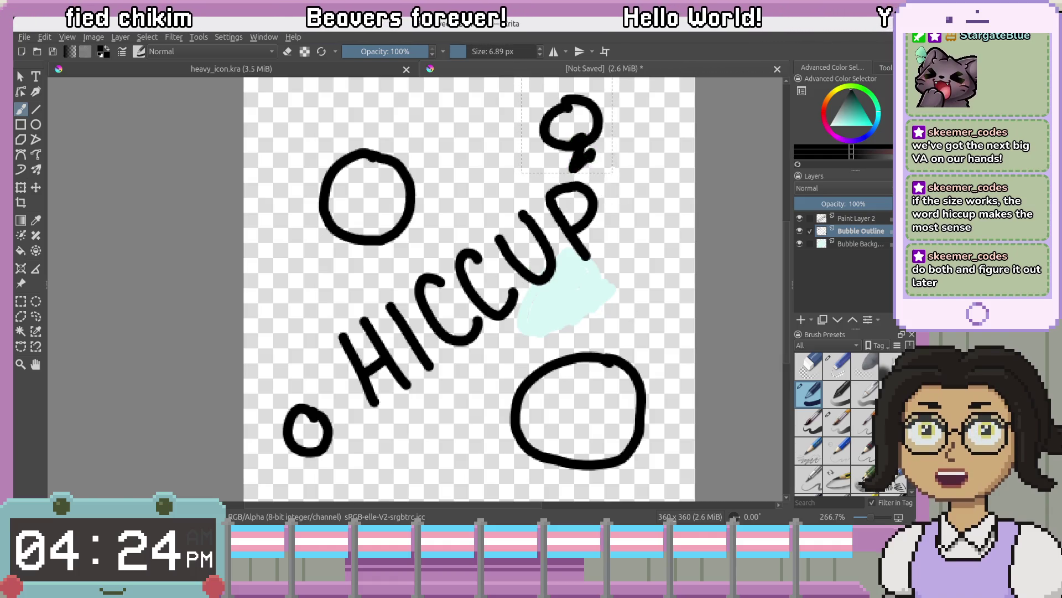
pyautogui.hotkey('ctrl', 'z')
pyautogui.hotkey('ctrl', 'shift', 'a')
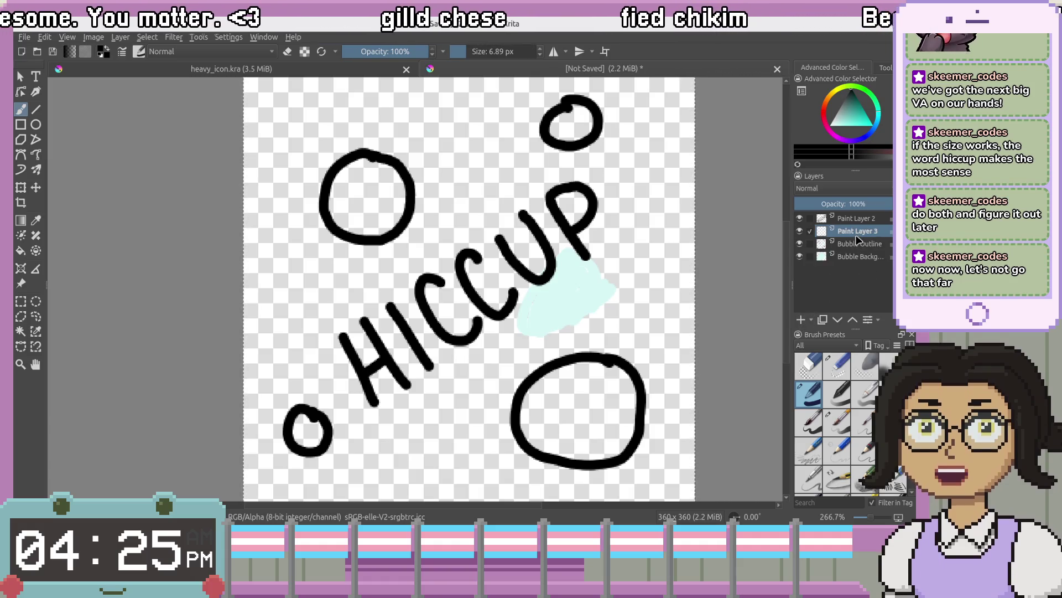
# Rename Paint Layer 3 to 'Hiccup Cloud Outline'
pyautogui.doubleClick(857, 236)
pyautogui.write('Hicc')
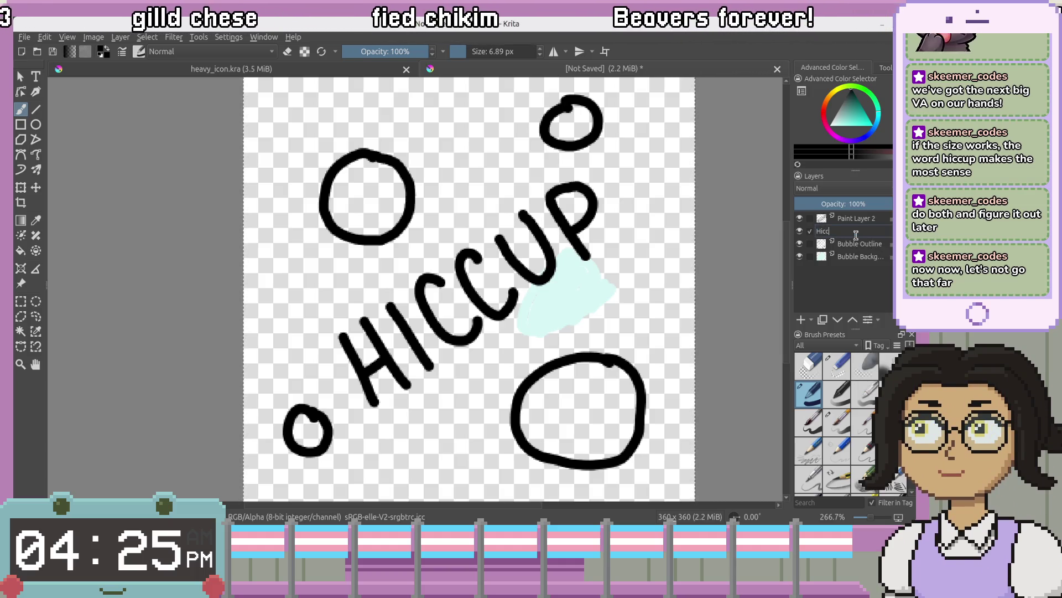
pyautogui.write('up')
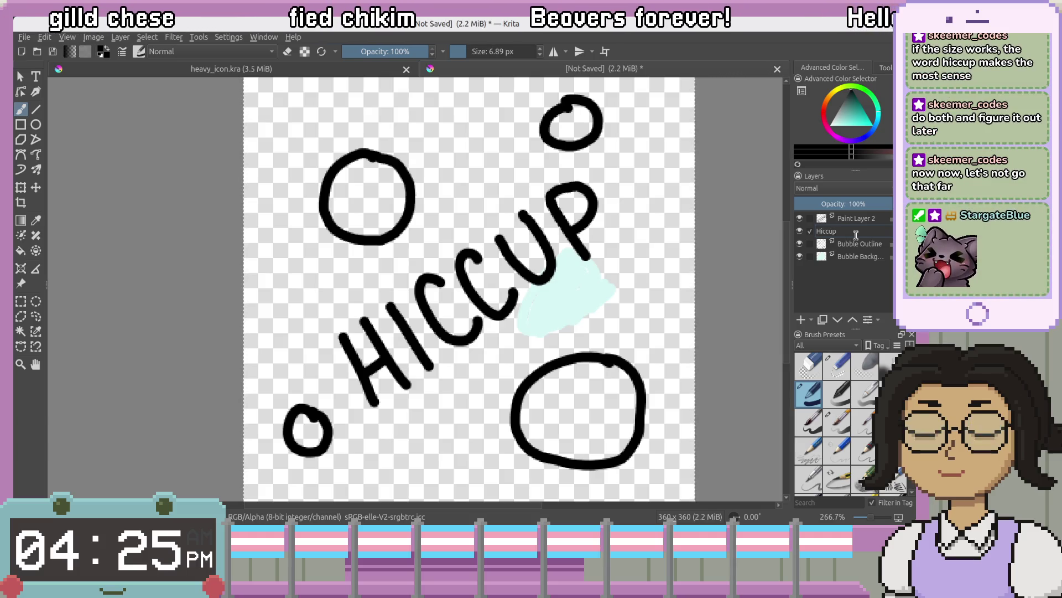
pyautogui.write(' Cloud Outline')
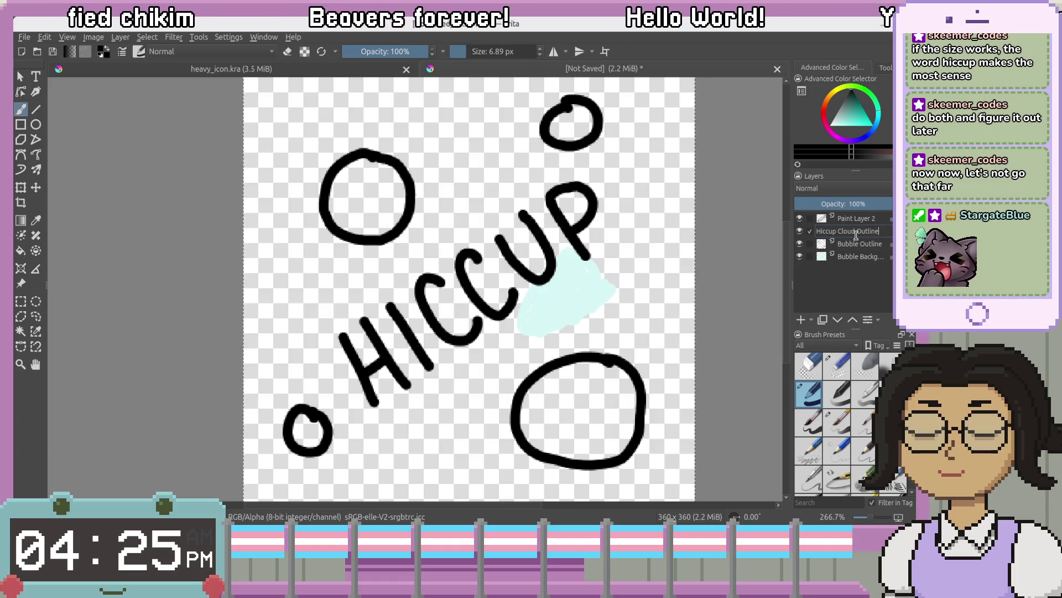
pyautogui.press('Return')
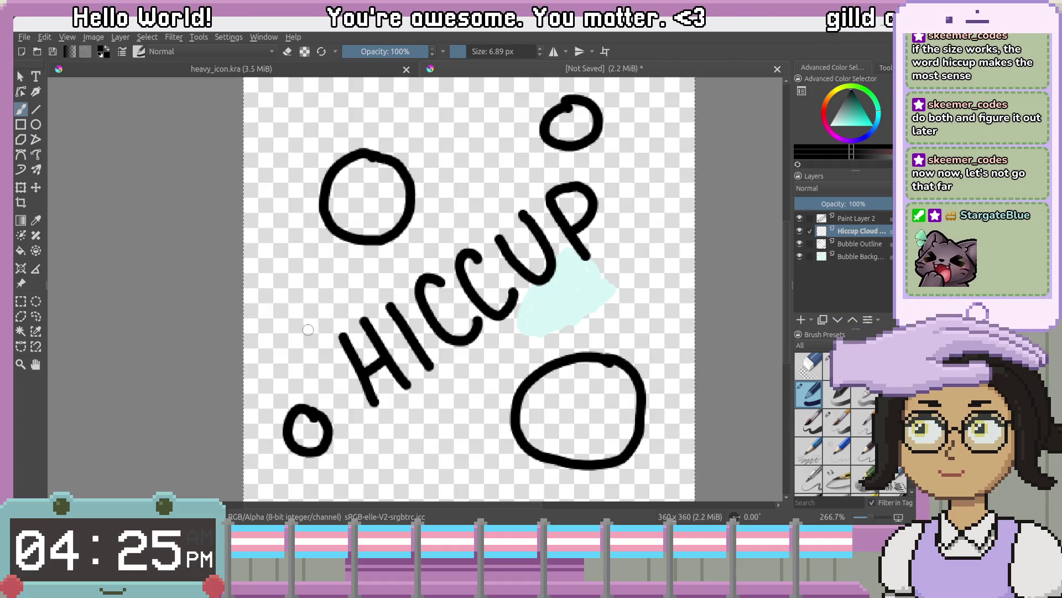
# Try and undo several tail strokes near the top-left bubble, then switch to a 40 px brush preset
pyautogui.moveTo(318, 313)
pyautogui.mouseDown()
pyautogui.moveTo(336, 308)
pyautogui.moveTo(342, 259)
pyautogui.mouseUp()
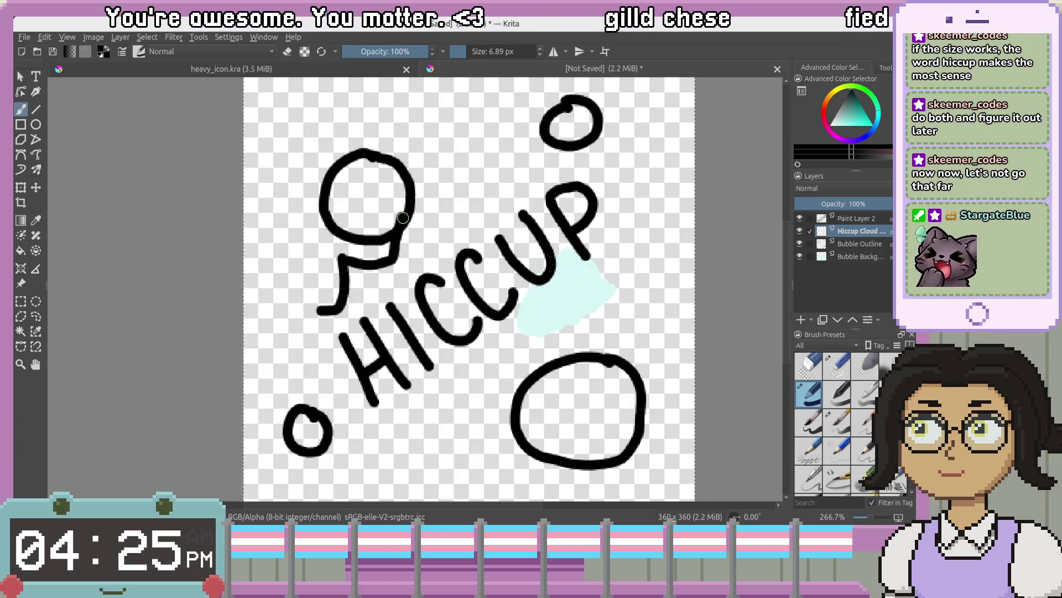
pyautogui.hotkey('ctrl', 'z')
pyautogui.moveTo(303, 301)
pyautogui.mouseDown()
pyautogui.moveTo(359, 279)
pyautogui.moveTo(360, 232)
pyautogui.moveTo(460, 207)
pyautogui.mouseUp()
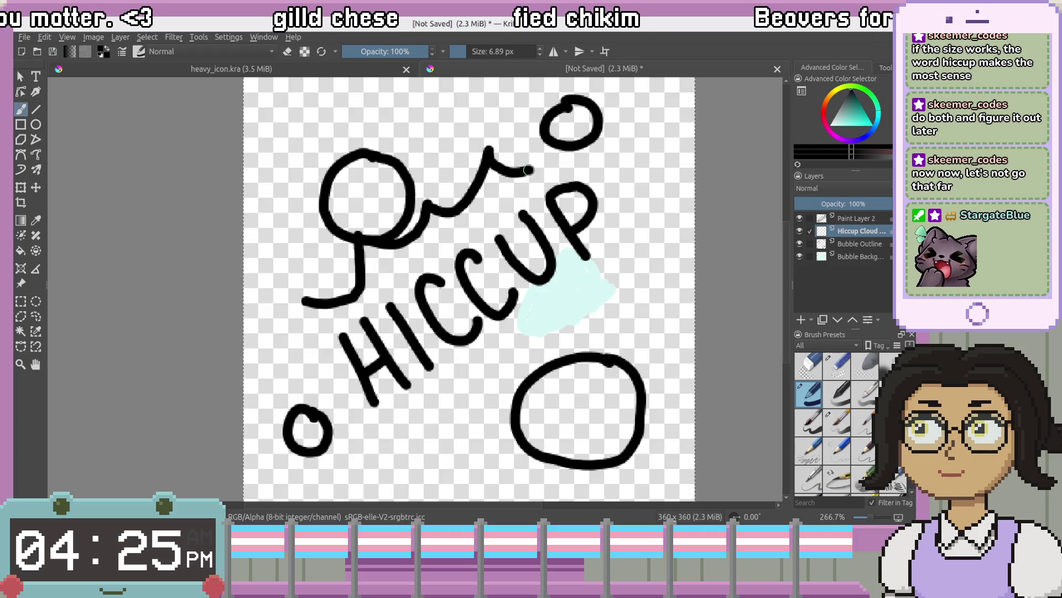
pyautogui.hotkey('ctrl', 'z')
pyautogui.moveTo(424, 213); pyautogui.dragTo(455, 210)
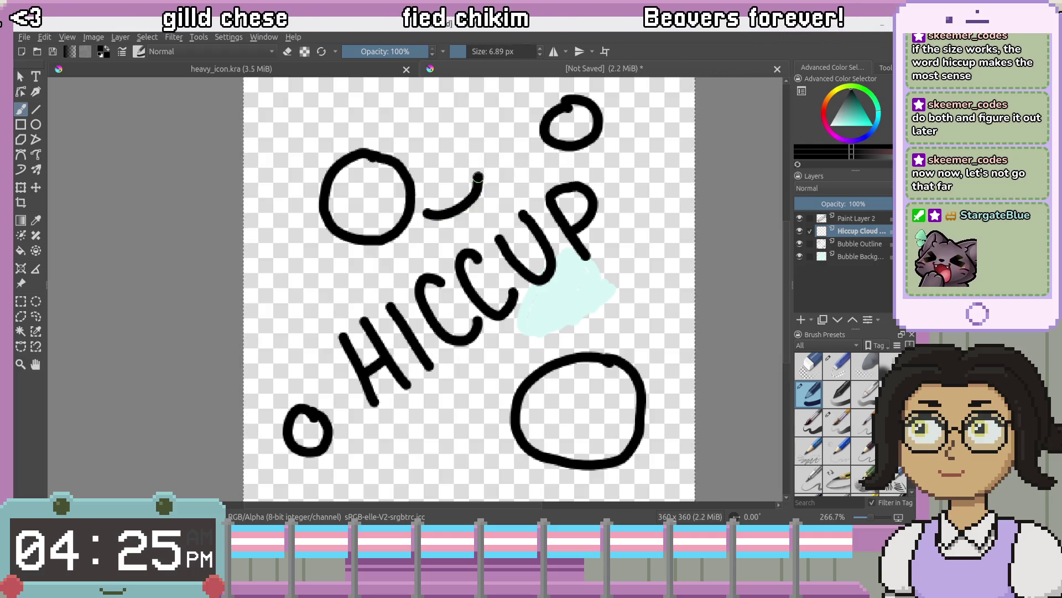
pyautogui.hotkey('ctrl', 'z')
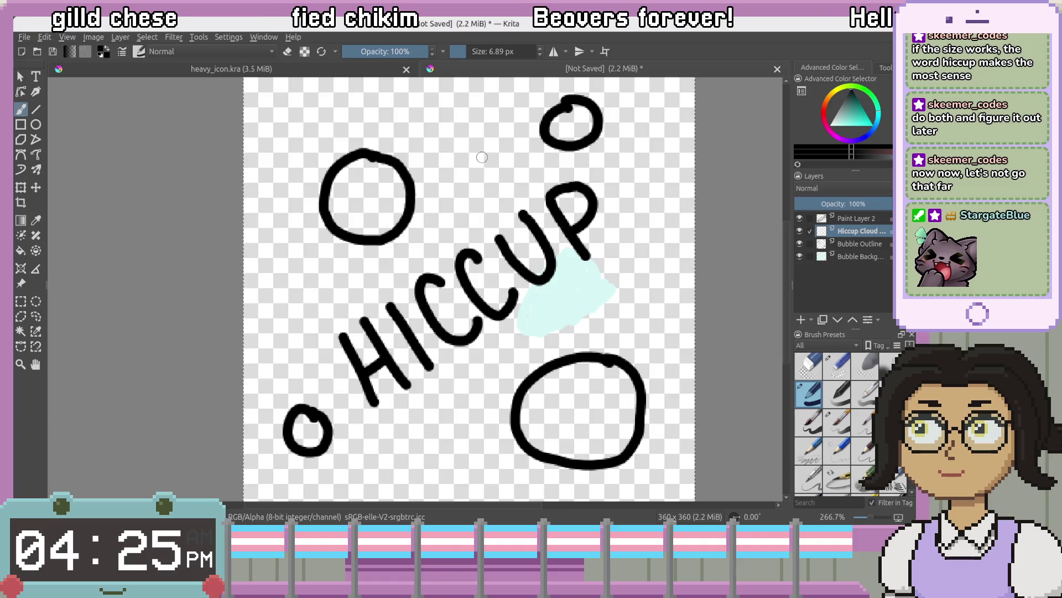
pyautogui.moveTo(481, 158); pyautogui.dragTo(480, 174)
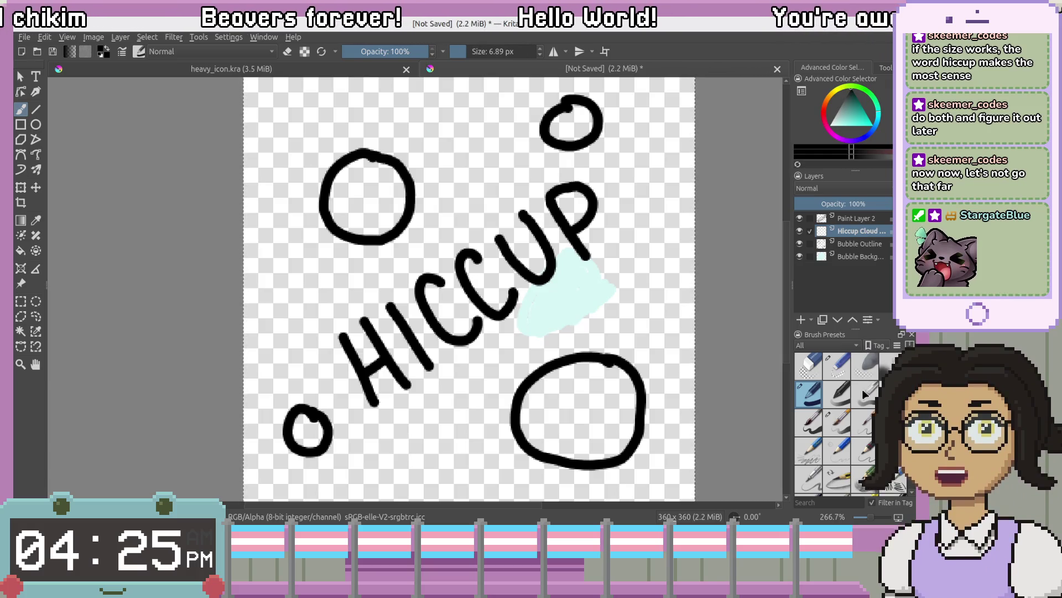
pyautogui.click(809, 423)
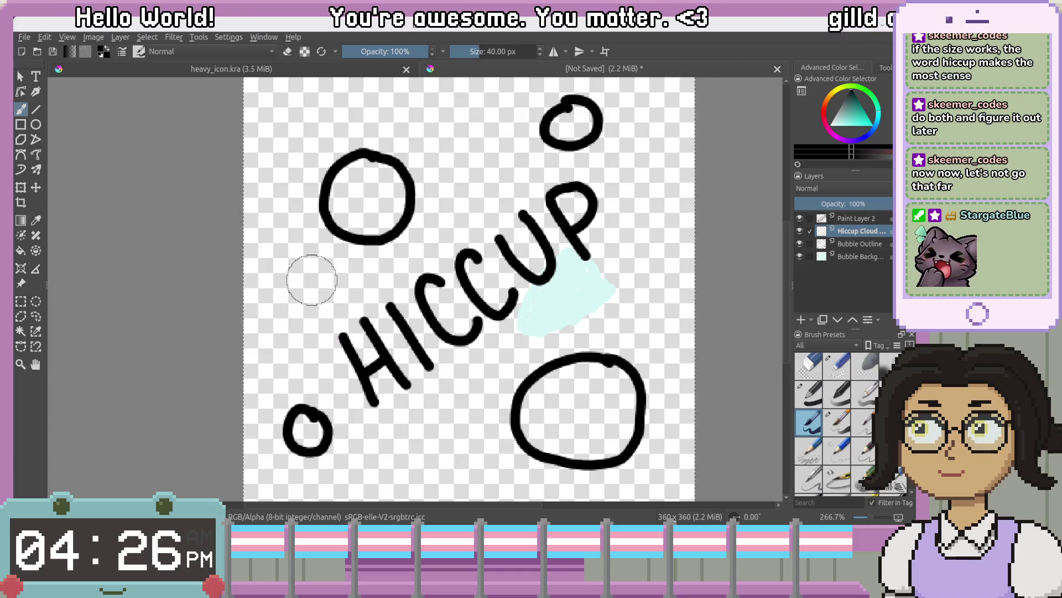
# Discard the thin and thick trial strokes and add another cloud-outline stroke above the H
pyautogui.hotkey('ctrl', 'z')
pyautogui.moveTo(293, 271)
pyautogui.mouseDown()
pyautogui.moveTo(344, 308)
pyautogui.moveTo(434, 232)
pyautogui.mouseUp()
pyautogui.hotkey('ctrl', 'z')
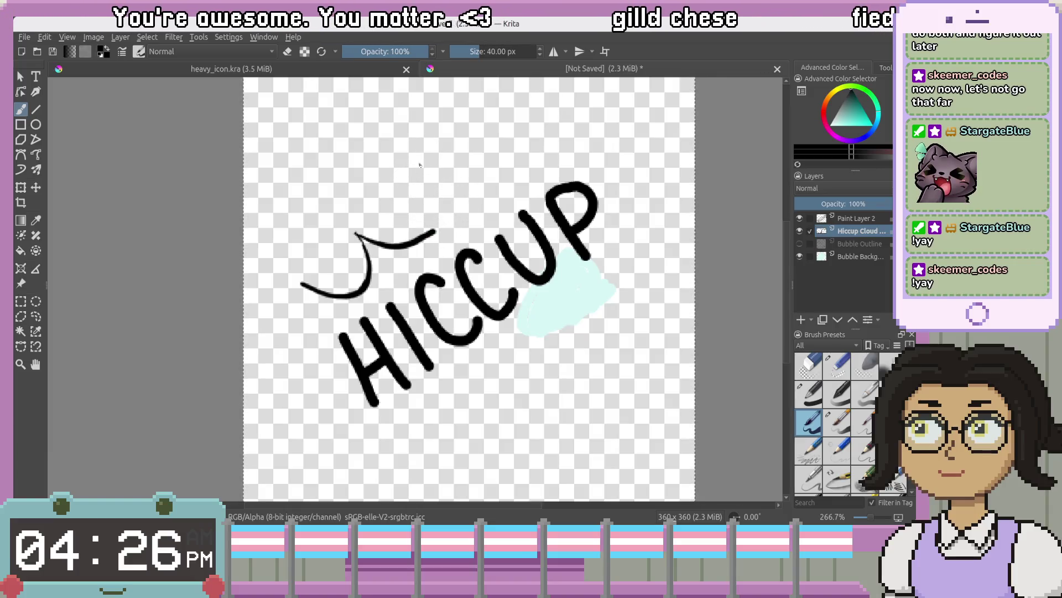
pyautogui.moveTo(420, 164); pyautogui.dragTo(435, 197)
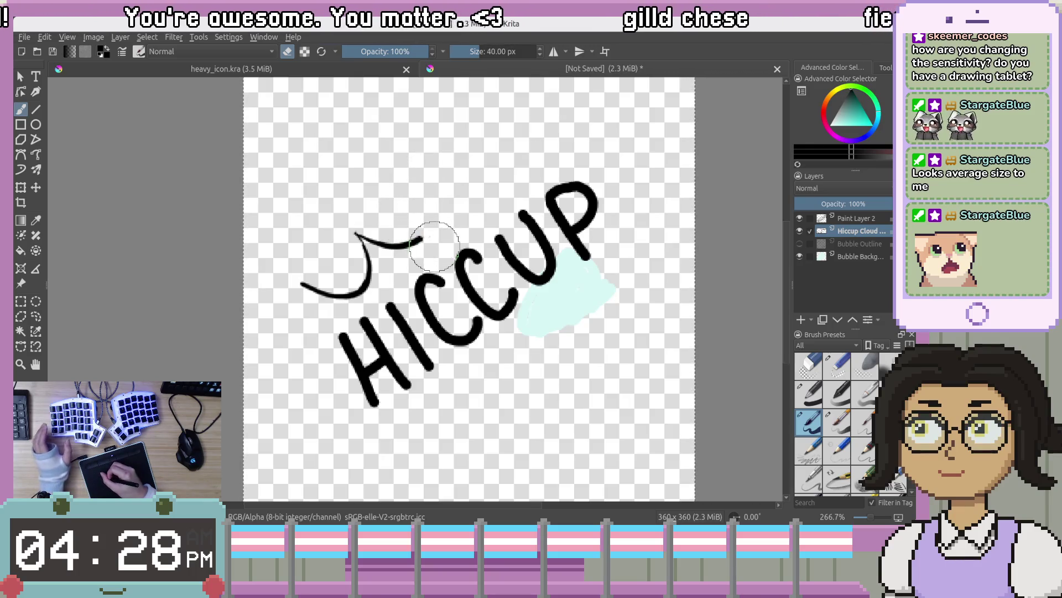
pyautogui.scroll(3, 442, 188)
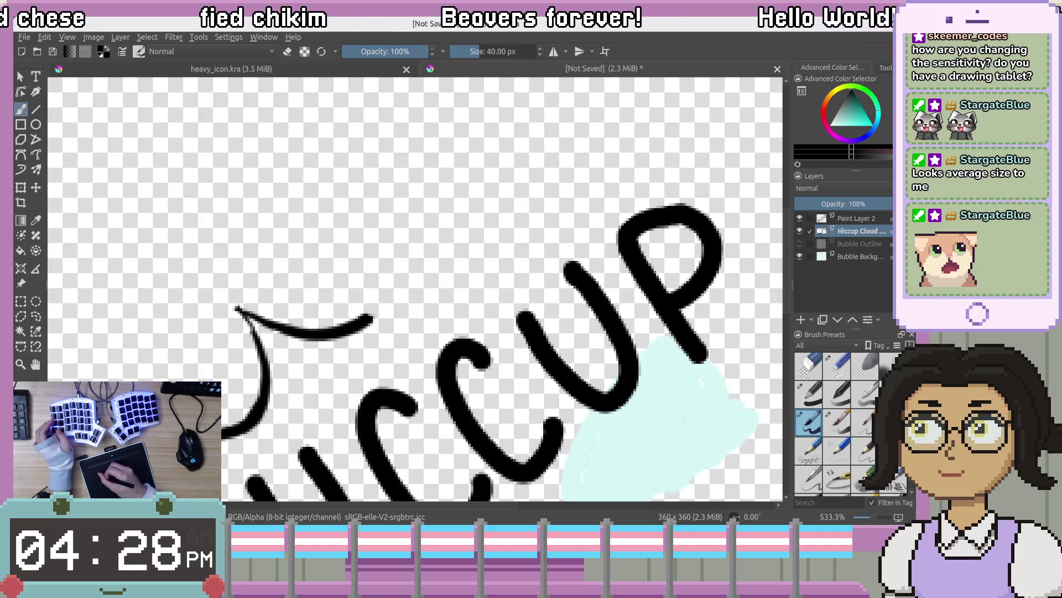
# Thicken the end of the outline curve and remove the unwanted top strokes
pyautogui.moveTo(379, 177)
pyautogui.mouseDown()
pyautogui.moveTo(390, 307)
pyautogui.moveTo(365, 319)
pyautogui.mouseUp()
pyautogui.moveTo(365, 178); pyautogui.dragTo(378, 329)
pyautogui.hotkey('ctrl', 'z')
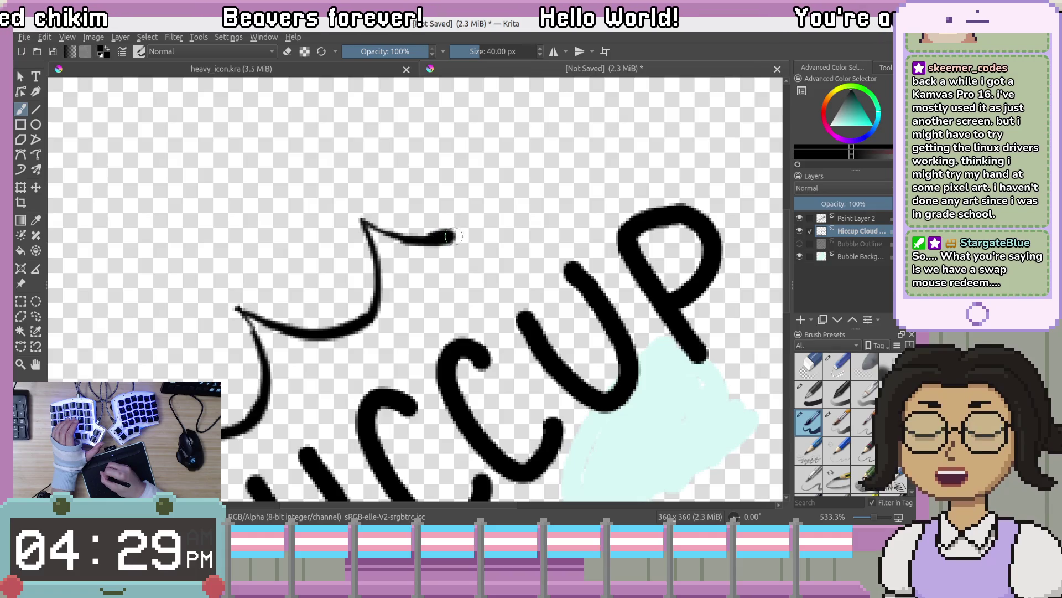
pyautogui.hotkey('ctrl', 'z')
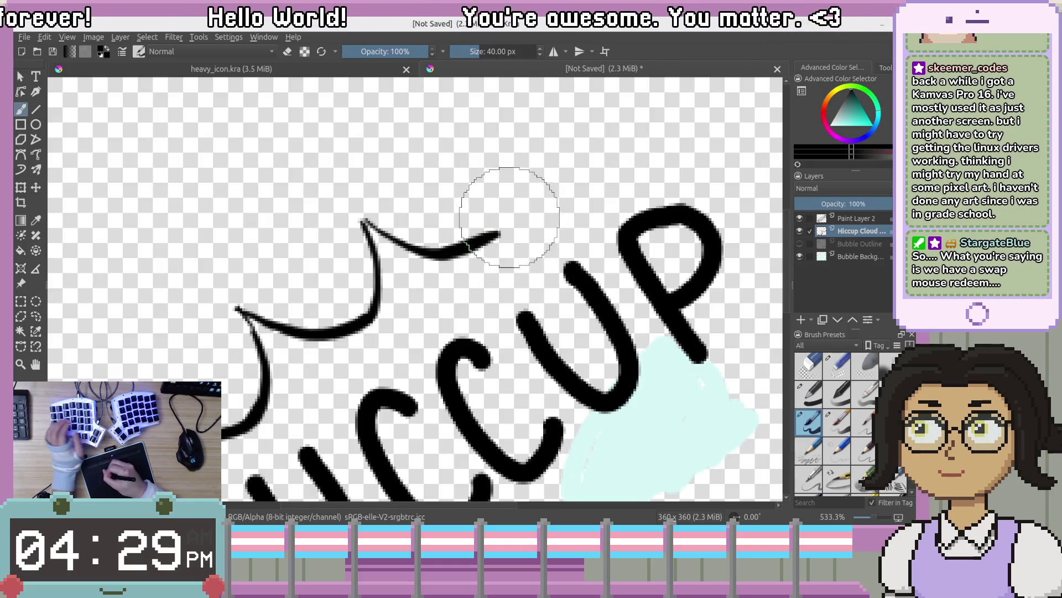
pyautogui.moveTo(494, 167); pyautogui.dragTo(486, 235)
pyautogui.hotkey('ctrl', 'z')
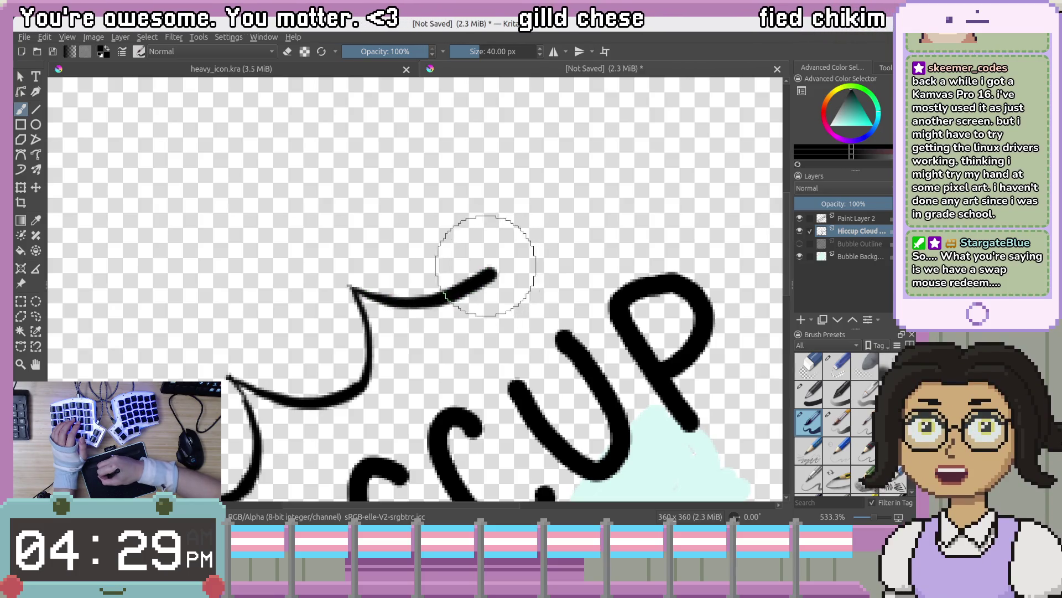
pyautogui.hotkey('ctrl', 'z')
# Redraw a shorter upper outline stroke curving along the top of HICCUP
pyautogui.moveTo(352, 289); pyautogui.dragTo(370, 360)
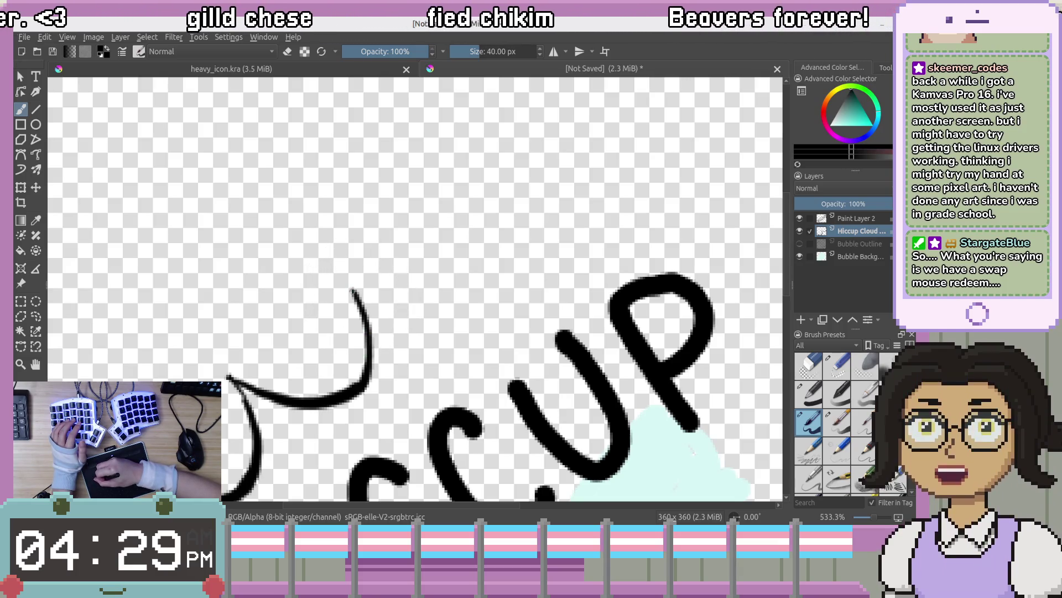
pyautogui.moveTo(441, 315); pyautogui.dragTo(486, 298)
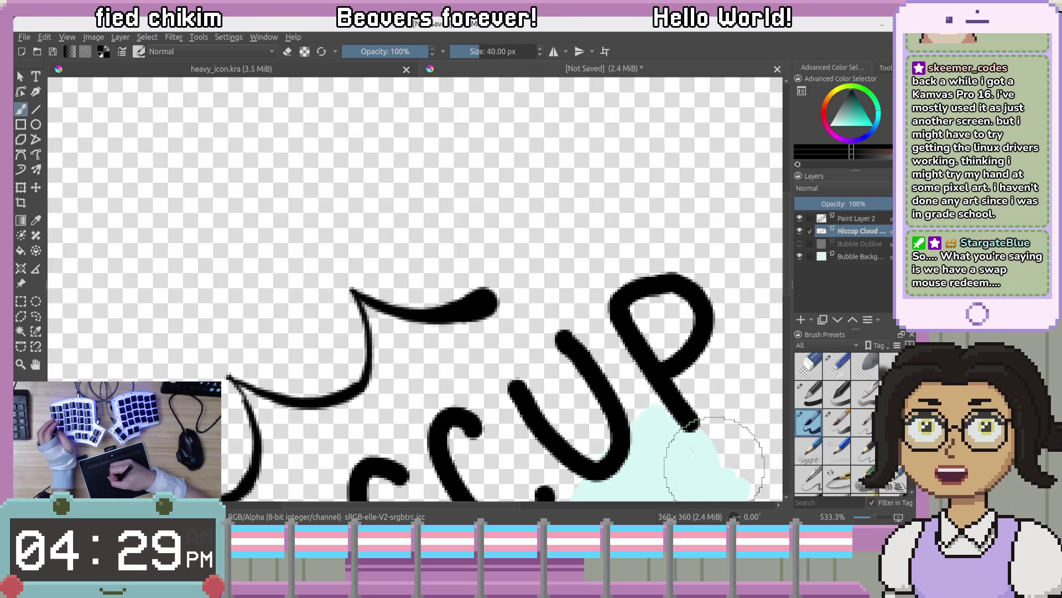
pyautogui.hotkey('ctrl', 'z')
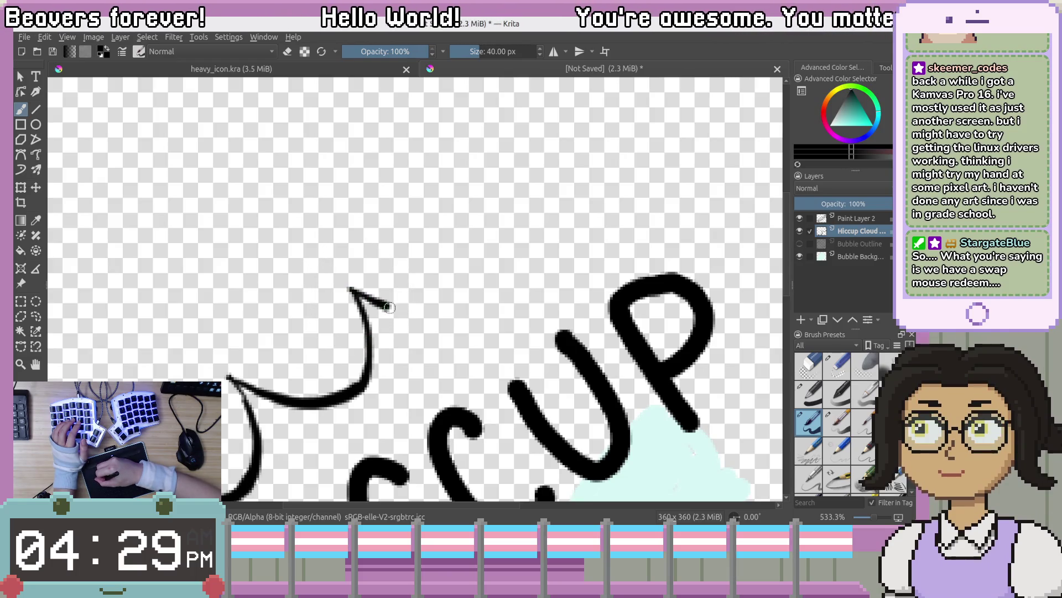
pyautogui.hotkey('ctrl', 'z')
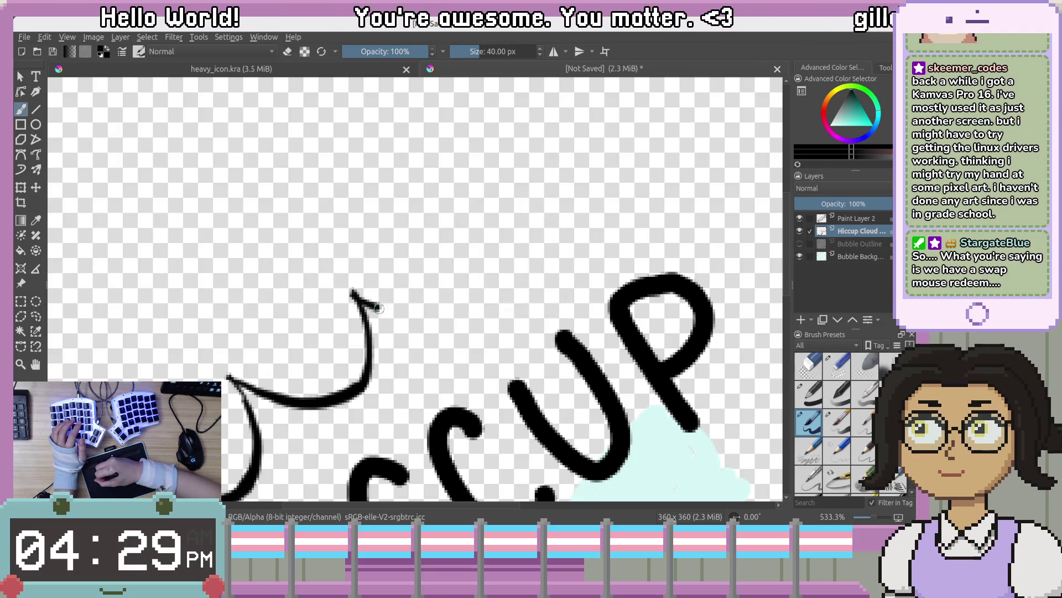
pyautogui.hotkey('ctrl', 'z')
pyautogui.moveTo(349, 288)
pyautogui.mouseDown()
pyautogui.moveTo(391, 308)
pyautogui.moveTo(492, 308)
pyautogui.mouseUp()
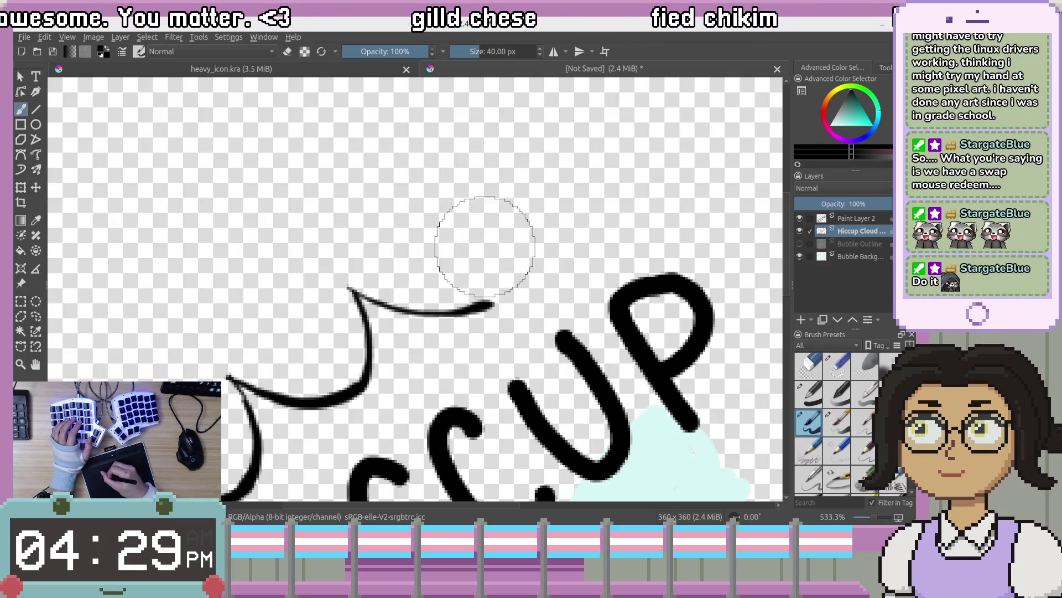
# Test joining and diagonal spike strokes at the curve's right end, undoing them
pyautogui.moveTo(474, 236); pyautogui.dragTo(494, 301)
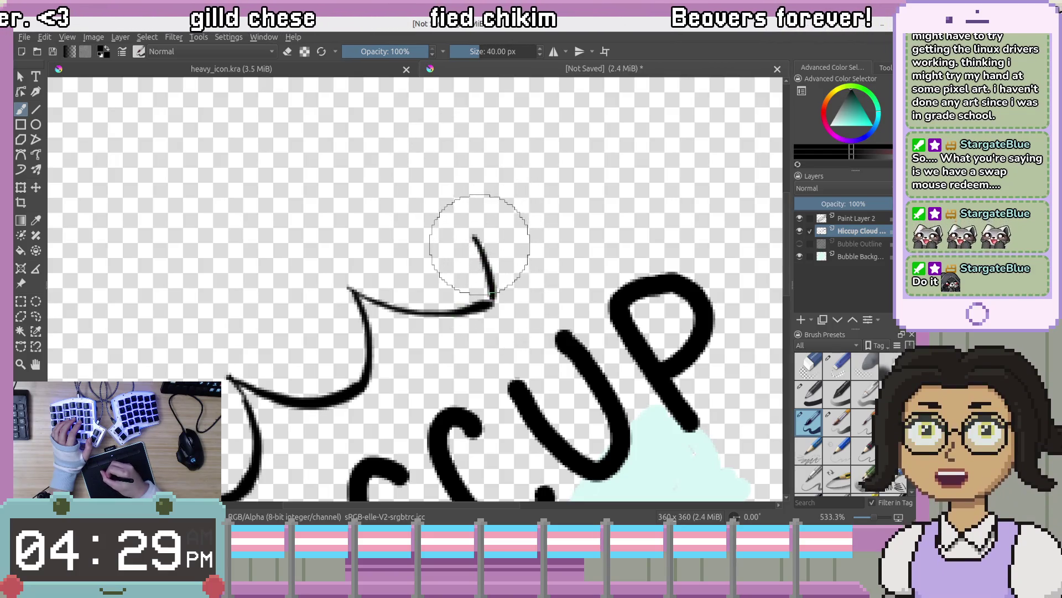
pyautogui.hotkey('ctrl', 'z')
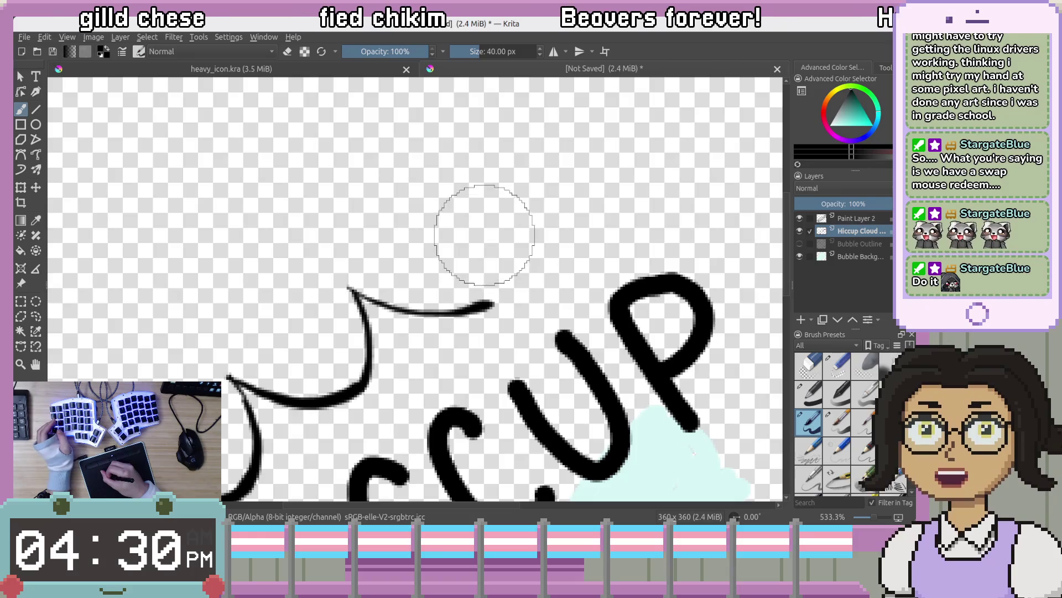
pyautogui.moveTo(459, 155)
pyautogui.mouseDown()
pyautogui.moveTo(486, 213)
pyautogui.moveTo(497, 303)
pyautogui.mouseUp()
pyautogui.hotkey('ctrl', 'z')
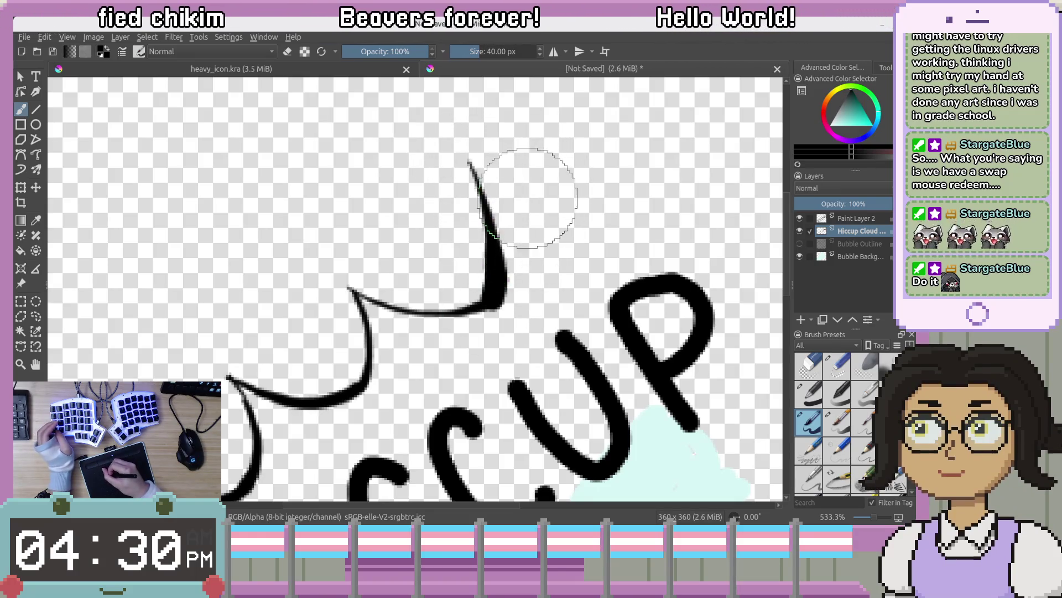
pyautogui.moveTo(592, 213); pyautogui.dragTo(493, 206)
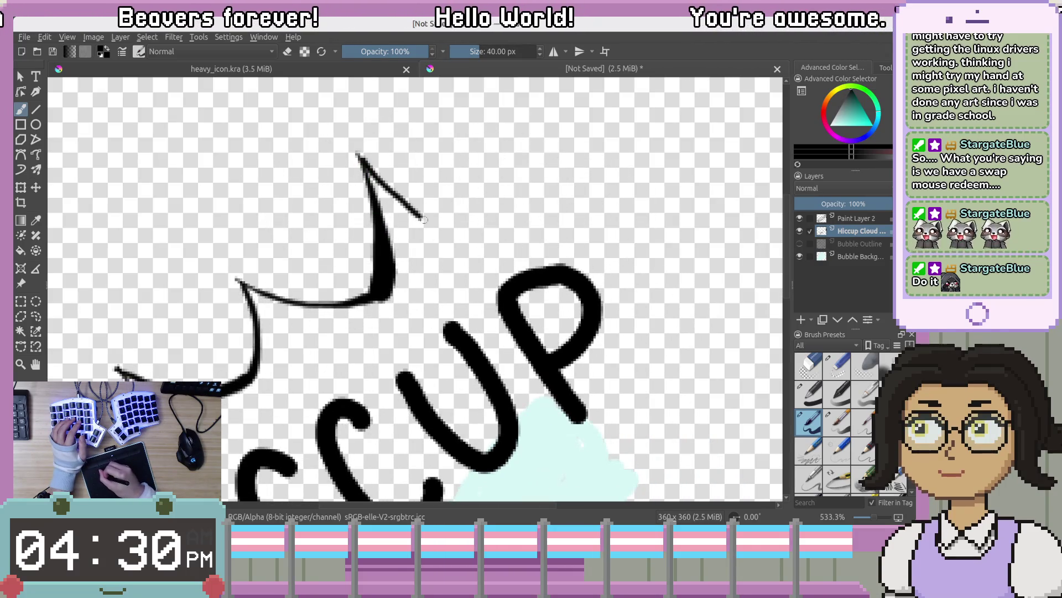
pyautogui.hotkey('ctrl', 'z')
pyautogui.hotkey('ctrl', 'z')
# Draw a sharp spike with its edge running down-right from the top tip, and begin the next spike
pyautogui.moveTo(364, 157); pyautogui.dragTo(378, 199)
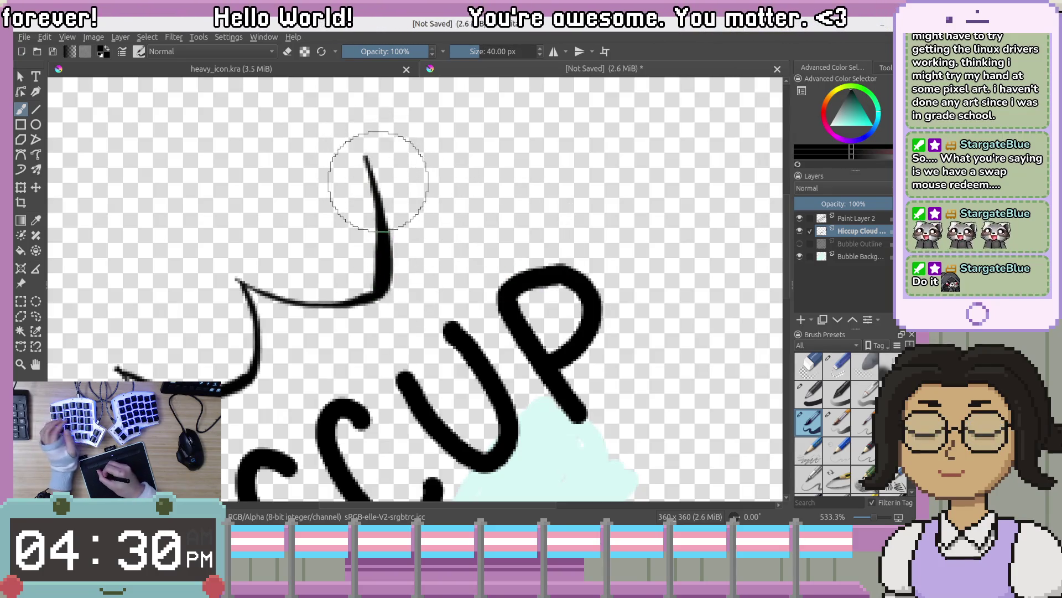
pyautogui.moveTo(365, 151)
pyautogui.mouseDown()
pyautogui.moveTo(507, 259)
pyautogui.moveTo(624, 99)
pyautogui.moveTo(536, 216)
pyautogui.mouseUp()
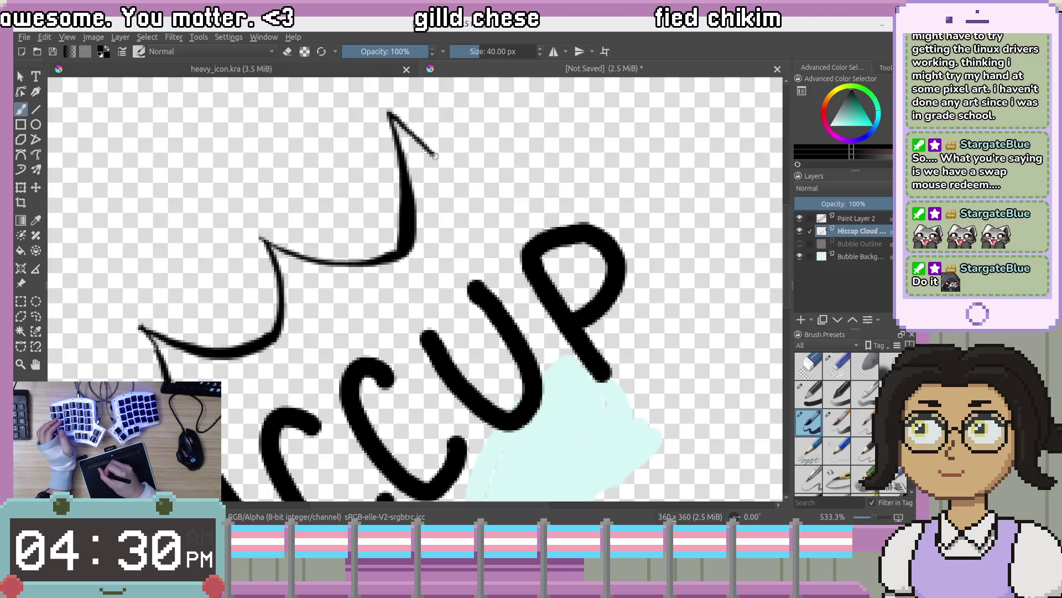
pyautogui.moveTo(435, 156); pyautogui.dragTo(491, 198)
pyautogui.hotkey('ctrl', 'z')
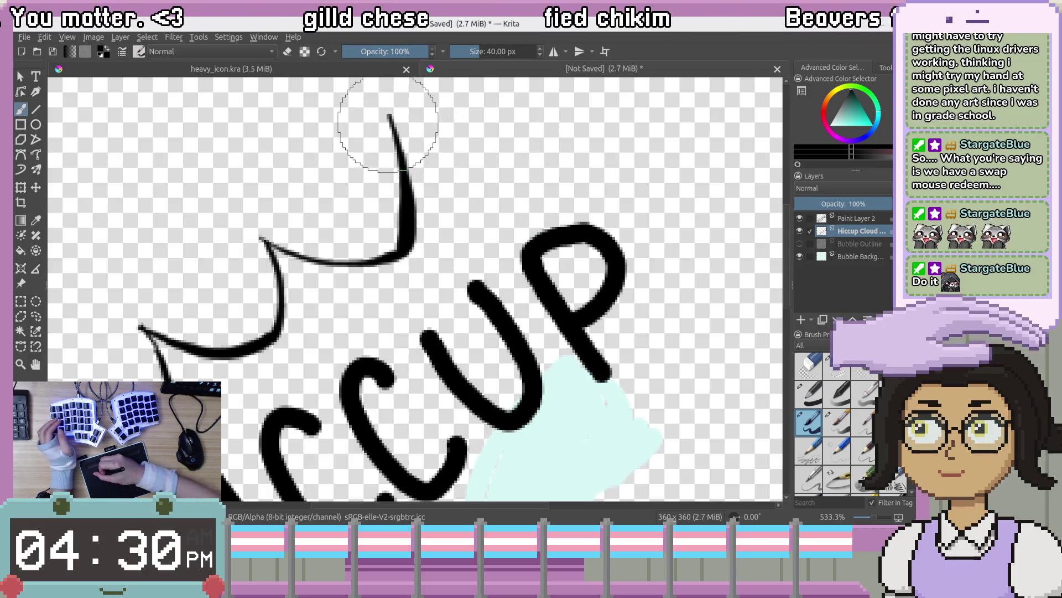
pyautogui.moveTo(392, 117); pyautogui.dragTo(515, 199)
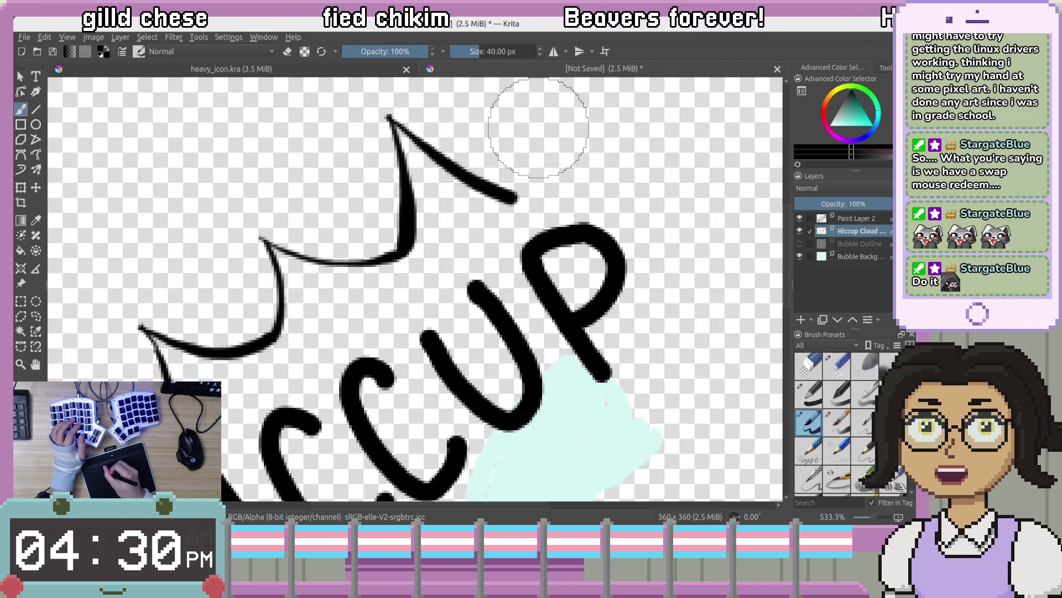
pyautogui.moveTo(525, 177); pyautogui.dragTo(523, 188)
pyautogui.hotkey('ctrl', 'z')
pyautogui.moveTo(535, 120); pyautogui.dragTo(533, 141)
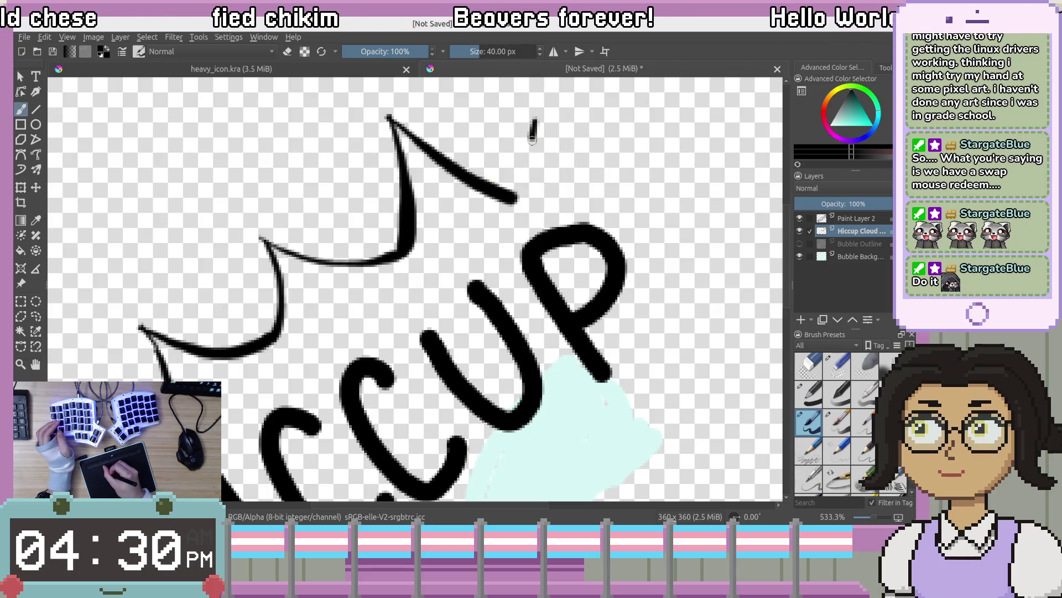
pyautogui.moveTo(605, 124); pyautogui.dragTo(564, 218)
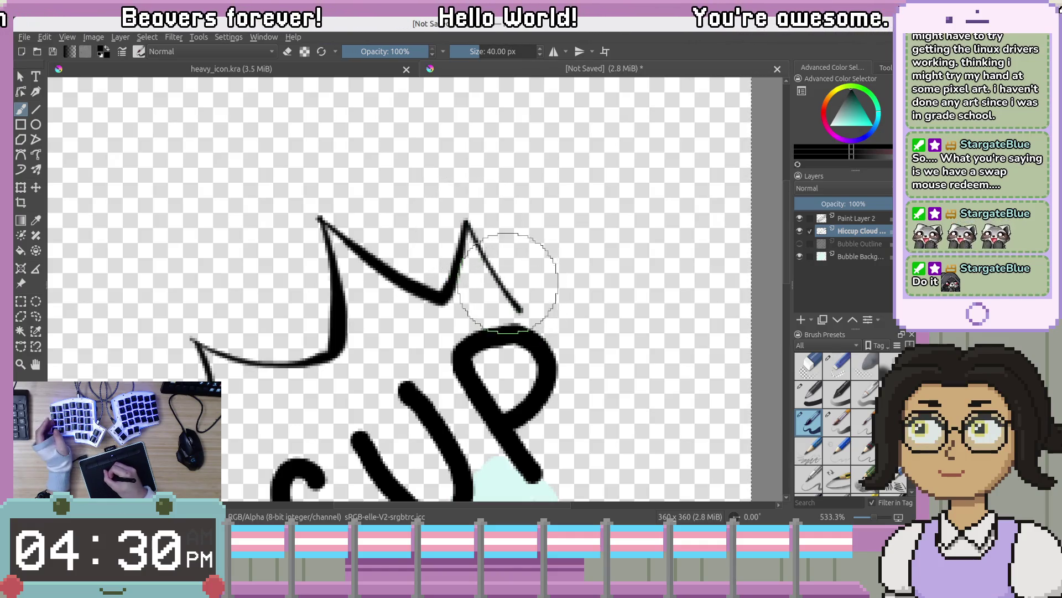
# Draw the right-hand spike with its edge curving down toward the P, retrying it several times
pyautogui.hotkey('ctrl', 'z')
pyautogui.moveTo(465, 219)
pyautogui.mouseDown()
pyautogui.moveTo(518, 303)
pyautogui.moveTo(625, 99)
pyautogui.moveTo(624, 224)
pyautogui.mouseUp()
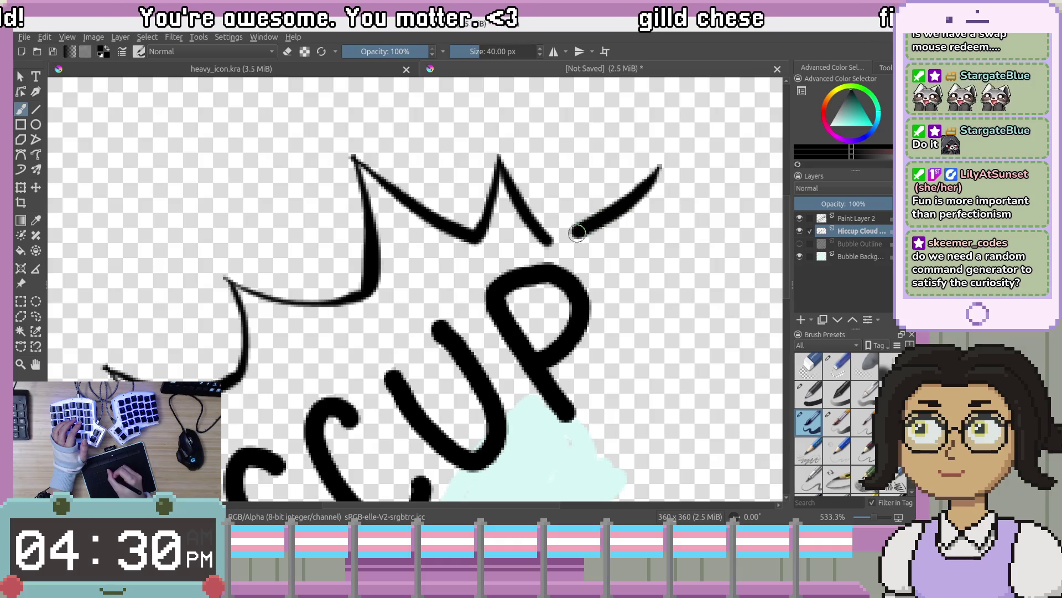
pyautogui.hotkey('ctrl', 'z')
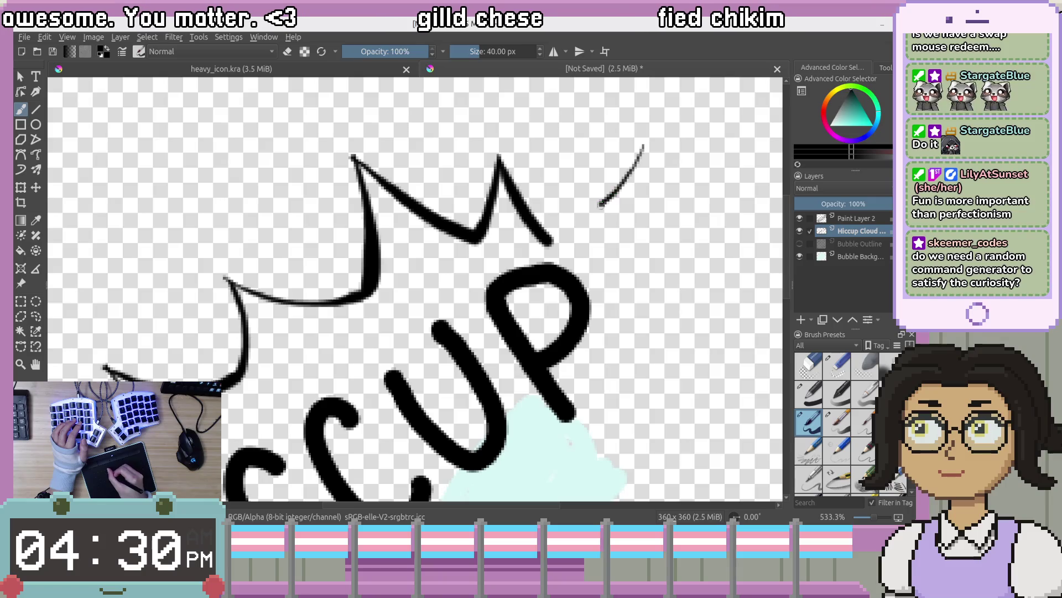
pyautogui.hotkey('ctrl', 'z')
pyautogui.moveTo(647, 140)
pyautogui.mouseDown()
pyautogui.moveTo(618, 192)
pyautogui.moveTo(556, 242)
pyautogui.mouseUp()
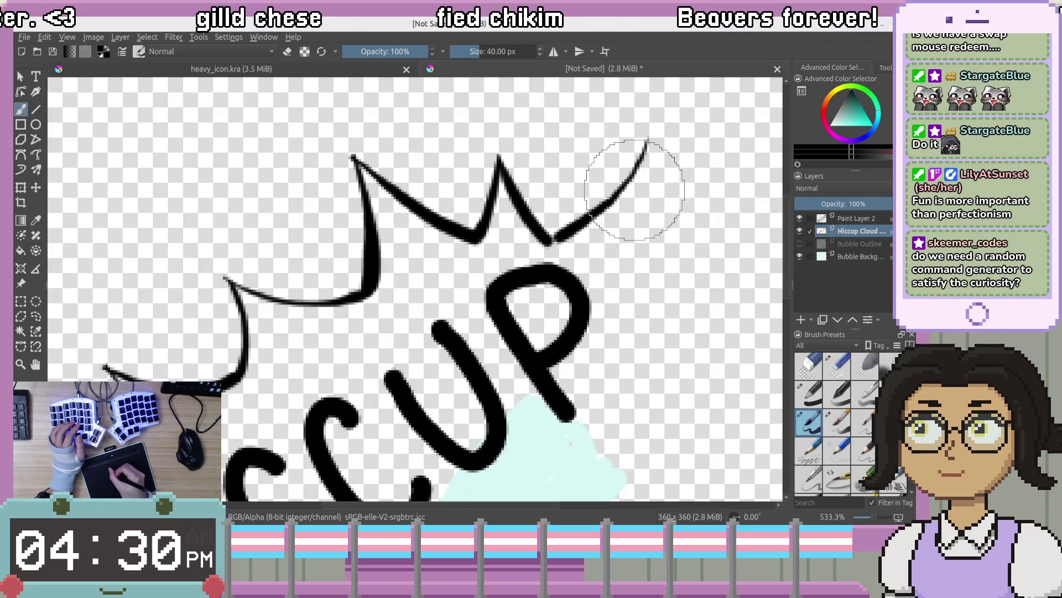
pyautogui.hotkey('ctrl', 'z')
pyautogui.moveTo(631, 159)
pyautogui.mouseDown()
pyautogui.moveTo(608, 200)
pyautogui.moveTo(553, 245)
pyautogui.mouseUp()
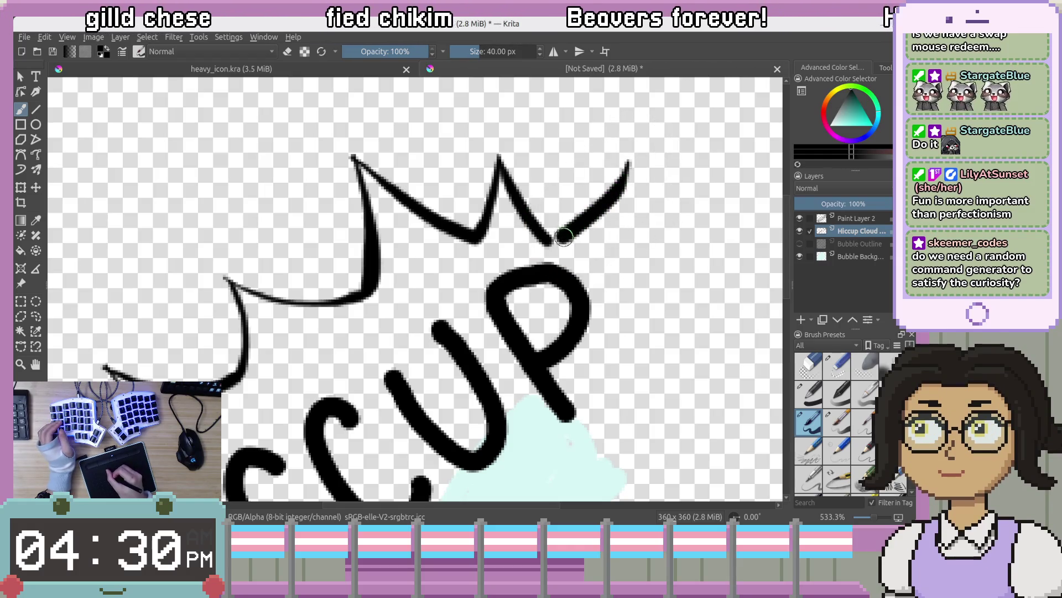
pyautogui.hotkey('ctrl', 'z')
pyautogui.moveTo(642, 140)
pyautogui.mouseDown()
pyautogui.moveTo(622, 180)
pyautogui.moveTo(552, 241)
pyautogui.mouseUp()
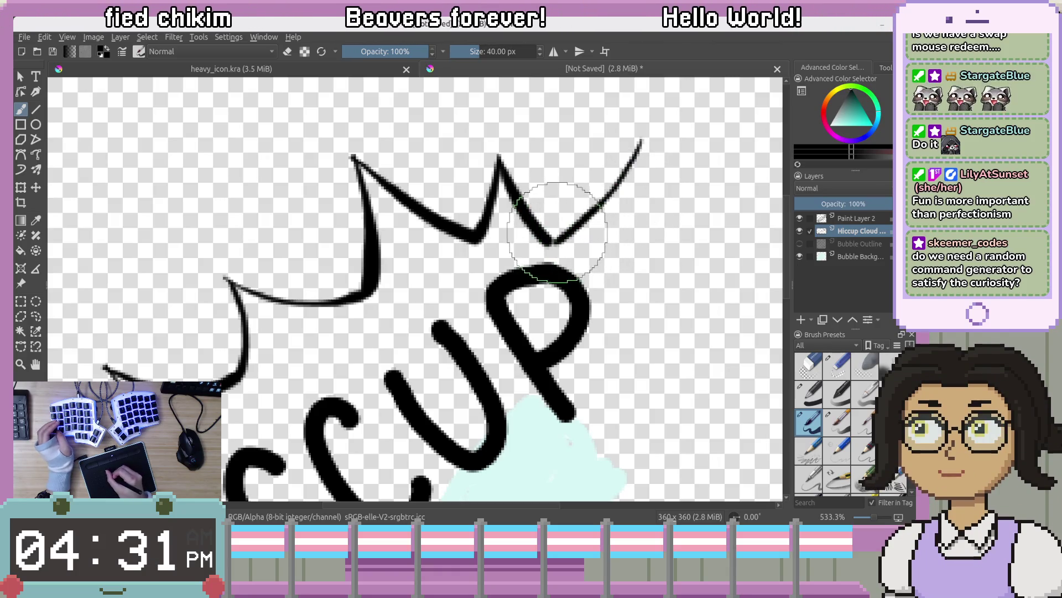
pyautogui.hotkey('ctrl', 'z')
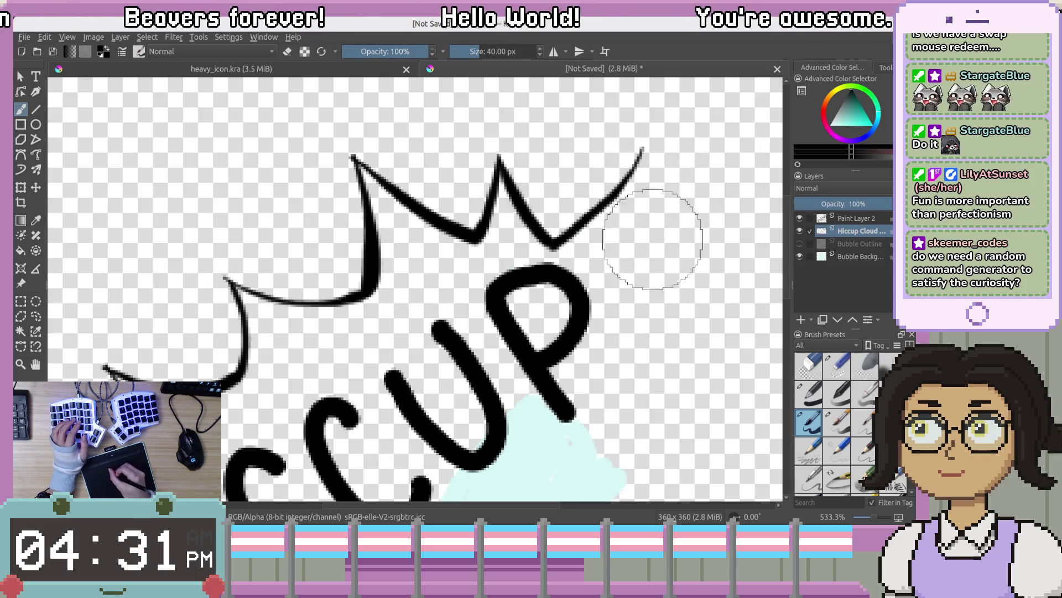
pyautogui.moveTo(664, 226); pyautogui.dragTo(609, 139)
pyautogui.moveTo(513, 139); pyautogui.dragTo(474, 194)
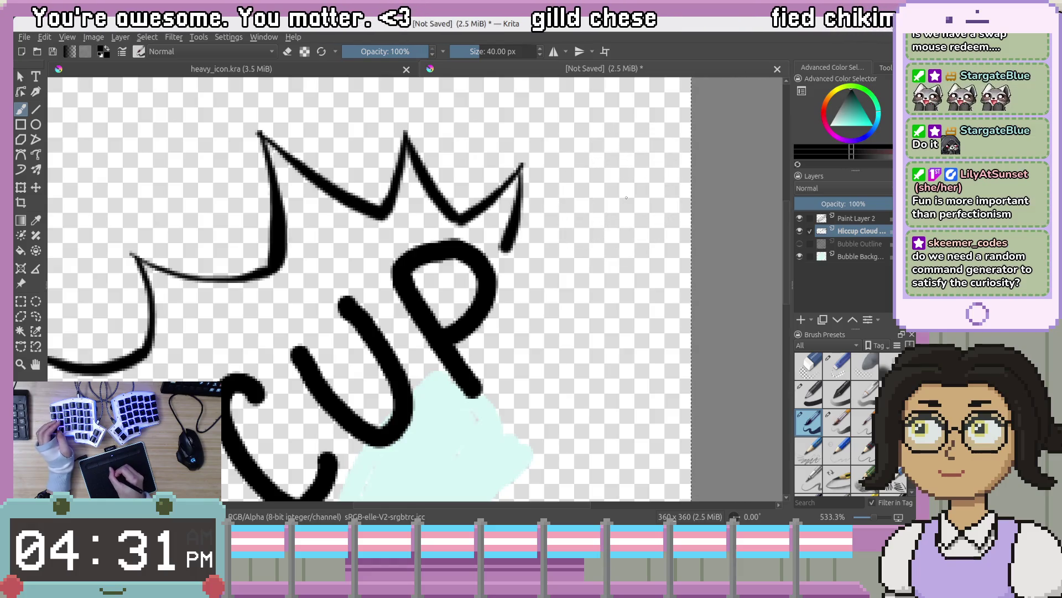
pyautogui.hotkey('ctrl', 'z')
pyautogui.moveTo(627, 197); pyautogui.dragTo(599, 228)
pyautogui.hotkey('ctrl', 'z')
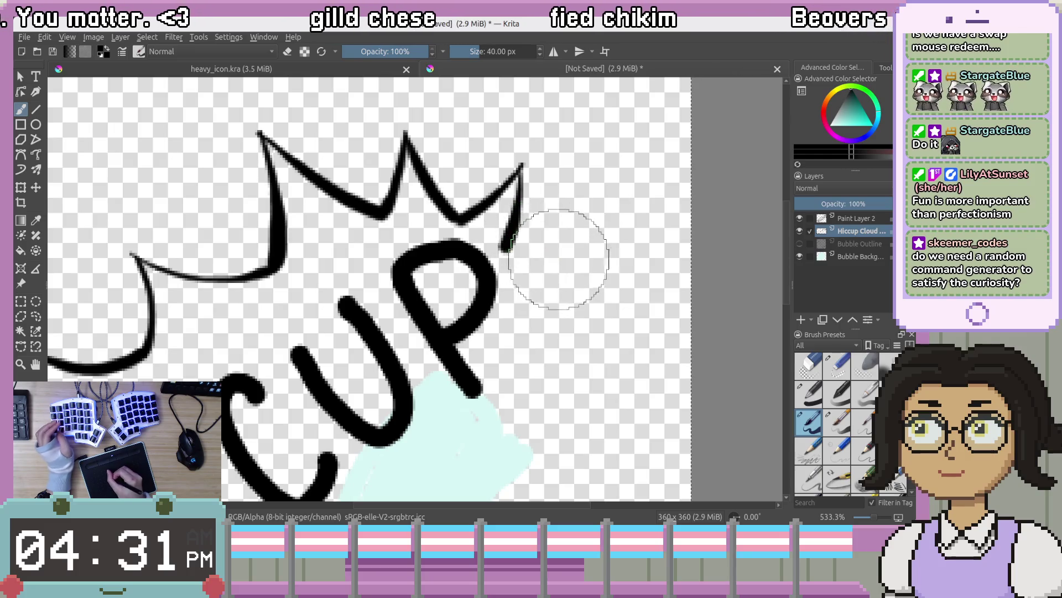
pyautogui.moveTo(608, 251); pyautogui.dragTo(549, 269)
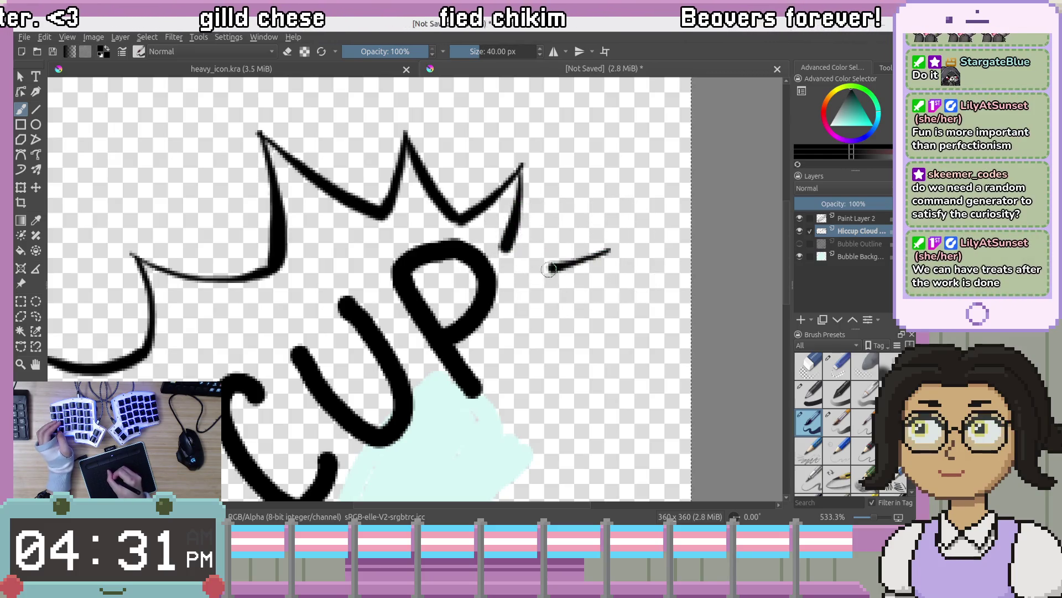
pyautogui.hotkey('ctrl', 'z')
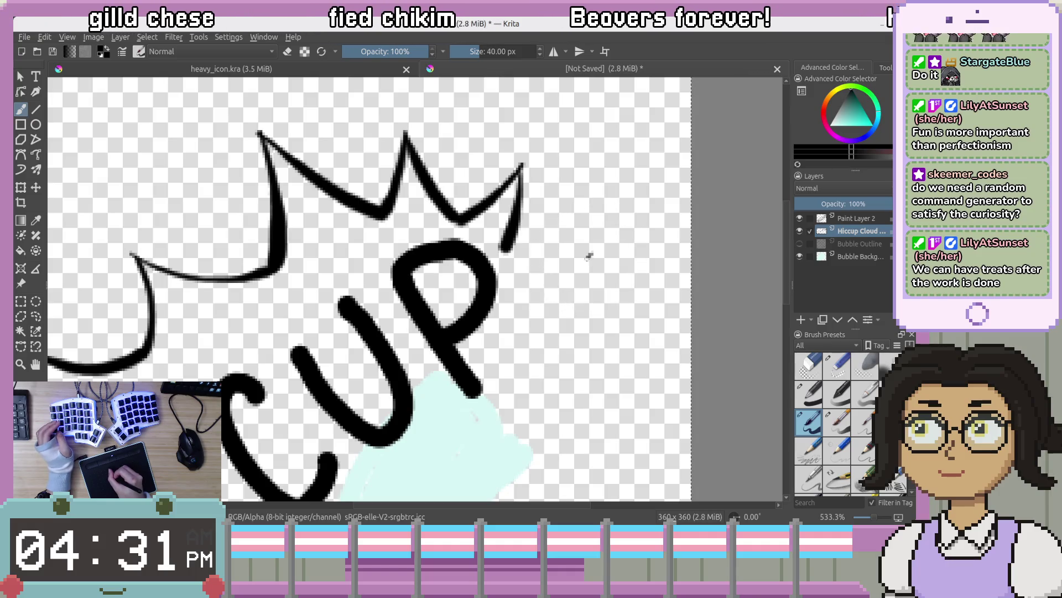
pyautogui.hotkey('ctrl', 'z')
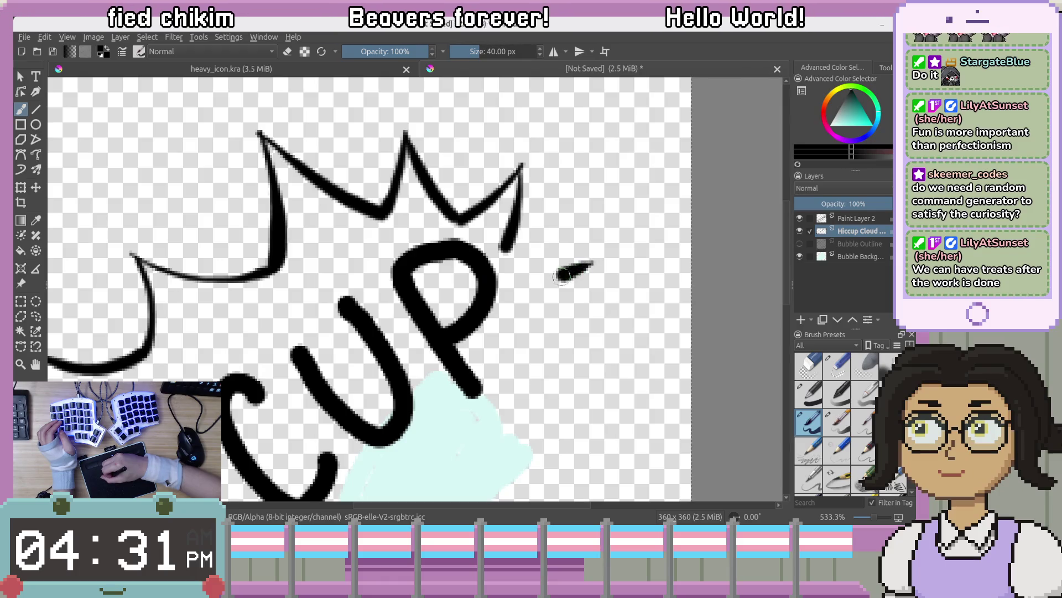
pyautogui.hotkey('ctrl', 'z')
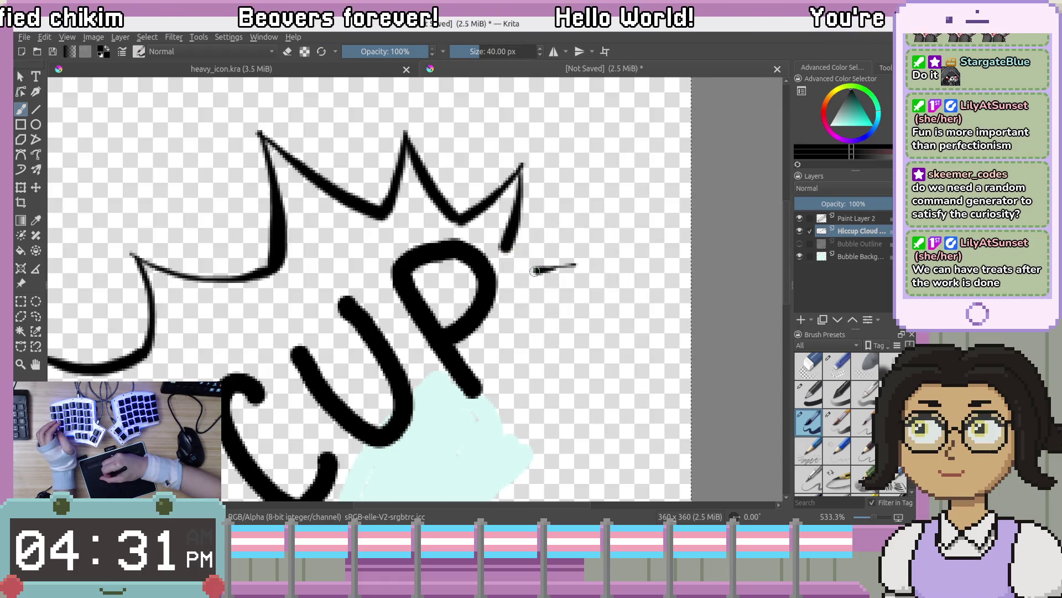
pyautogui.hotkey('ctrl', 'z')
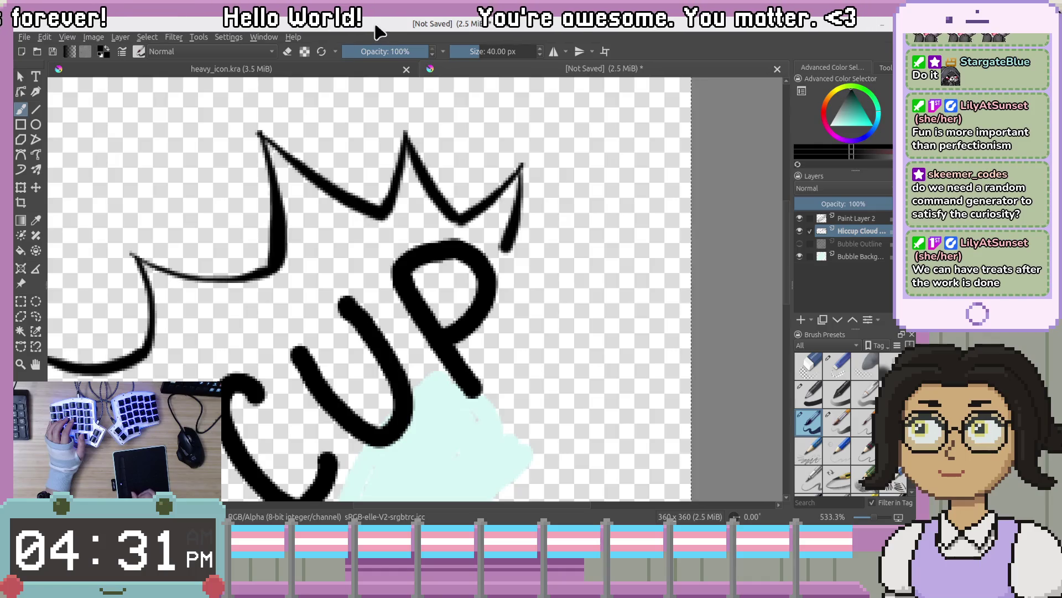
pyautogui.hotkey('ctrl', 'z')
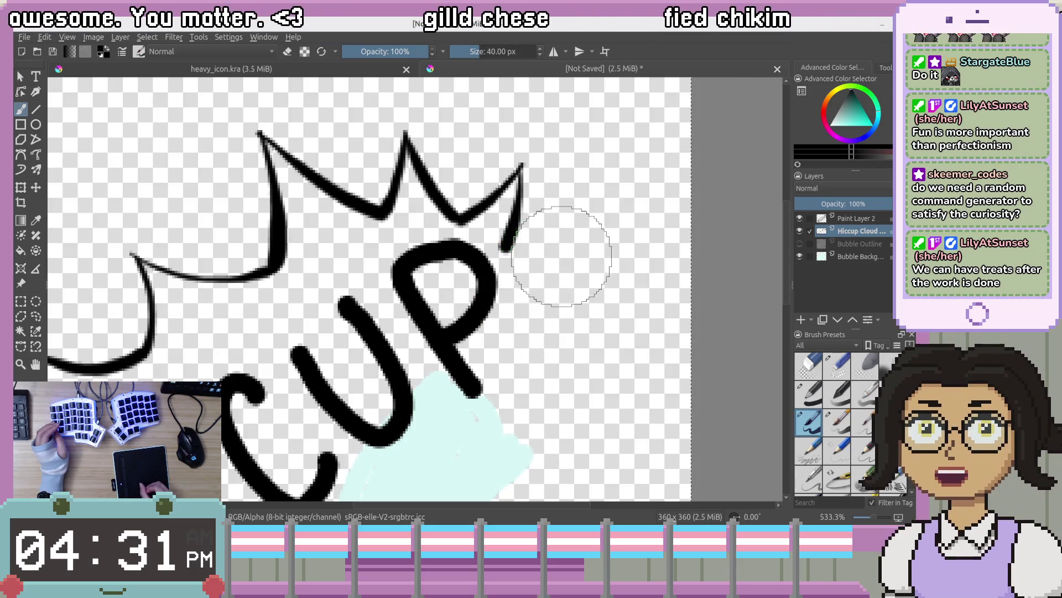
pyautogui.hotkey('ctrl', 'z')
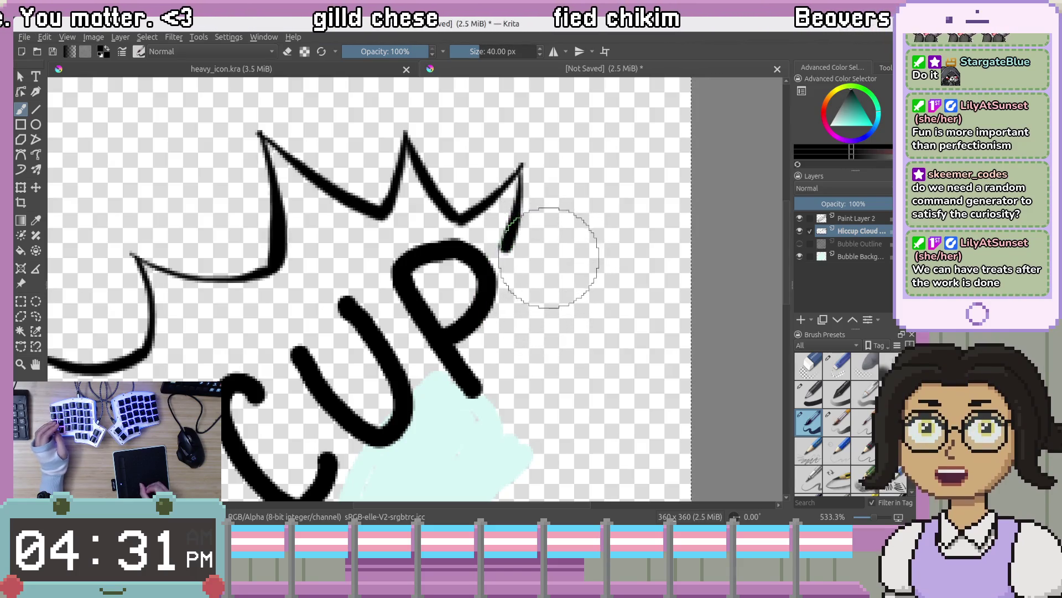
pyautogui.hotkey('ctrl', 'z')
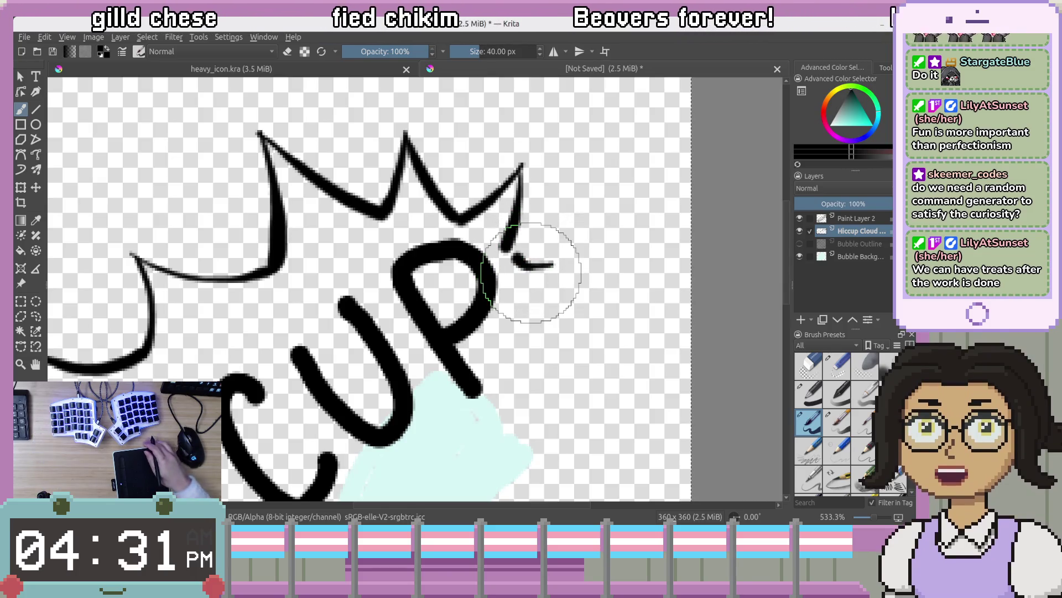
pyautogui.hotkey('ctrl', 'z')
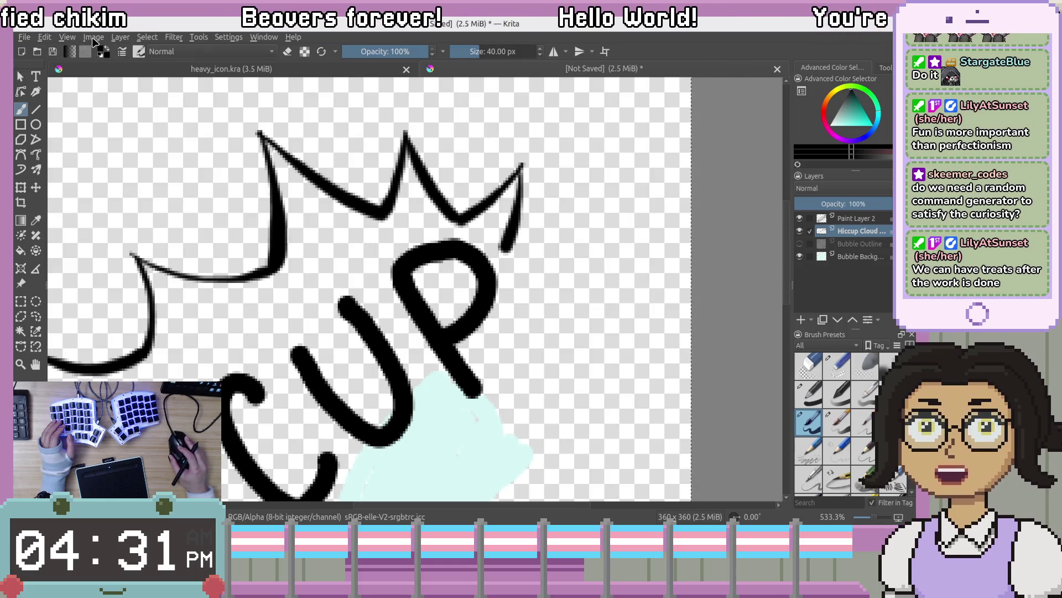
pyautogui.click(68, 37)
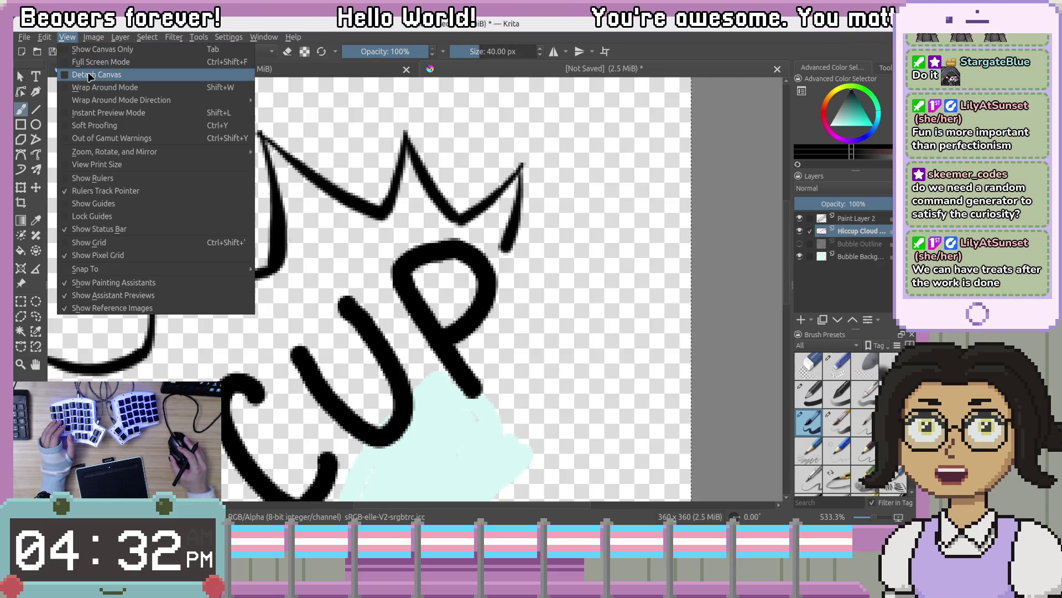
# Check the zoom, rotate and mirror view options, recentre the drawing, and tilt the canvas 15 degrees
pyautogui.moveTo(138, 151)
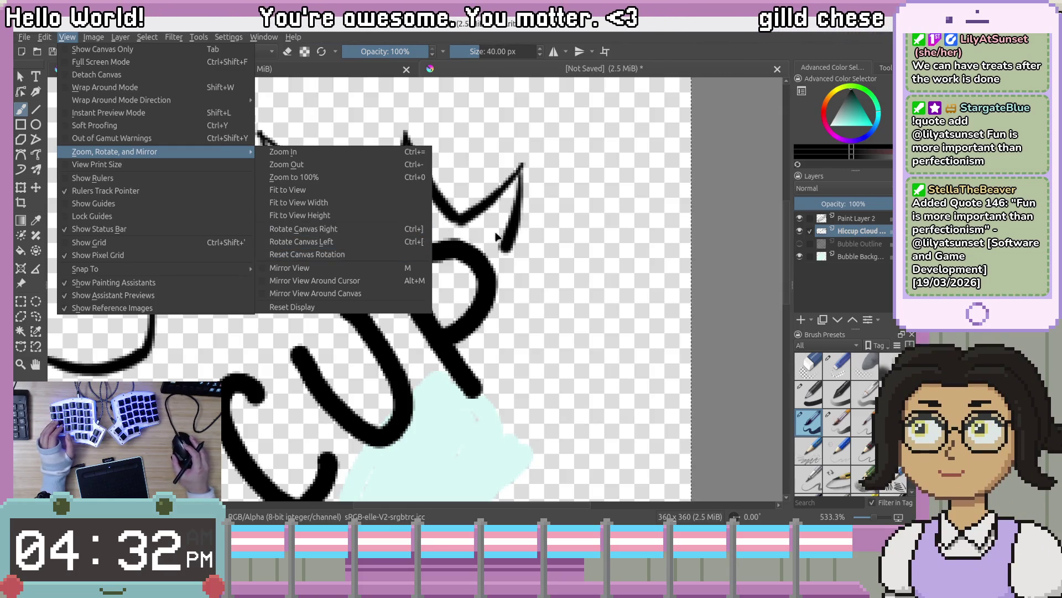
pyautogui.press('Escape')
pyautogui.press('Escape')
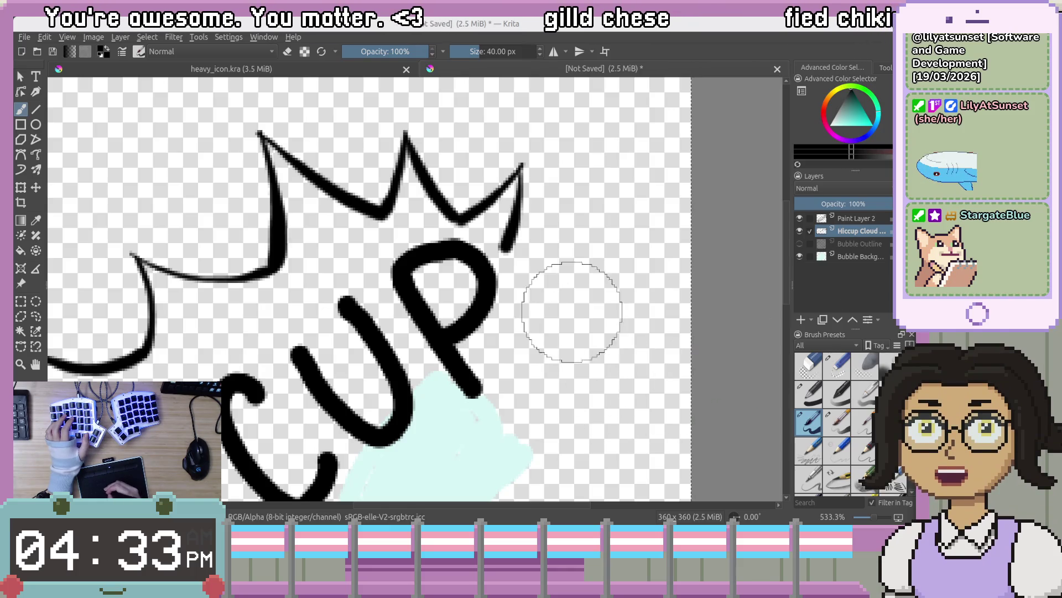
pyautogui.moveTo(588, 301); pyautogui.dragTo(526, 249)
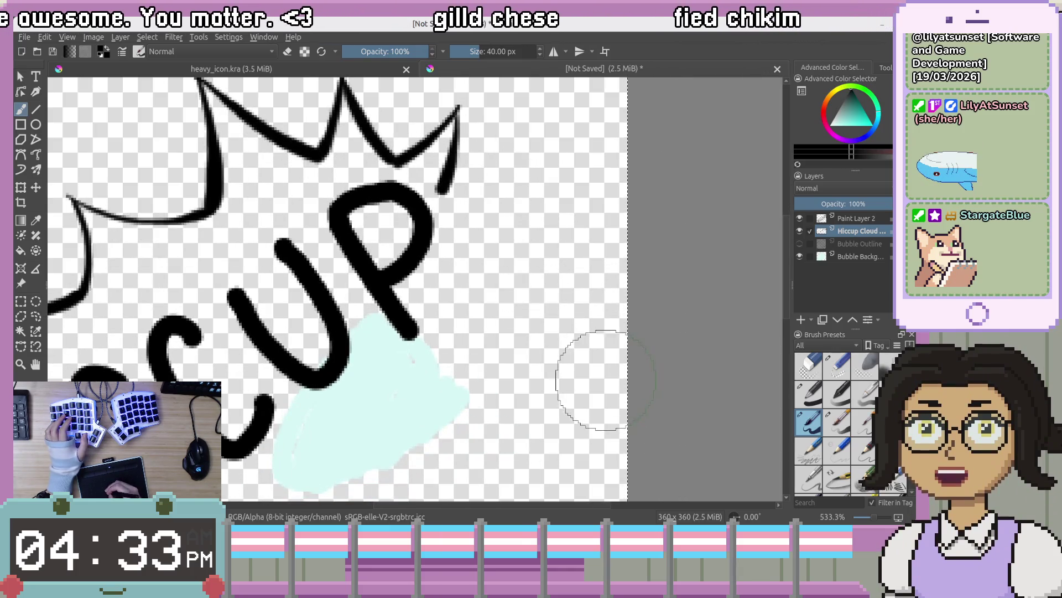
pyautogui.moveTo(471, 202); pyautogui.dragTo(415, 268)
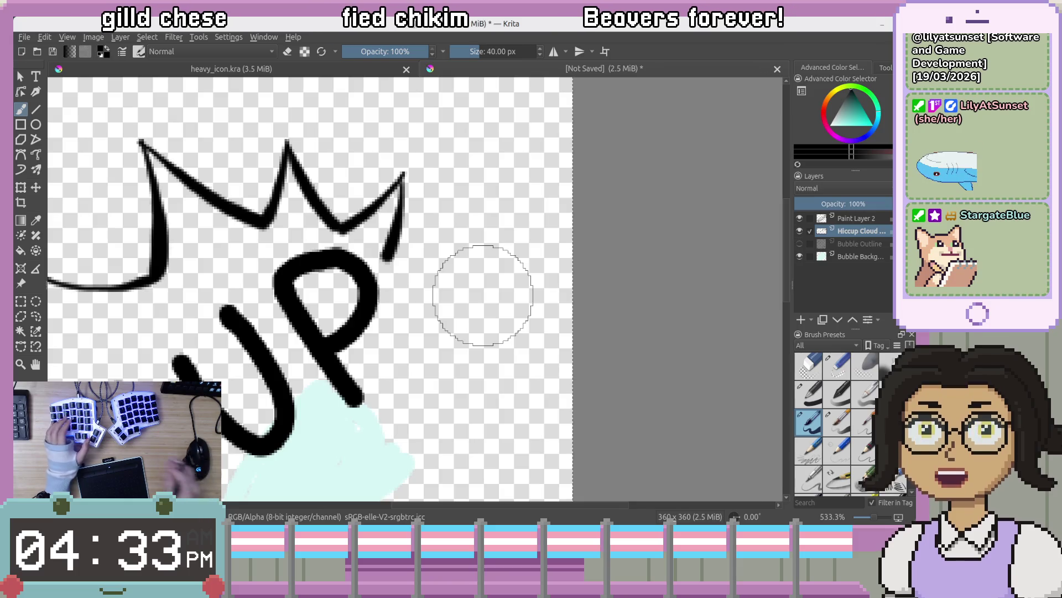
pyautogui.hotkey('ctrl', '[')
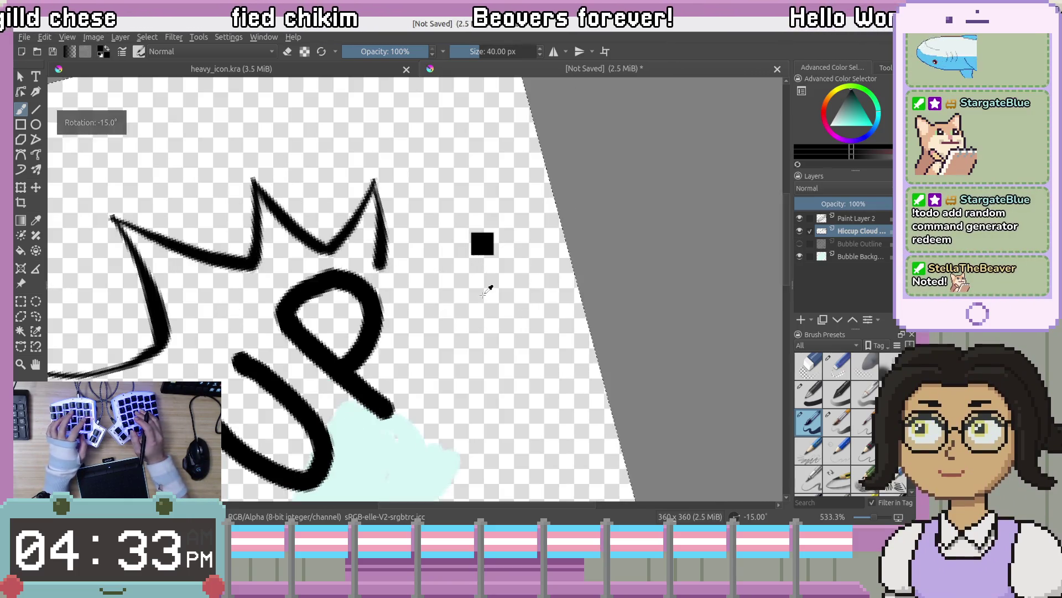
# Rotate the view further and try several spike strokes rising from the outline near the P
pyautogui.hotkey('ctrl', '[')
pyautogui.hotkey('ctrl', '[')
pyautogui.hotkey('ctrl', '[')
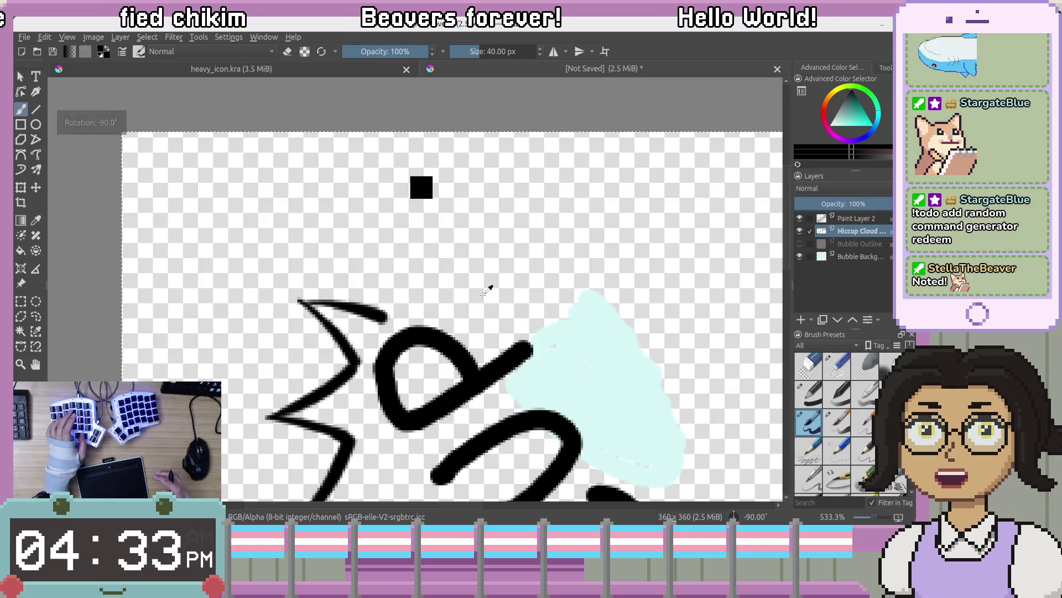
pyautogui.moveTo(569, 422)
pyautogui.mouseDown()
pyautogui.moveTo(576, 301)
pyautogui.moveTo(557, 340)
pyautogui.mouseUp()
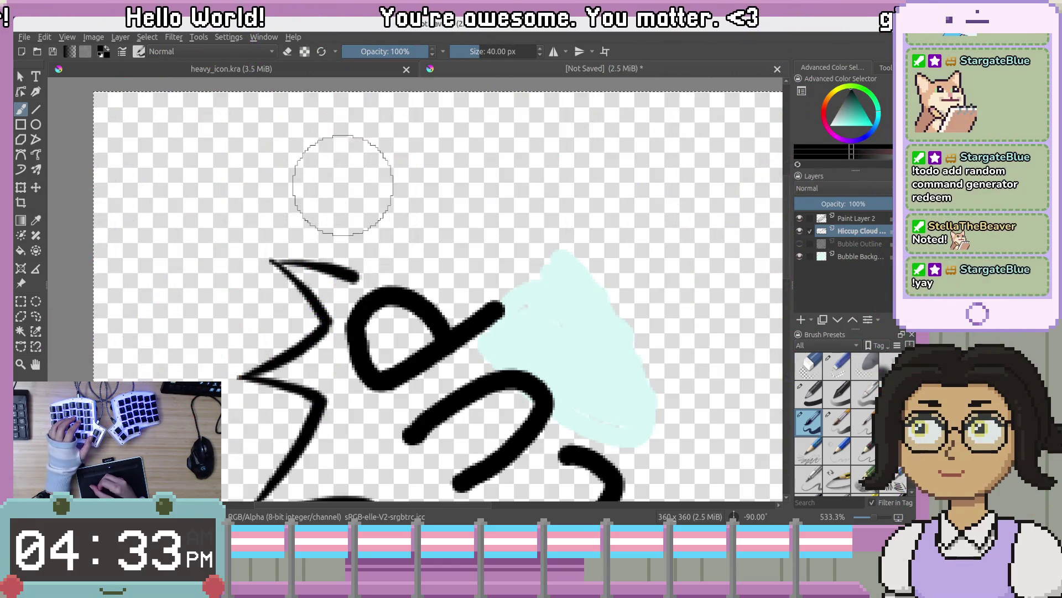
pyautogui.moveTo(353, 161); pyautogui.dragTo(367, 201)
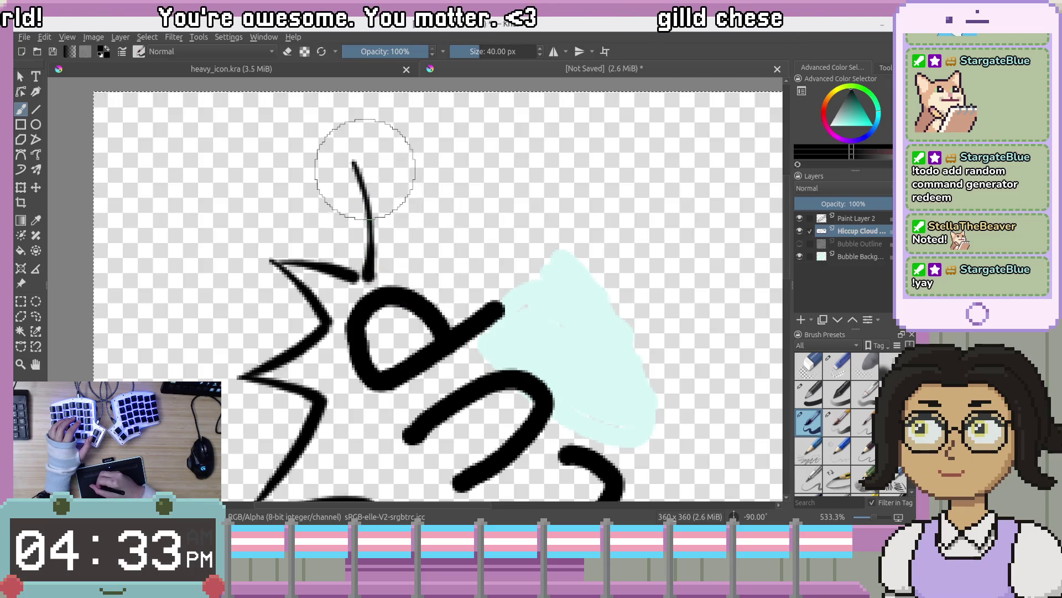
pyautogui.moveTo(353, 161); pyautogui.dragTo(410, 213)
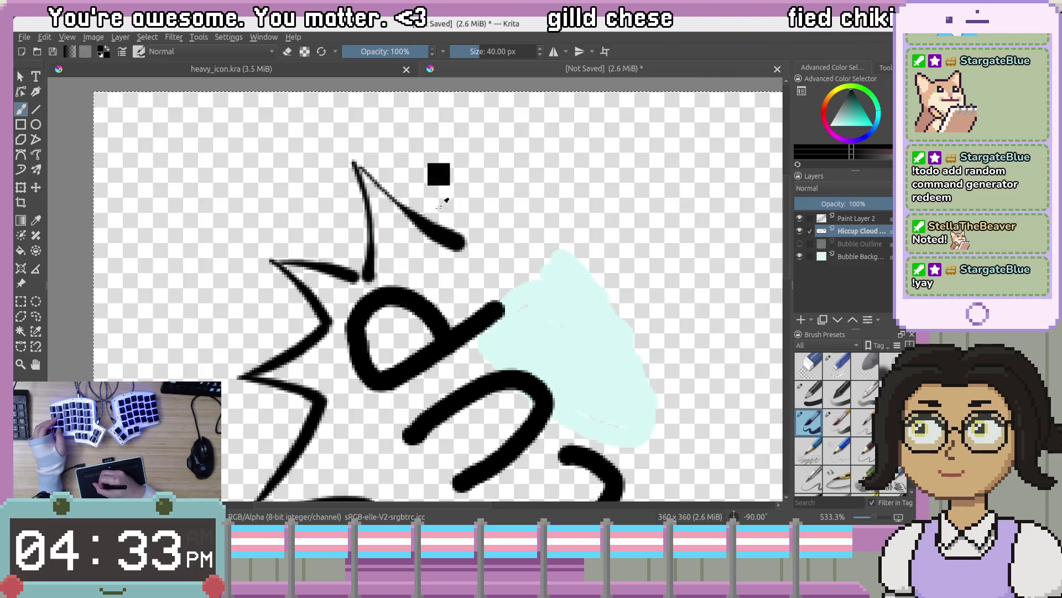
pyautogui.hotkey('ctrl', 'z')
pyautogui.hotkey('ctrl', 'z')
pyautogui.moveTo(345, 164); pyautogui.dragTo(364, 280)
pyautogui.hotkey('ctrl', 'z')
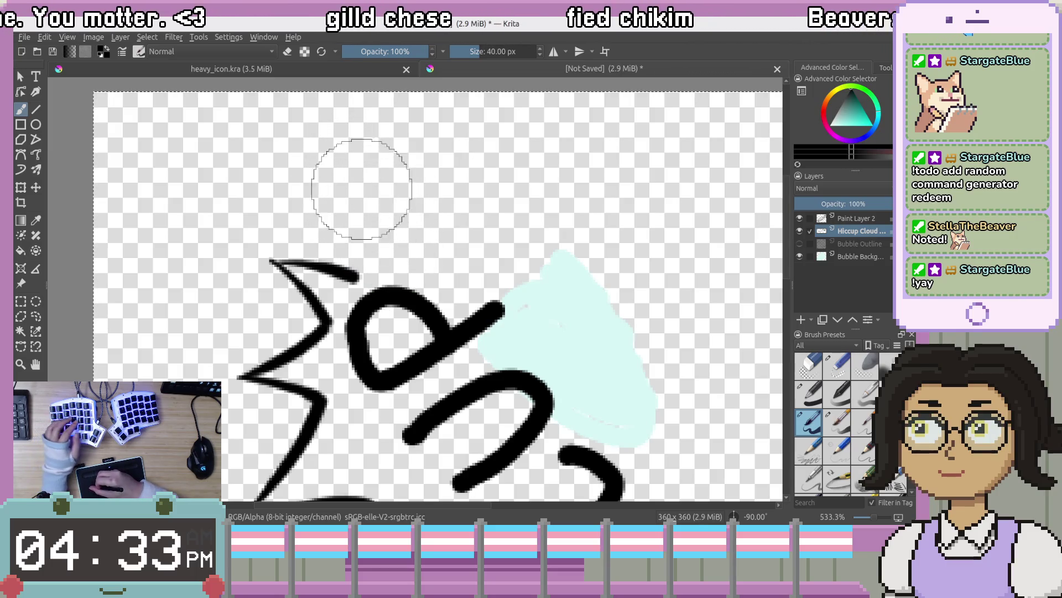
pyautogui.hotkey('ctrl', 'z')
pyautogui.moveTo(353, 190); pyautogui.dragTo(368, 258)
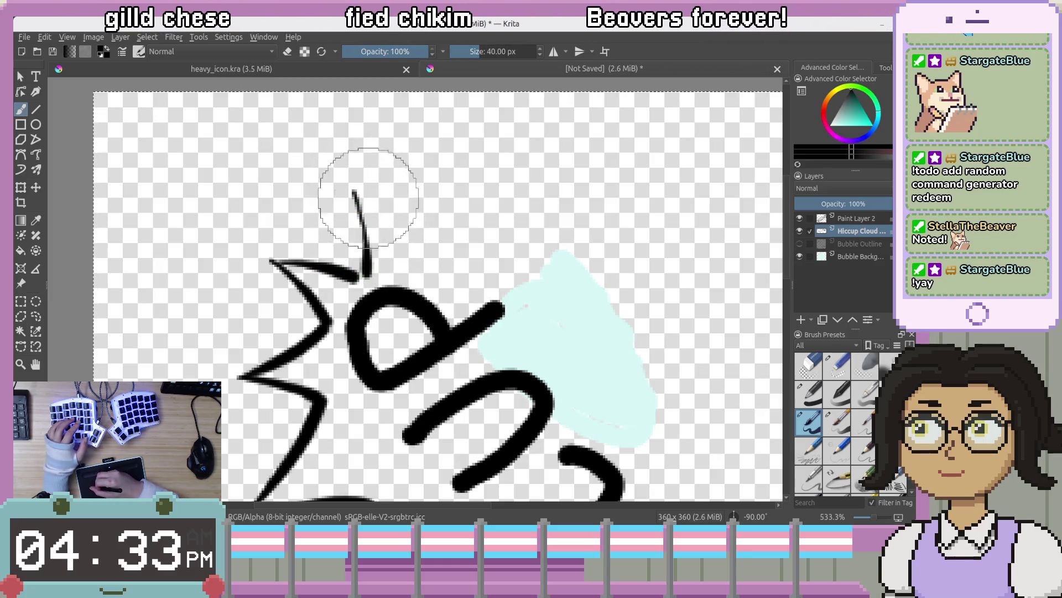
pyautogui.hotkey('ctrl', 'z')
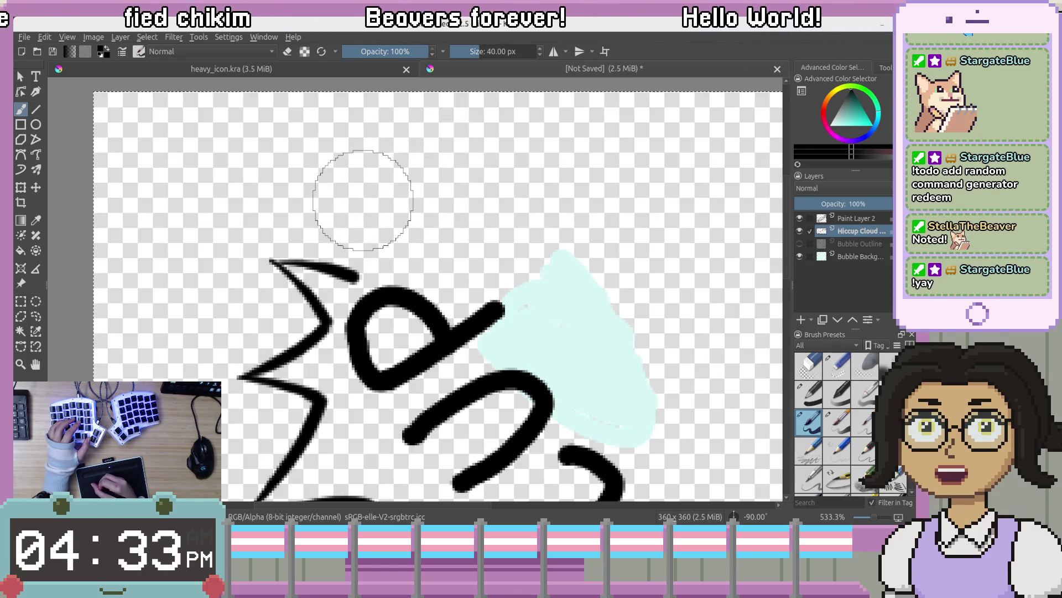
pyautogui.moveTo(361, 192); pyautogui.dragTo(379, 284)
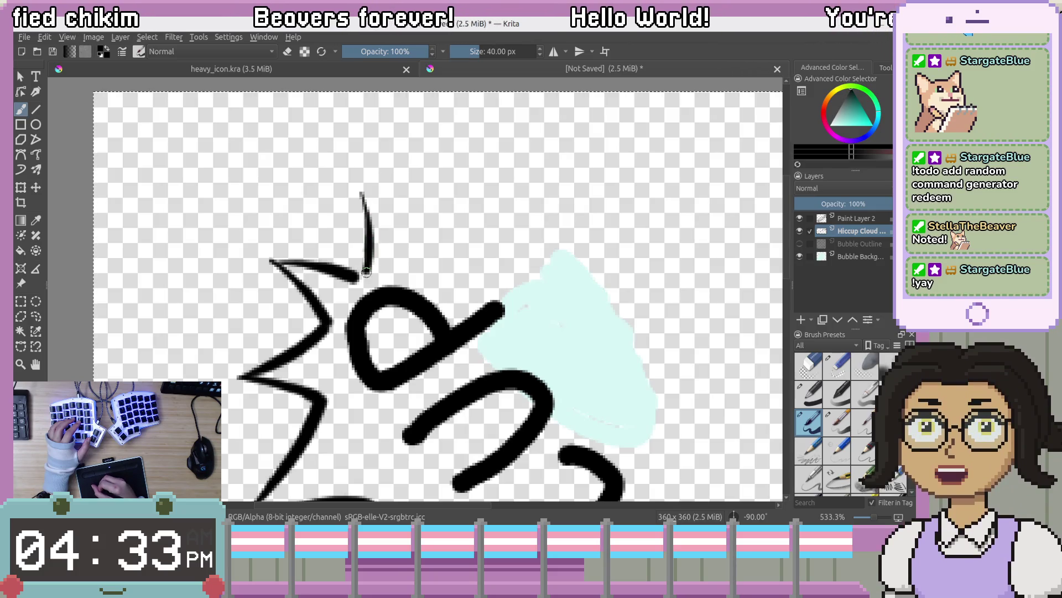
pyautogui.hotkey('ctrl', 'z')
# Start the spike's edge above the V, then recentre, zoom and rotate the view further
pyautogui.moveTo(346, 153); pyautogui.dragTo(354, 186)
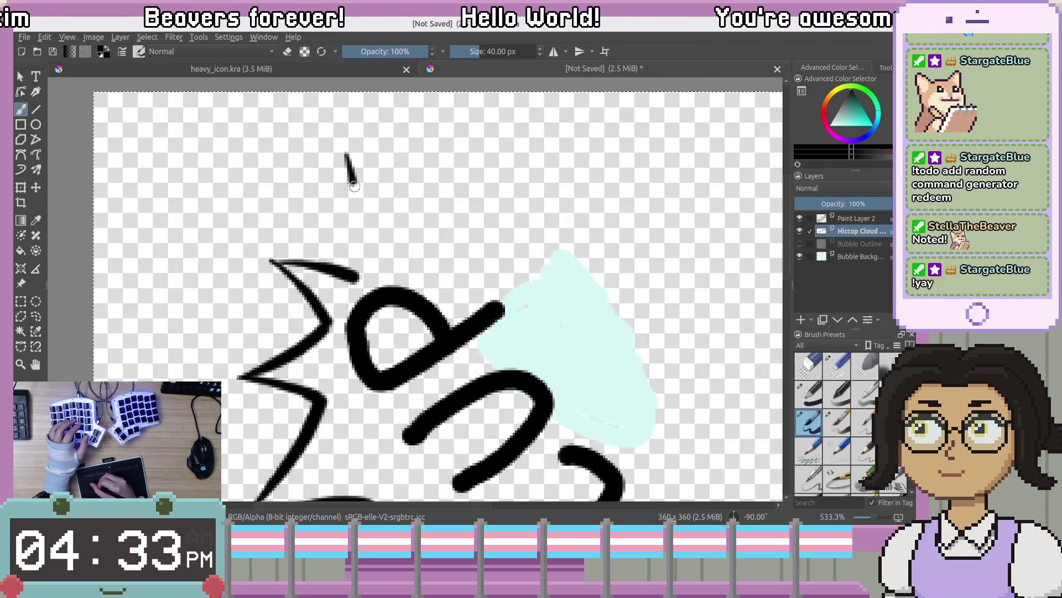
pyautogui.moveTo(359, 238); pyautogui.dragTo(362, 276)
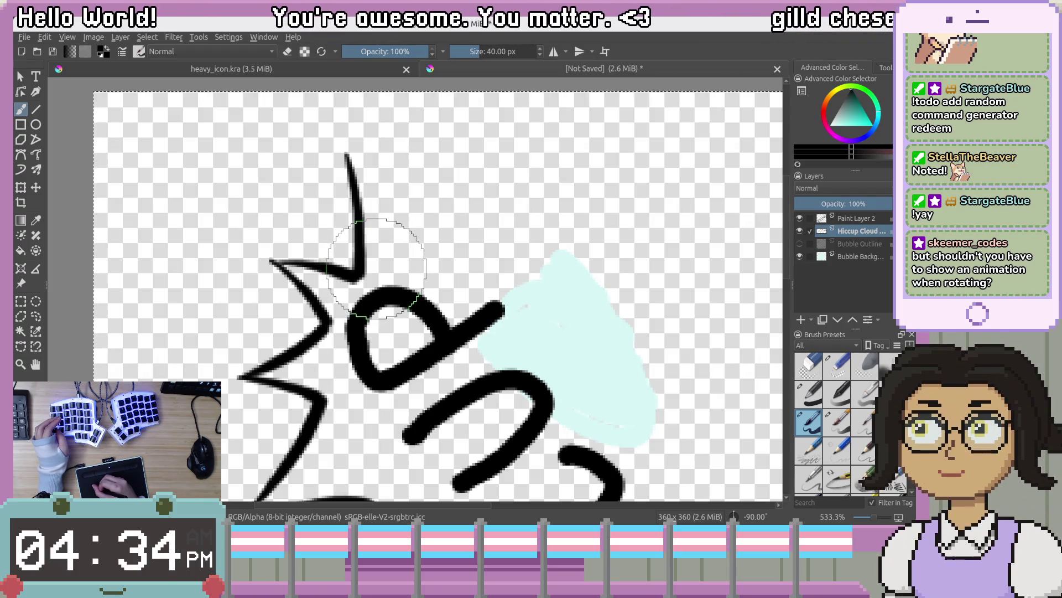
pyautogui.hotkey('ctrl', 'z')
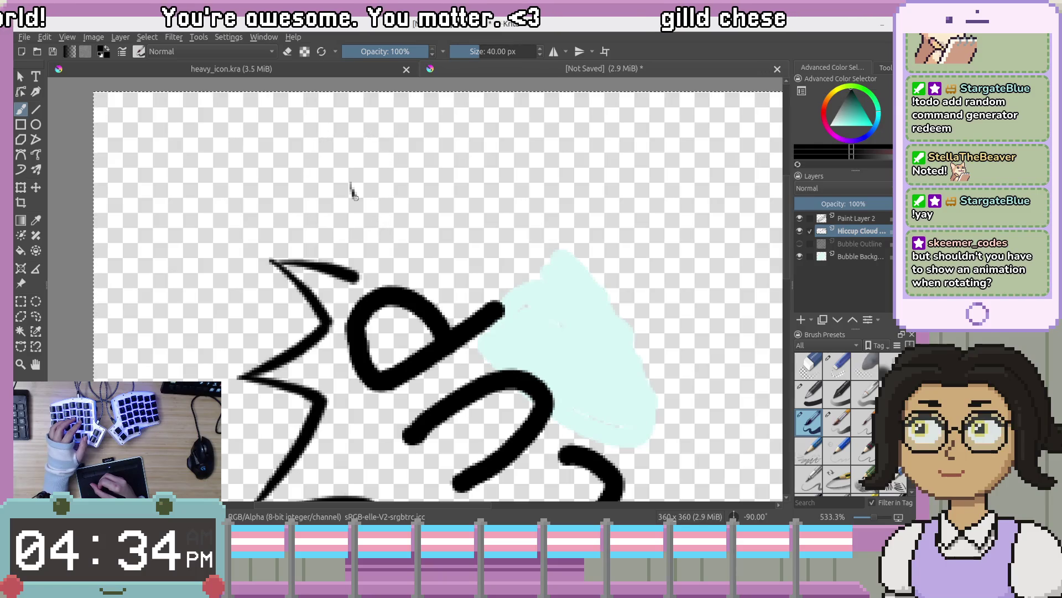
pyautogui.hotkey('ctrl', 'z')
pyautogui.moveTo(350, 175); pyautogui.dragTo(364, 279)
pyautogui.hotkey('ctrl', 'z')
pyautogui.hotkey('ctrl', 'z')
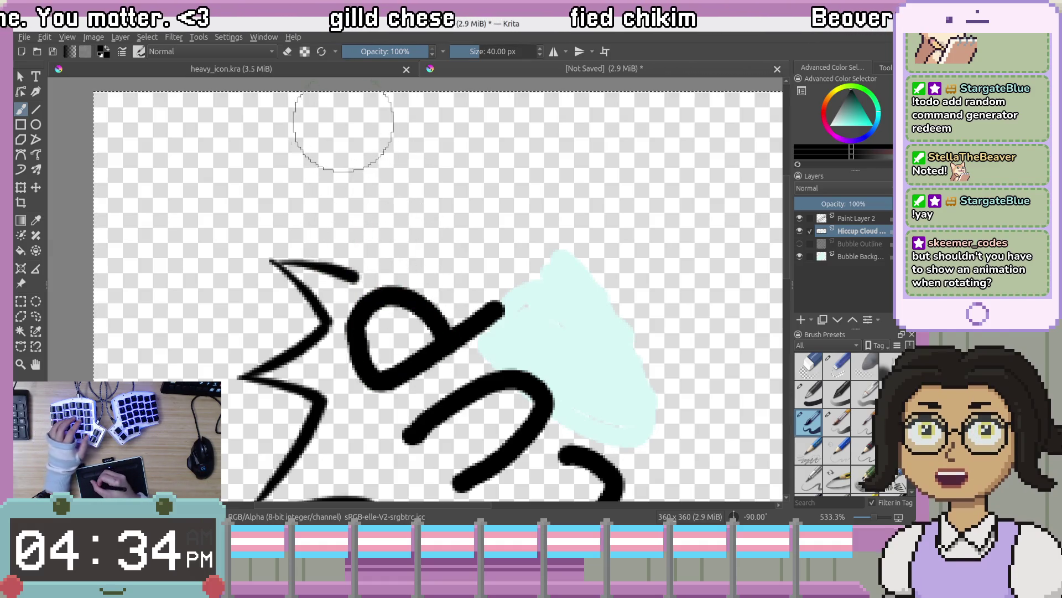
pyautogui.moveTo(353, 165); pyautogui.dragTo(357, 176)
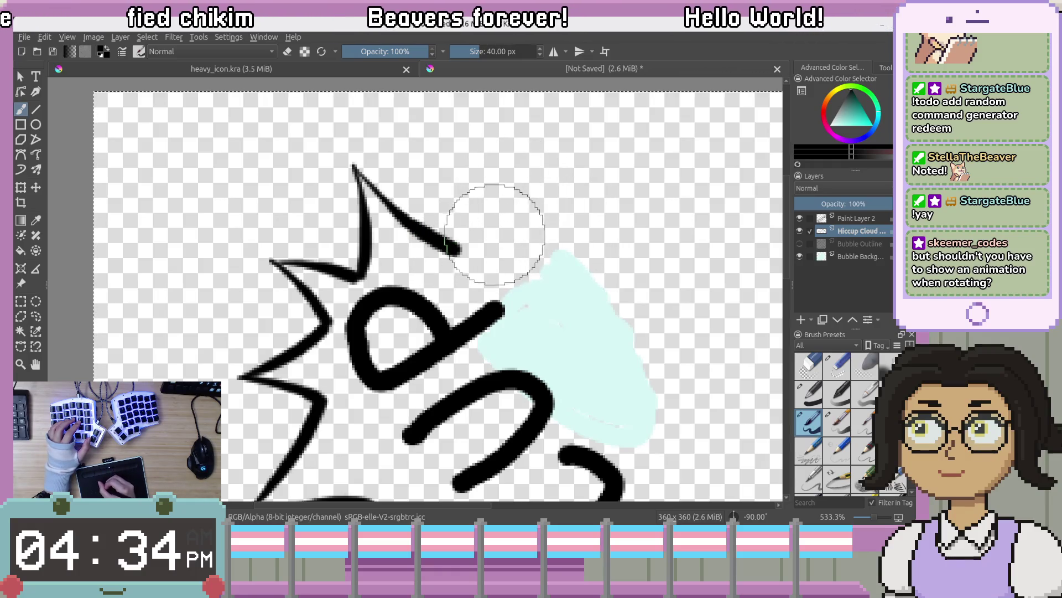
pyautogui.scroll(-3, 492, 266)
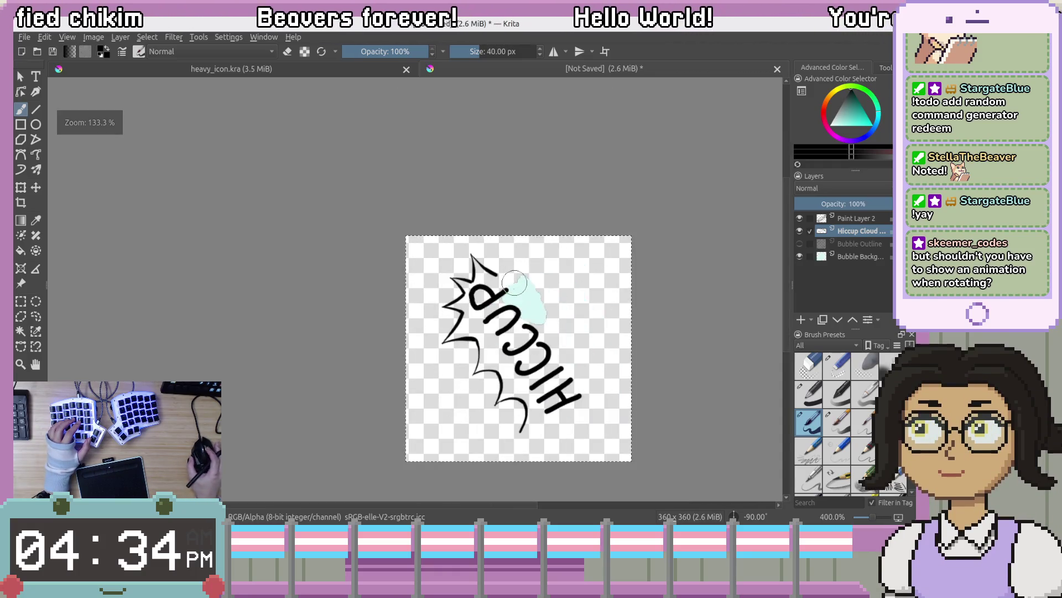
pyautogui.scroll(1, 586, 260)
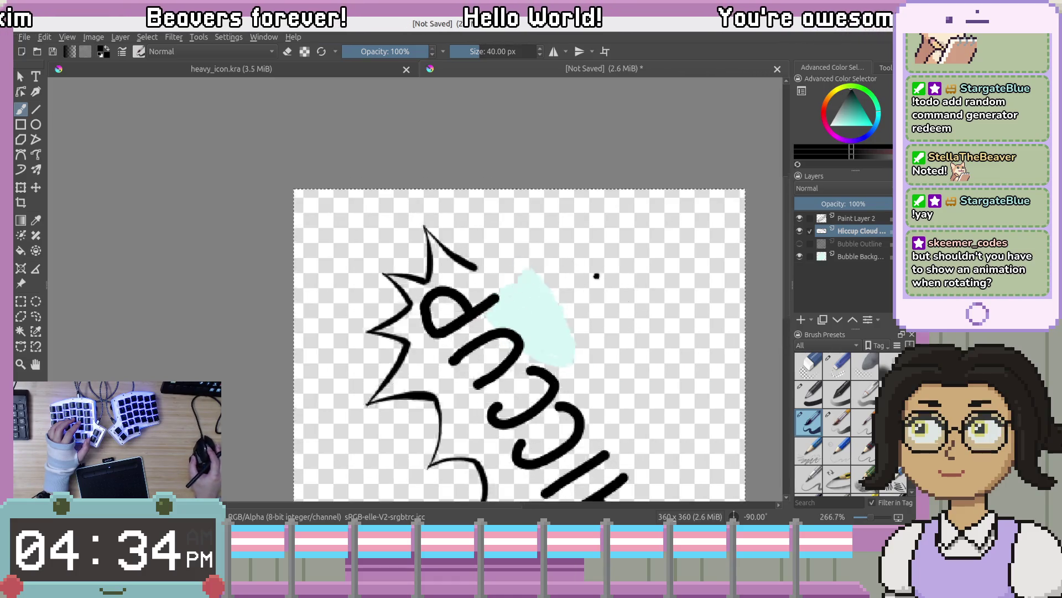
pyautogui.moveTo(503, 245); pyautogui.dragTo(468, 214)
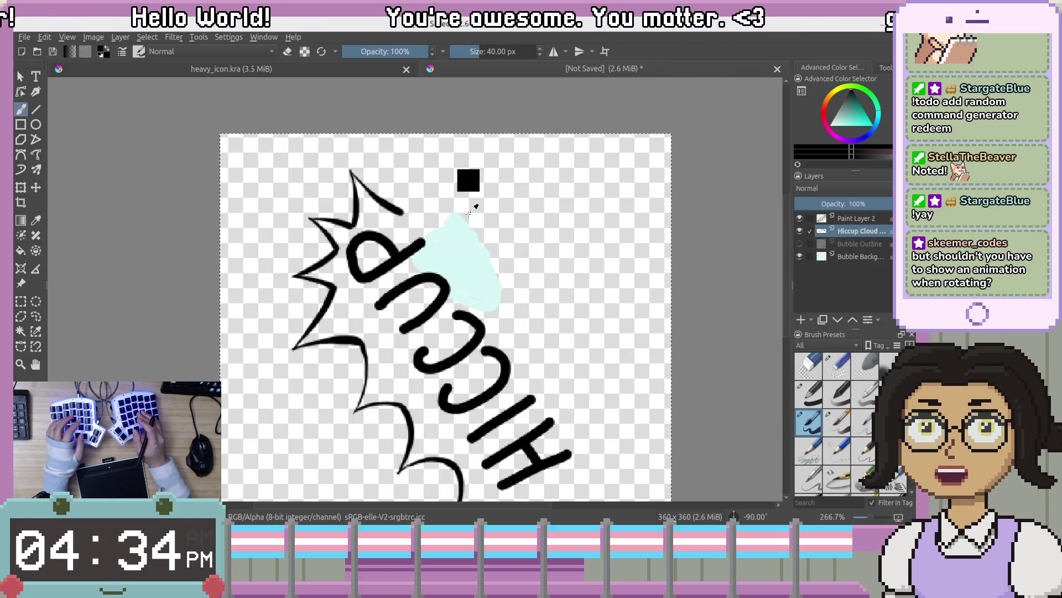
pyautogui.hotkey('ctrl', '[')
pyautogui.hotkey('ctrl', '[')
pyautogui.hotkey('ctrl', '[')
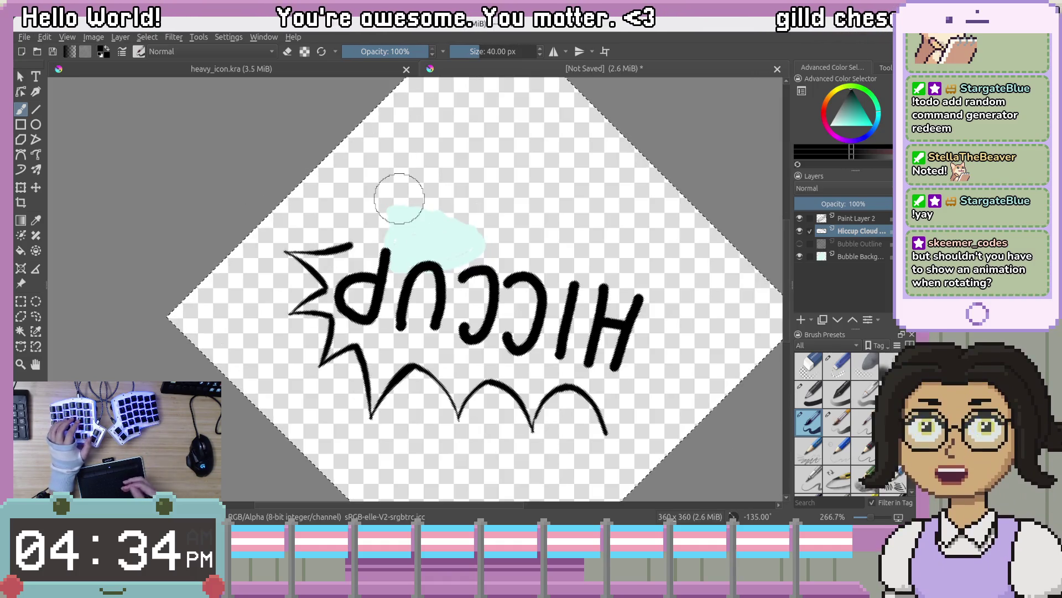
pyautogui.moveTo(356, 173)
pyautogui.mouseDown()
pyautogui.moveTo(429, 215)
pyautogui.moveTo(436, 255)
pyautogui.moveTo(434, 242)
pyautogui.mouseUp()
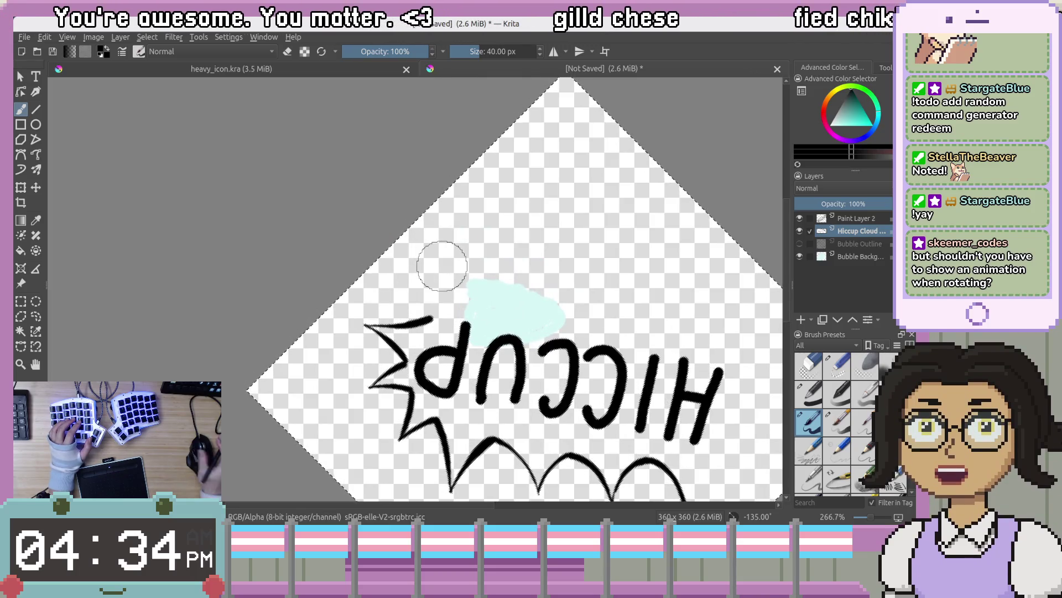
pyautogui.scroll(4, 404, 305)
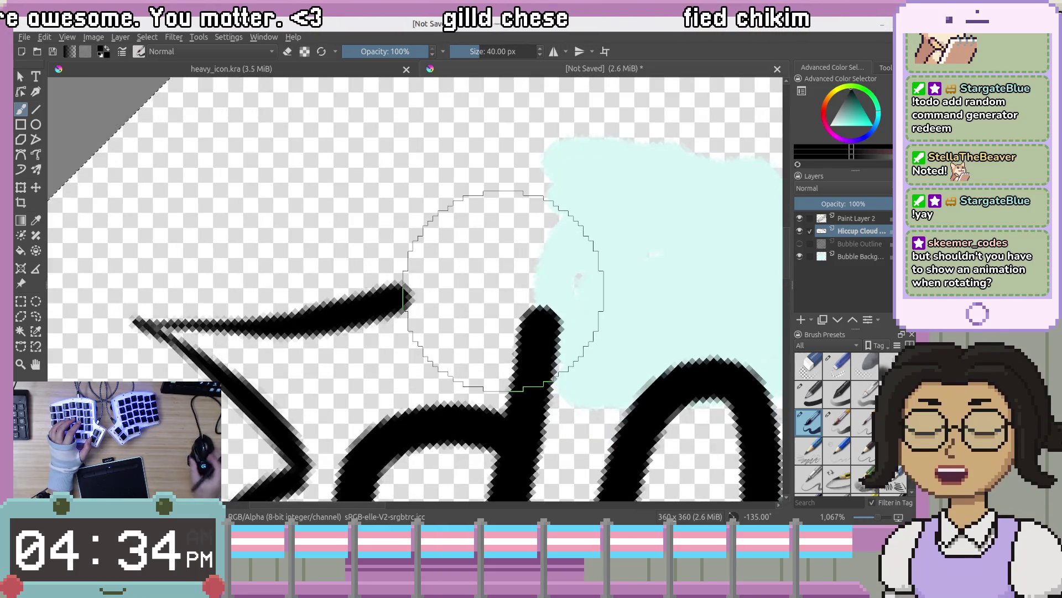
# Brush the spike's upright left edge down to the outline, redrawing it until it fits
pyautogui.moveTo(427, 142); pyautogui.dragTo(450, 201)
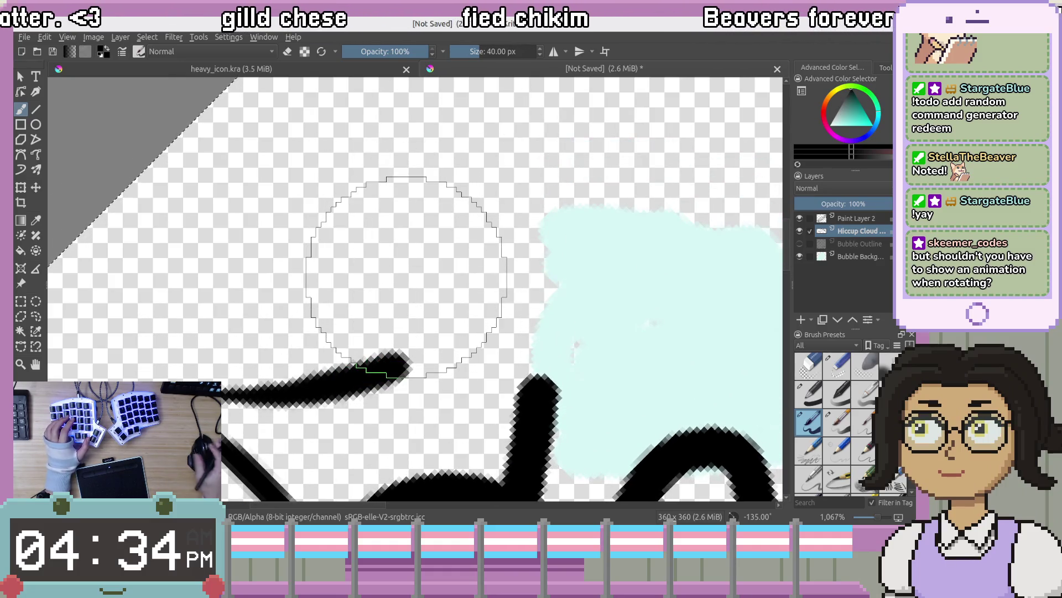
pyautogui.scroll(-1, 410, 256)
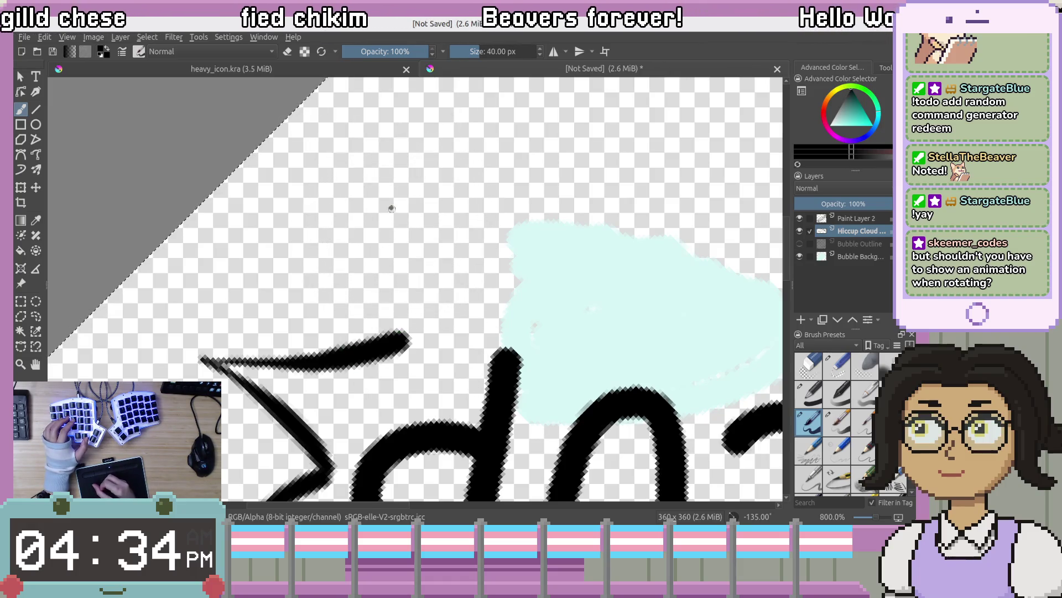
pyautogui.moveTo(410, 275); pyautogui.dragTo(423, 332)
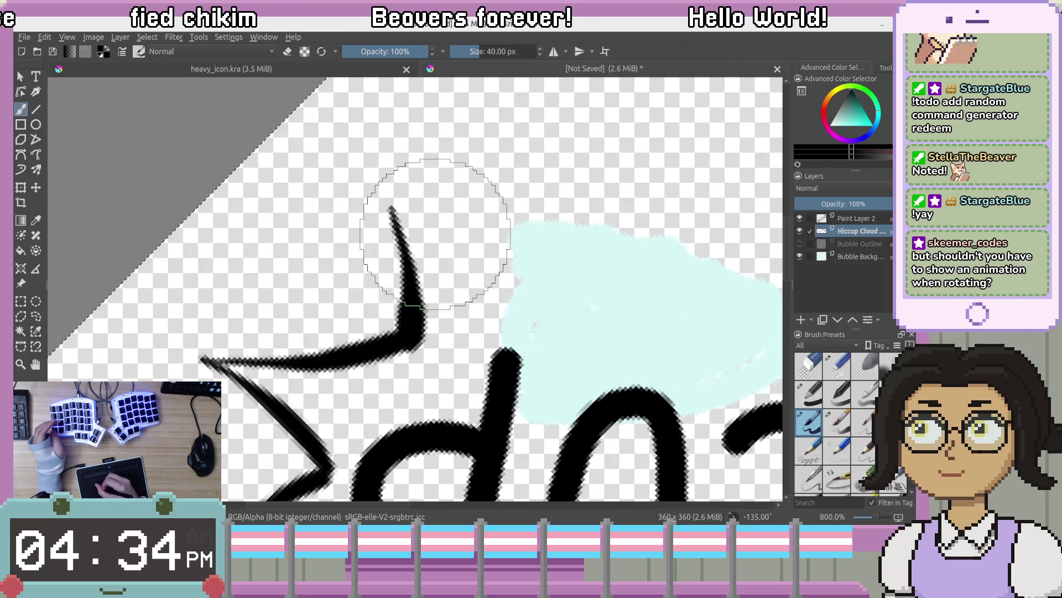
pyautogui.hotkey('ctrl', 'z')
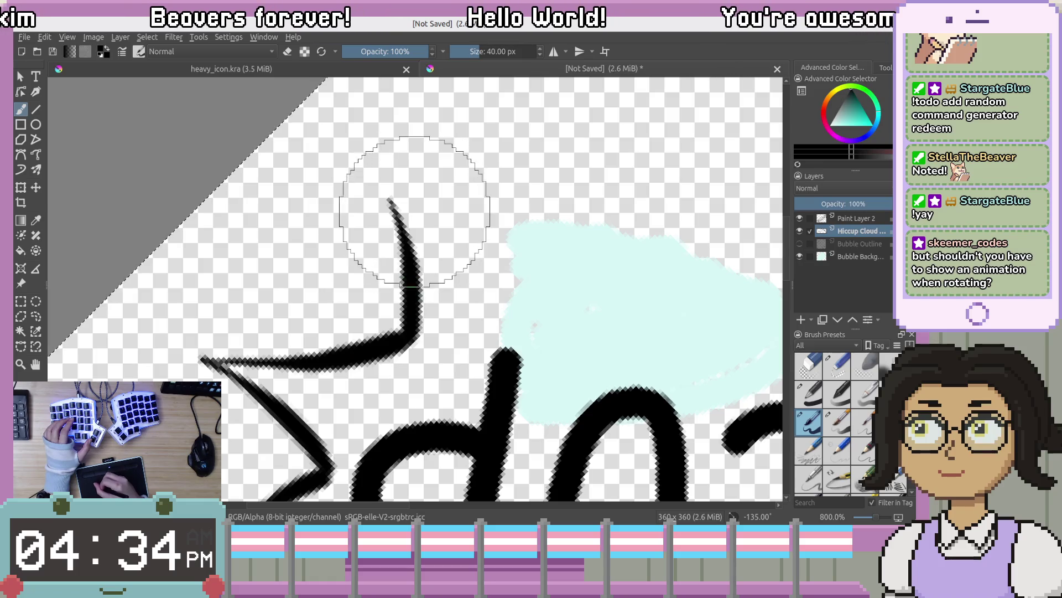
pyautogui.hotkey('ctrl', 'z')
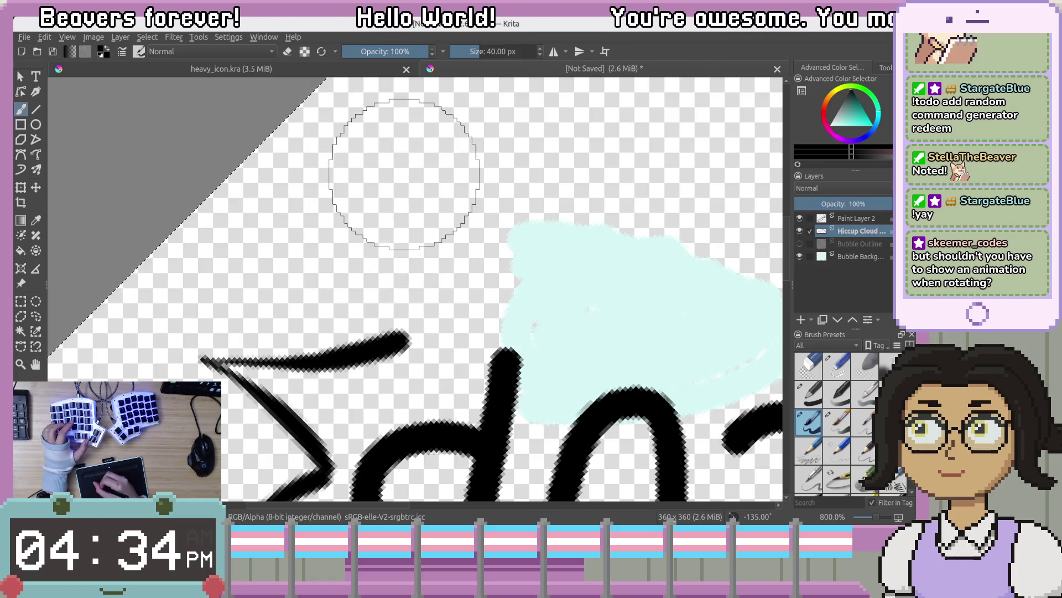
pyautogui.moveTo(420, 252); pyautogui.dragTo(398, 332)
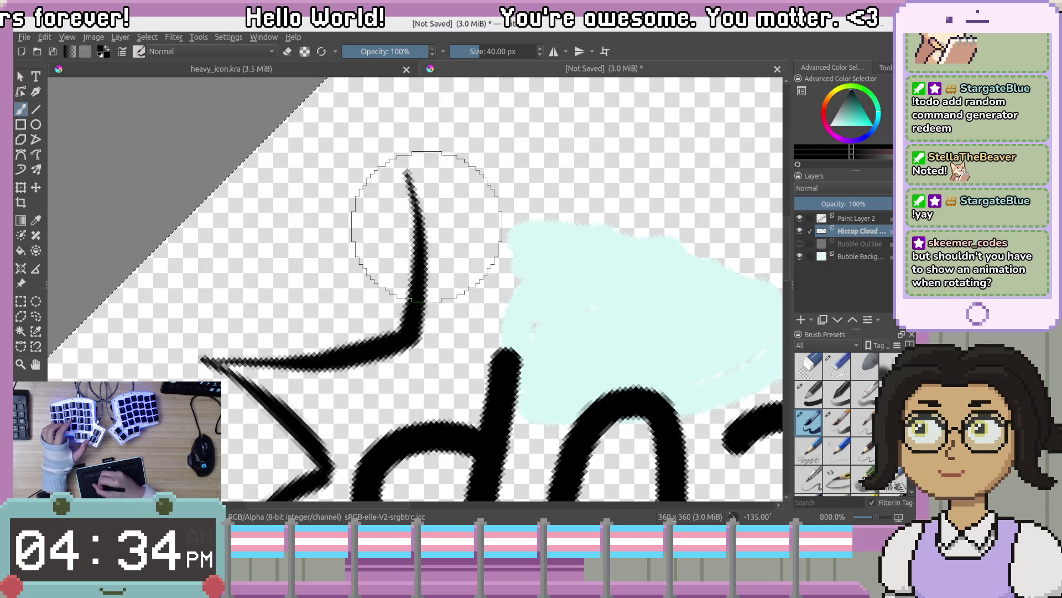
pyautogui.hotkey('ctrl', 'z')
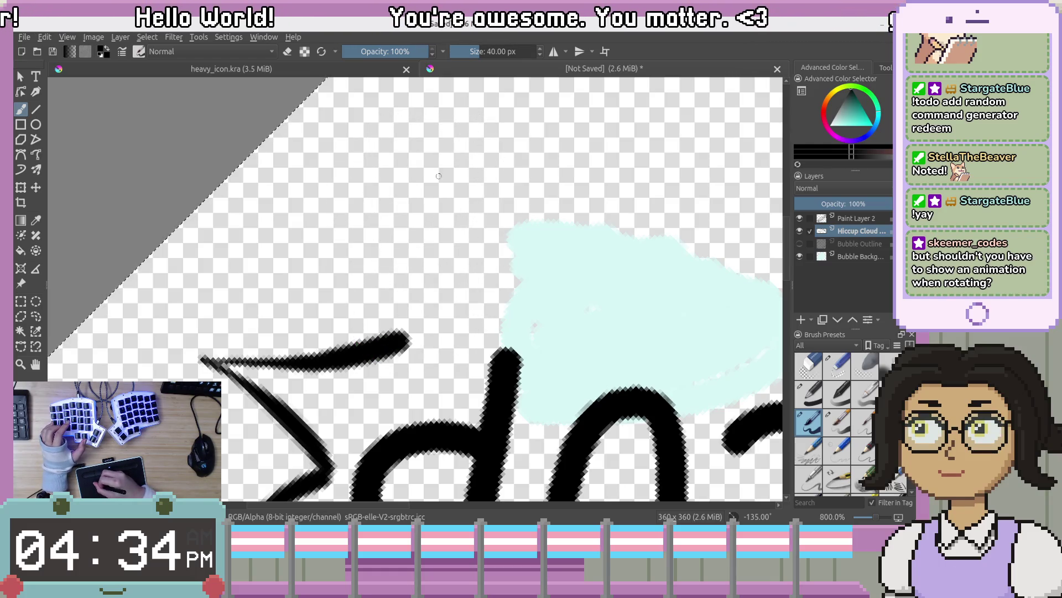
pyautogui.moveTo(431, 314); pyautogui.dragTo(399, 334)
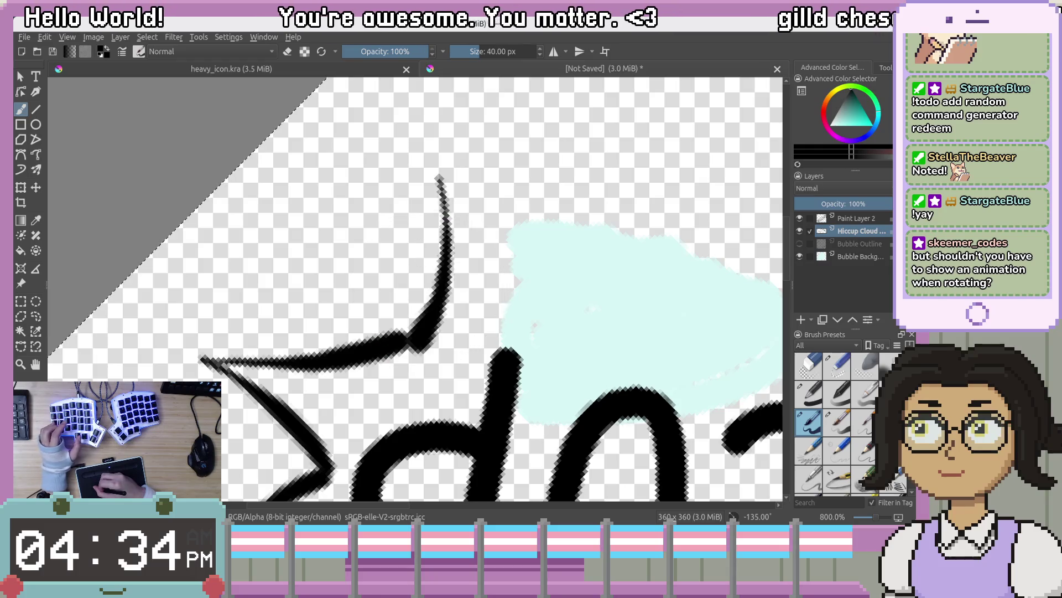
pyautogui.hotkey('ctrl', 'z')
pyautogui.hotkey('ctrl', 'z')
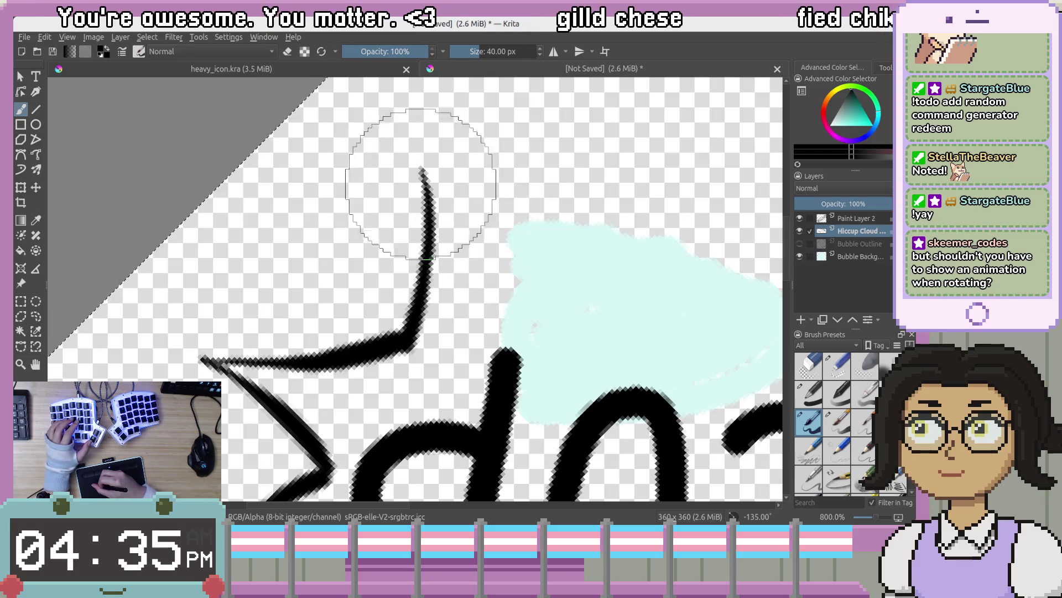
pyautogui.hotkey('ctrl', 'z')
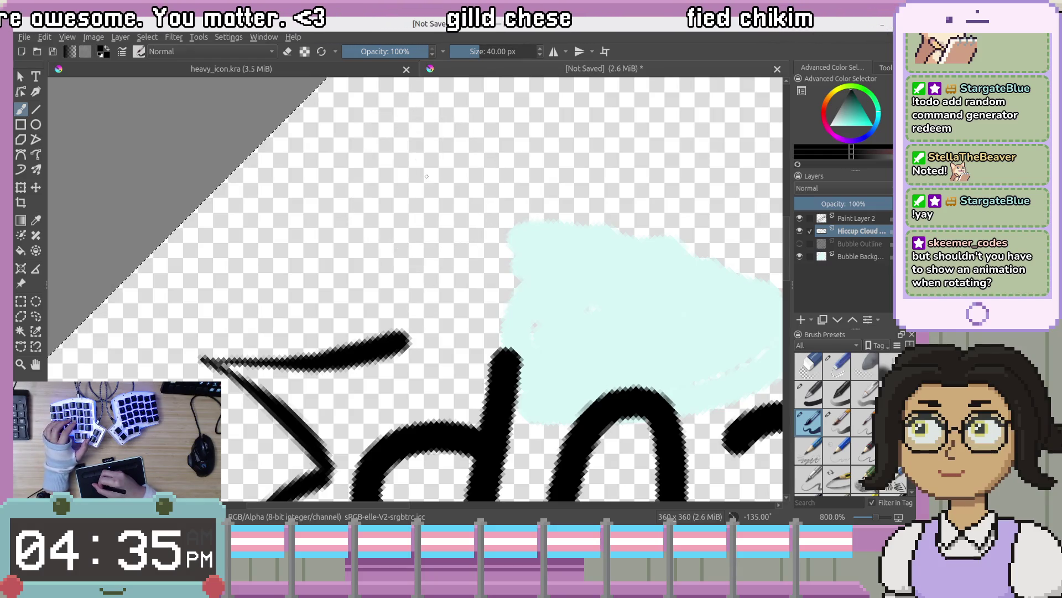
pyautogui.moveTo(434, 216); pyautogui.dragTo(421, 335)
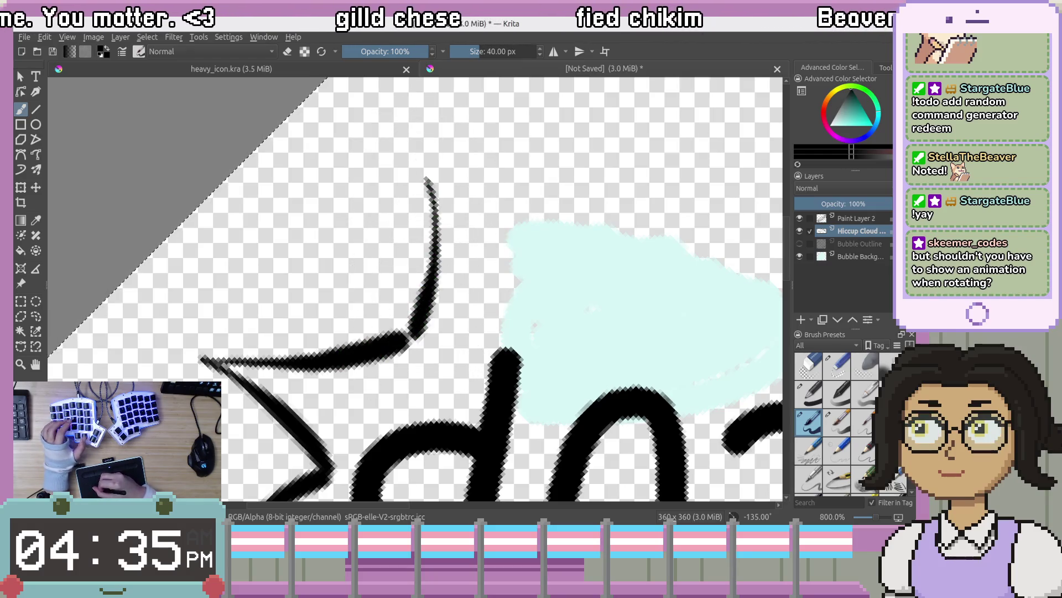
pyautogui.hotkey('ctrl', 'z')
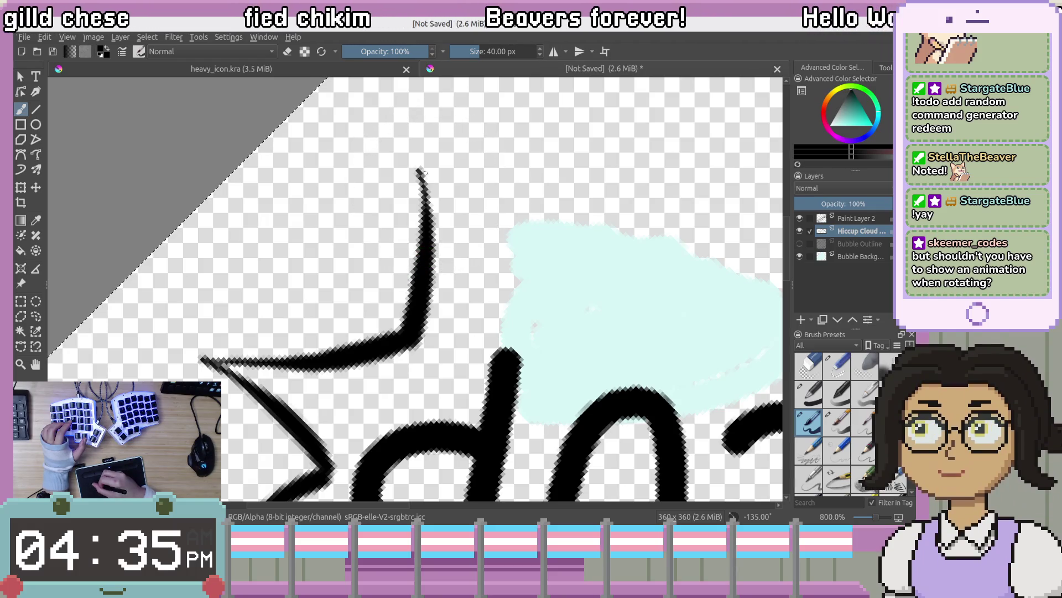
# Draw the spike's diagonal right edge sloping down into the cyan blob
pyautogui.moveTo(476, 265); pyautogui.dragTo(517, 313)
pyautogui.hotkey('ctrl', 'z')
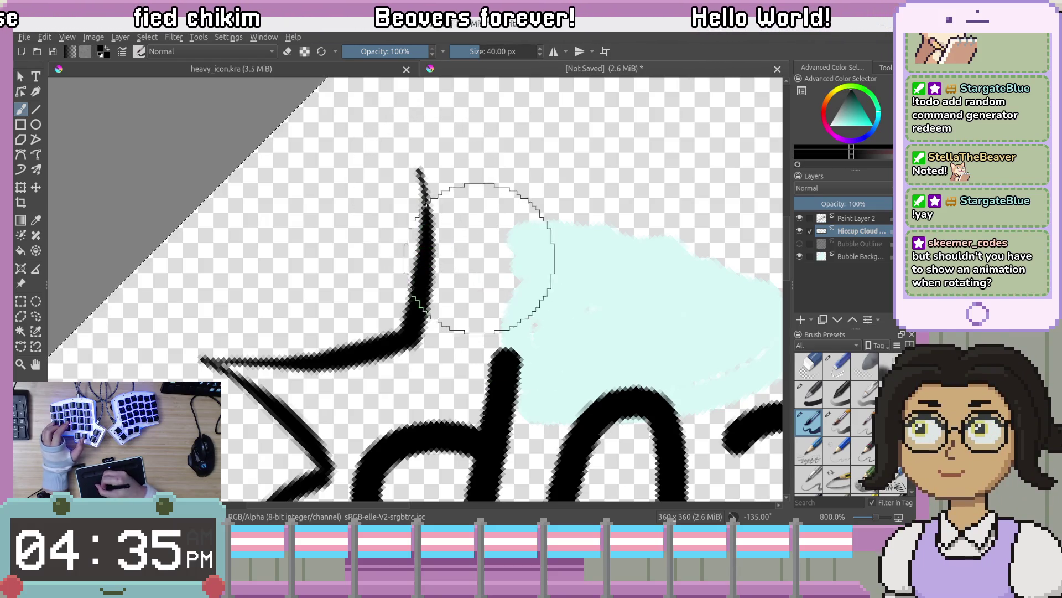
pyautogui.moveTo(476, 264); pyautogui.dragTo(532, 317)
pyautogui.hotkey('ctrl', 'z')
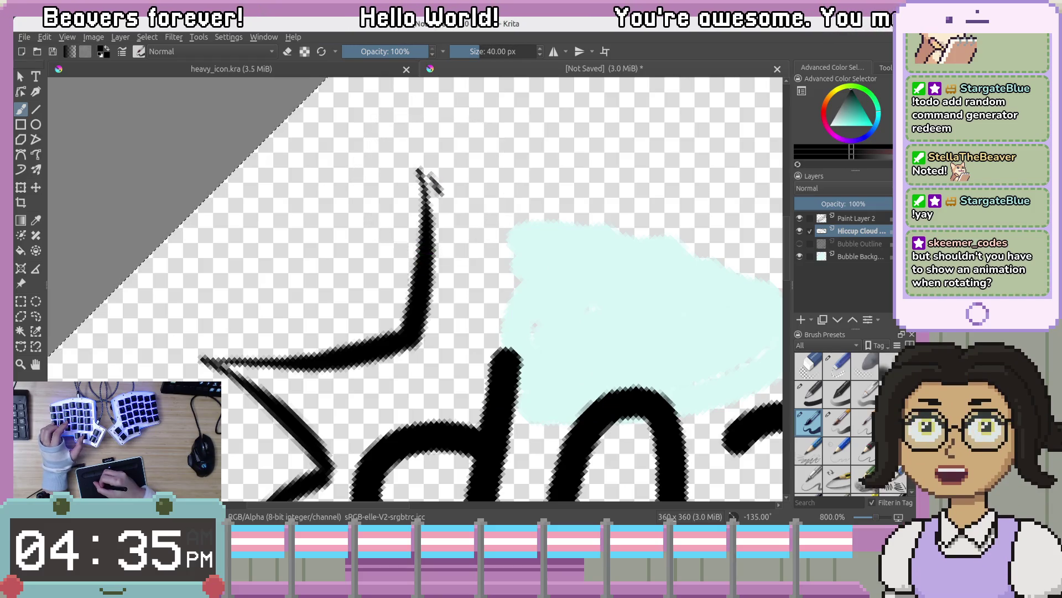
pyautogui.moveTo(423, 169); pyautogui.dragTo(489, 285)
pyautogui.hotkey('ctrl', 'z')
pyautogui.moveTo(422, 168)
pyautogui.mouseDown()
pyautogui.moveTo(498, 284)
pyautogui.moveTo(550, 314)
pyautogui.mouseUp()
pyautogui.moveTo(569, 234); pyautogui.dragTo(365, 197)
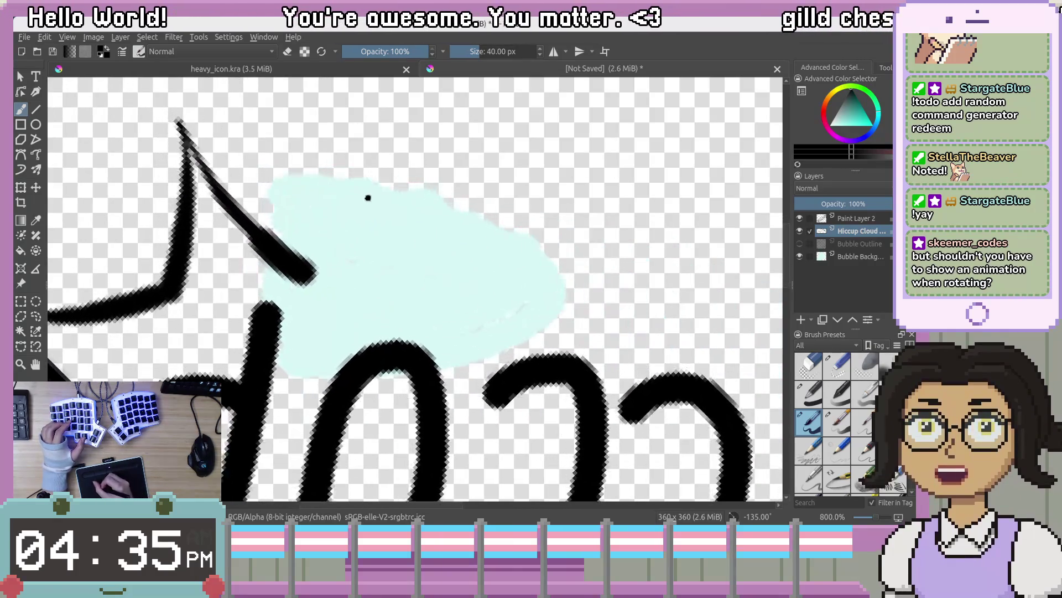
# Remove an accidental layer group so Hiccup Cloud stands alone, and rotate the view 15 degrees more
pyautogui.hotkey('ctrl', 'g')
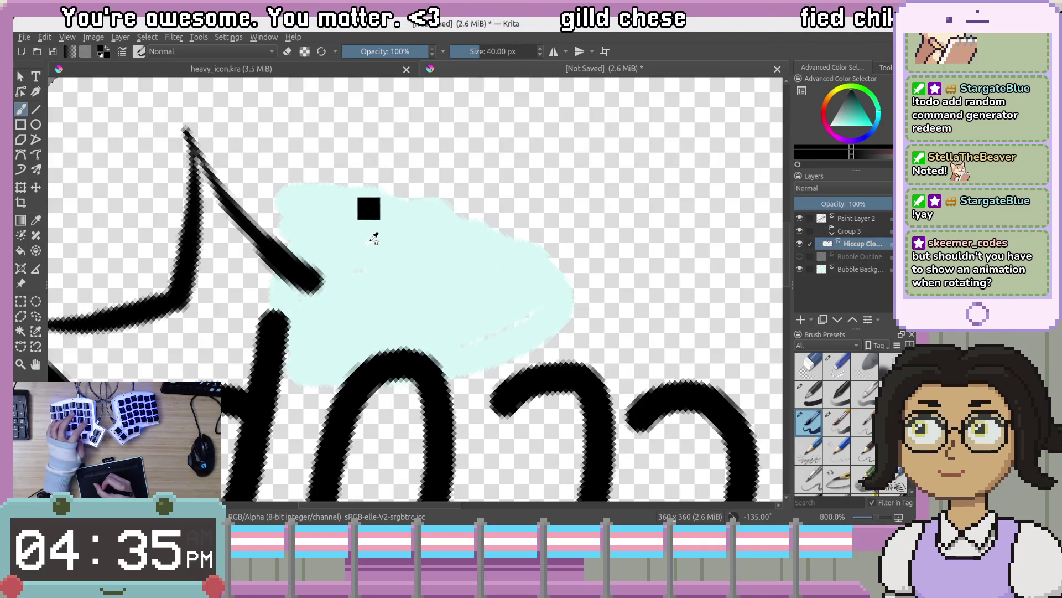
pyautogui.hotkey('ctrl', 'z')
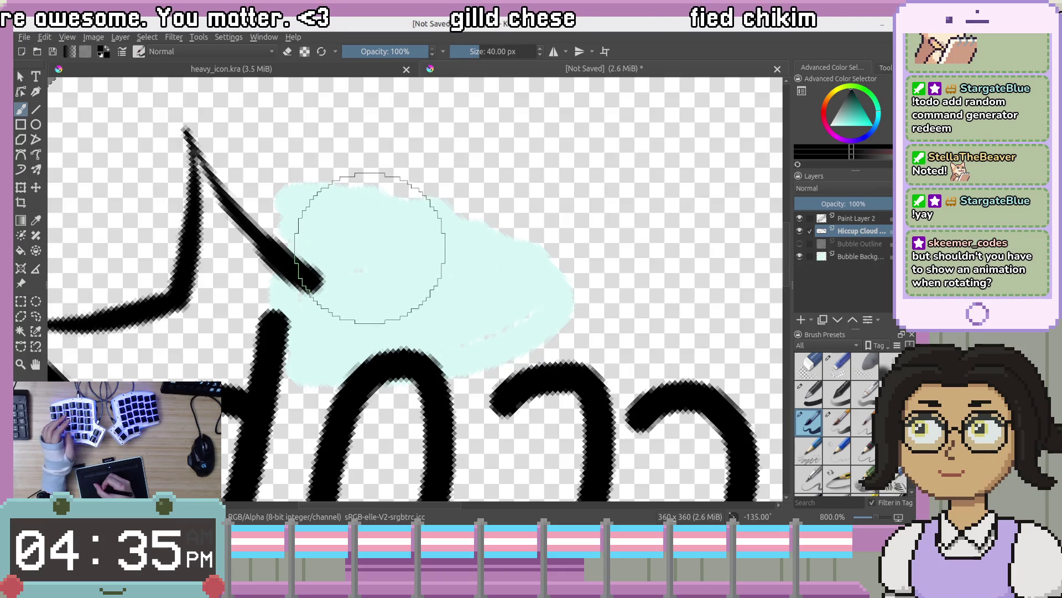
pyautogui.press('4')
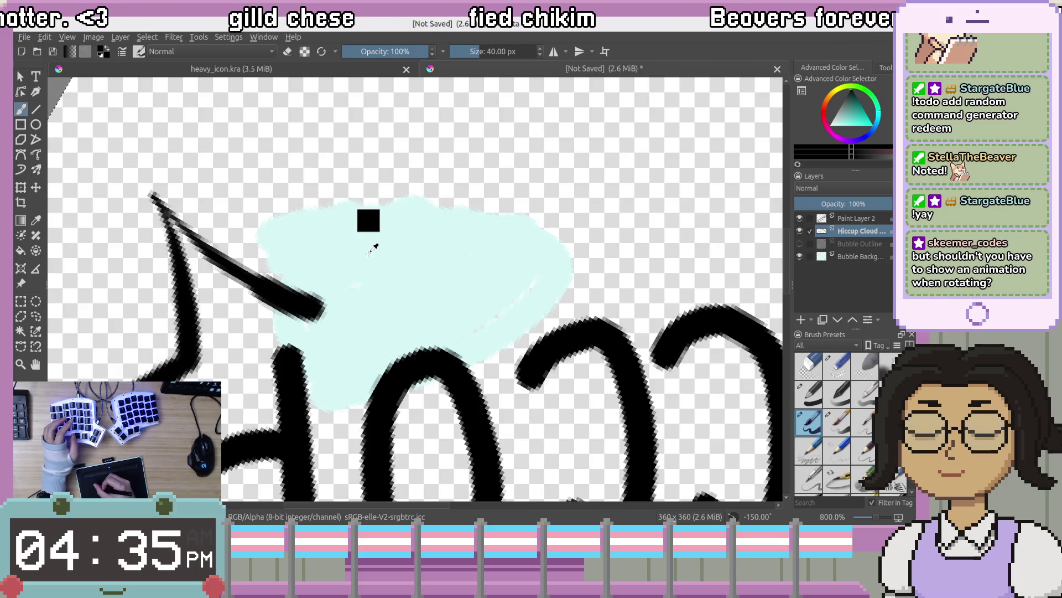
pyautogui.hotkey('ctrl', 'shift', 'z')
pyautogui.hotkey('ctrl', 'shift', 'z')
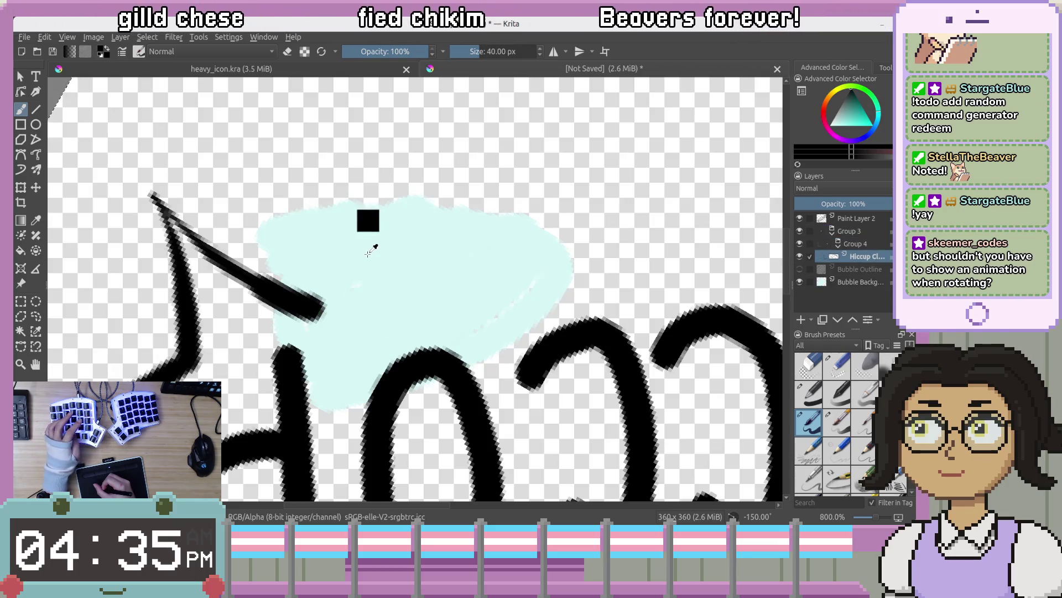
pyautogui.hotkey('ctrl', 'z')
pyautogui.hotkey('ctrl', 'z')
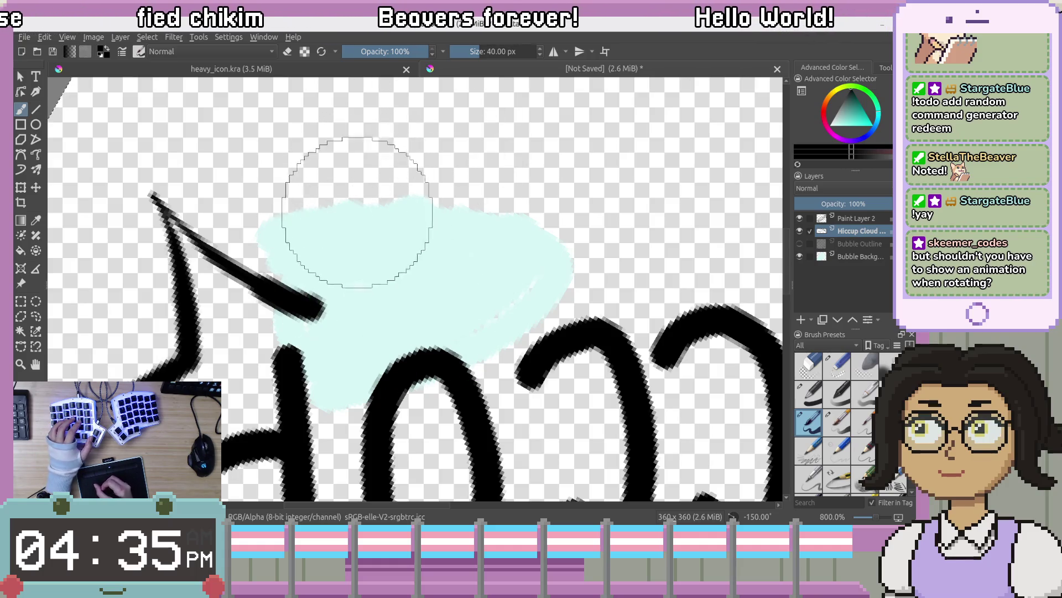
# Paint the right arm of the outline's V, retrying it until it extends down-right
pyautogui.moveTo(357, 210); pyautogui.dragTo(326, 301)
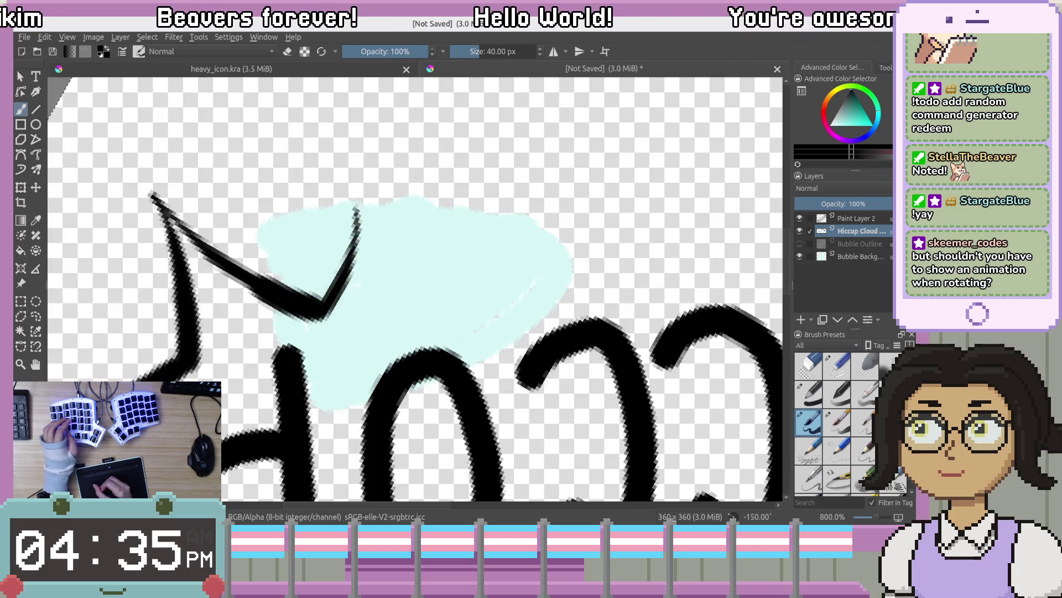
pyautogui.hotkey('ctrl', 'z')
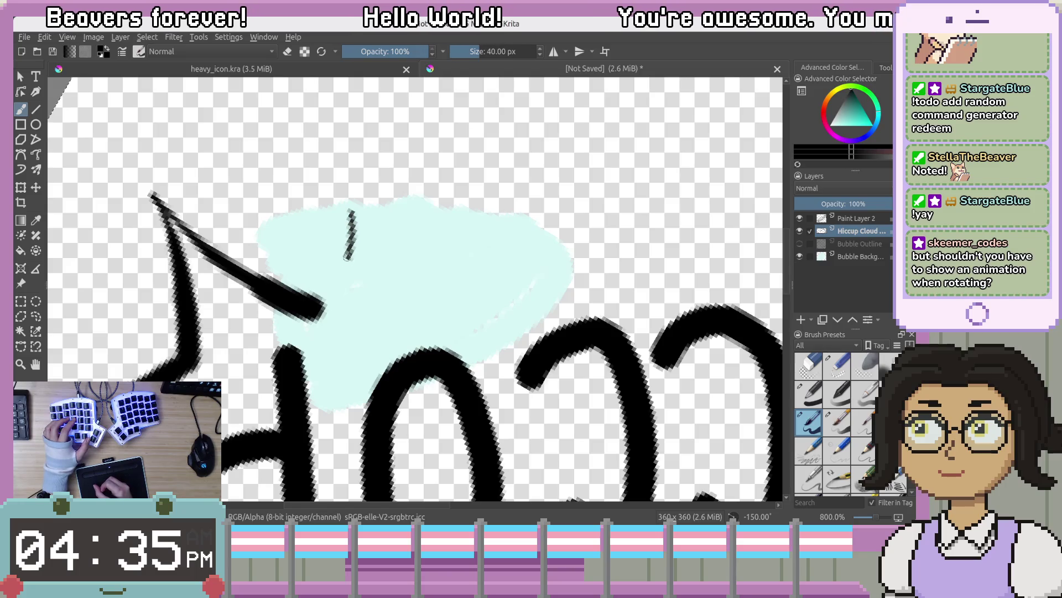
pyautogui.hotkey('ctrl', 'z')
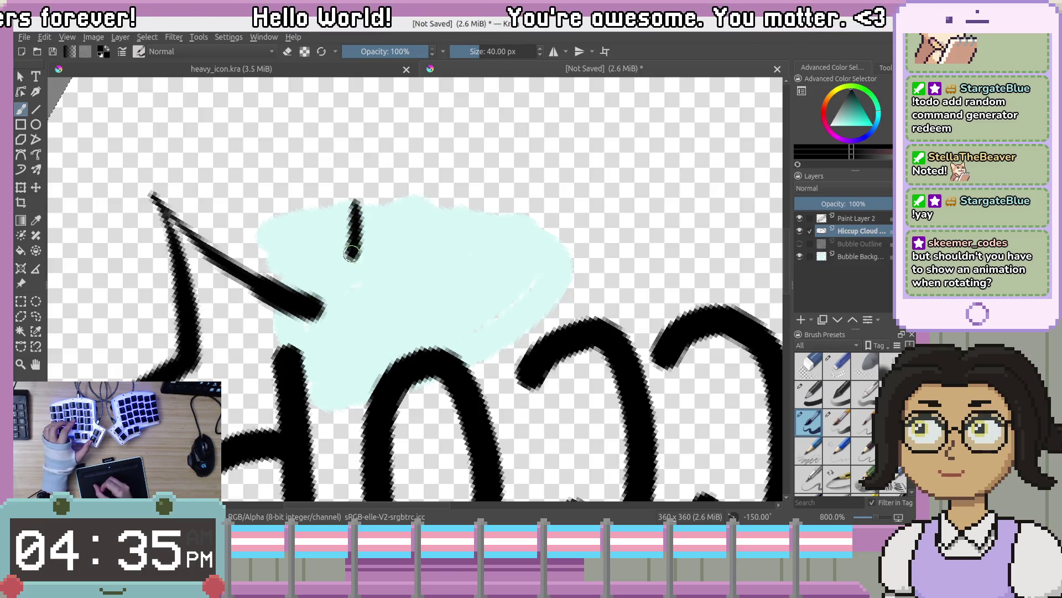
pyautogui.moveTo(352, 253); pyautogui.dragTo(308, 284)
pyautogui.hotkey('ctrl', 'z')
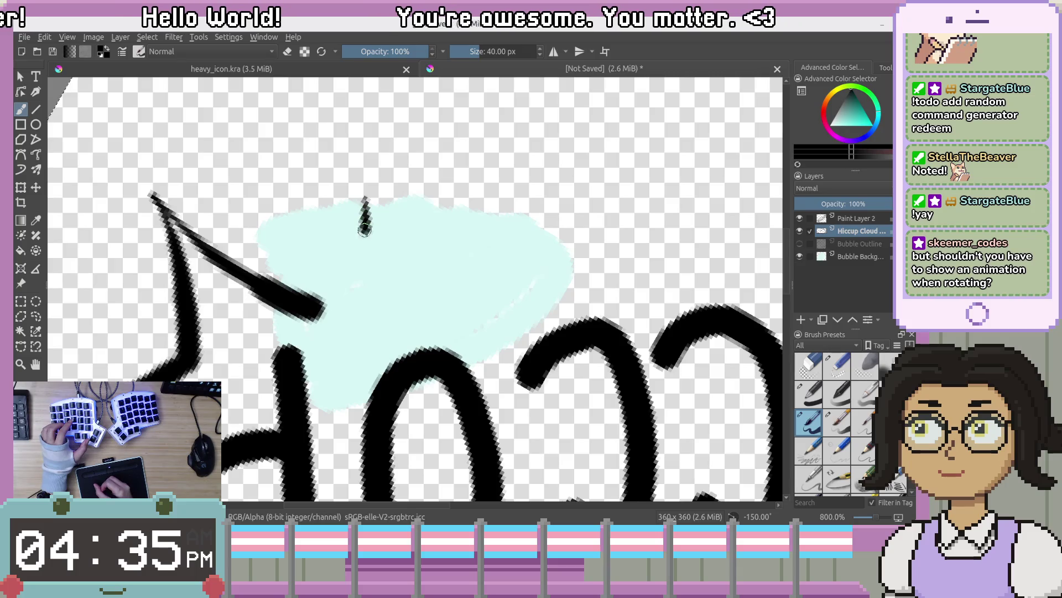
pyautogui.hotkey('ctrl', 'z')
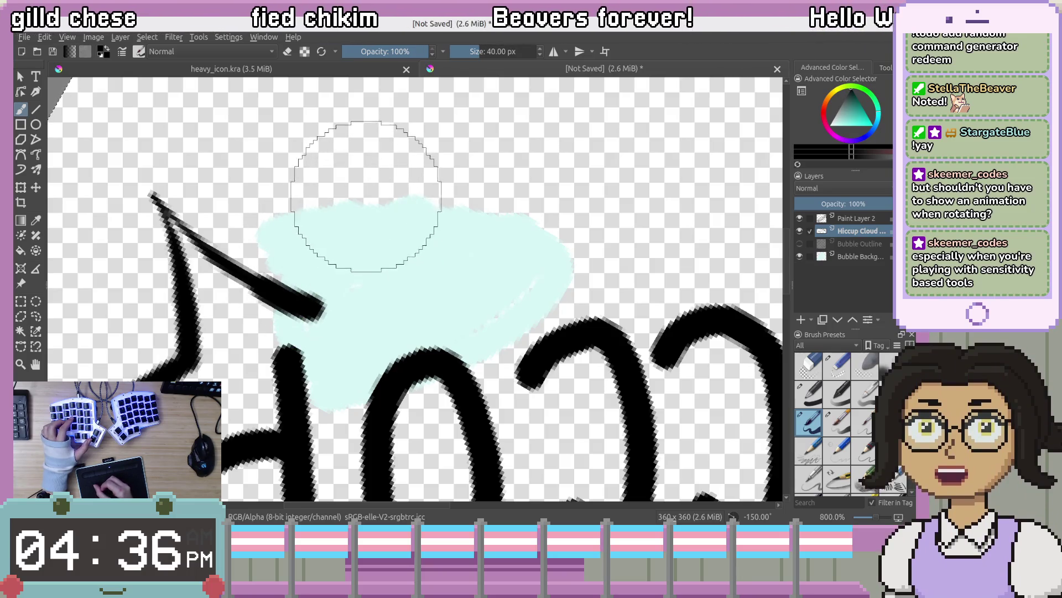
pyautogui.hotkey('ctrl', 'z')
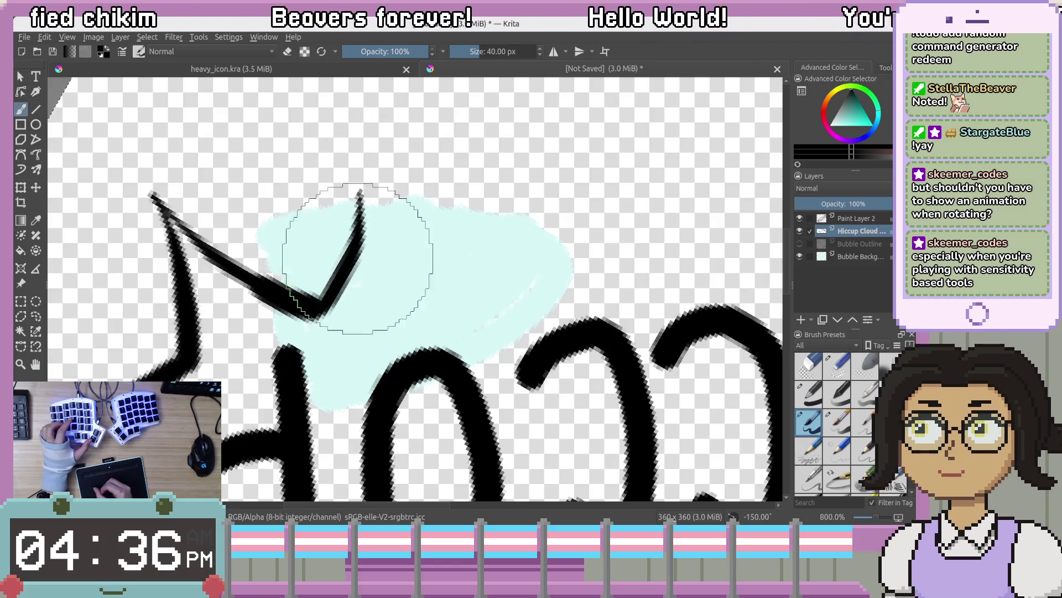
pyautogui.hotkey('ctrl', 'z')
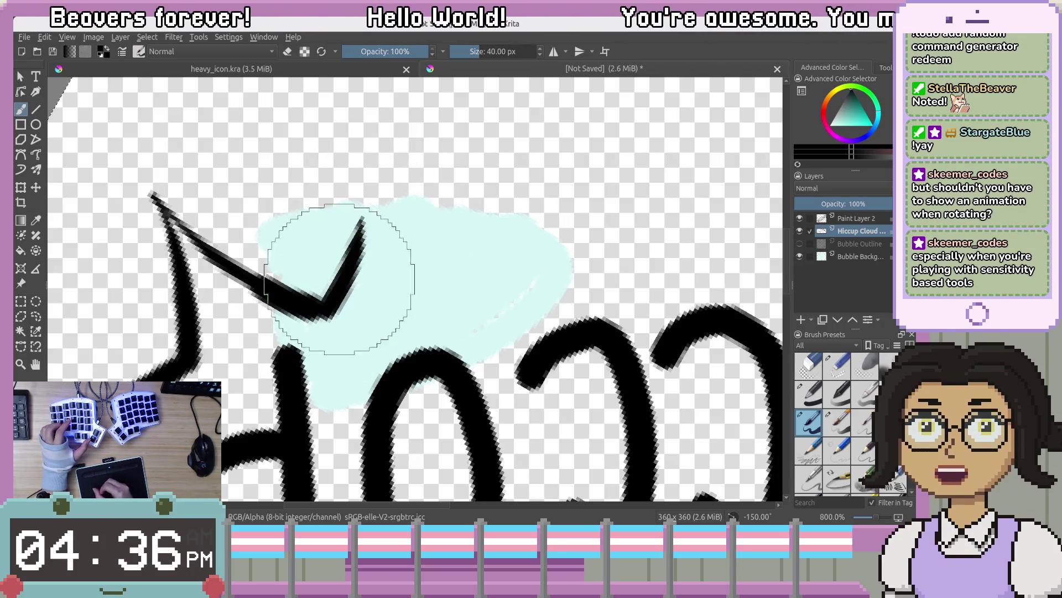
pyautogui.hotkey('ctrl', 'z')
pyautogui.moveTo(373, 208); pyautogui.dragTo(358, 258)
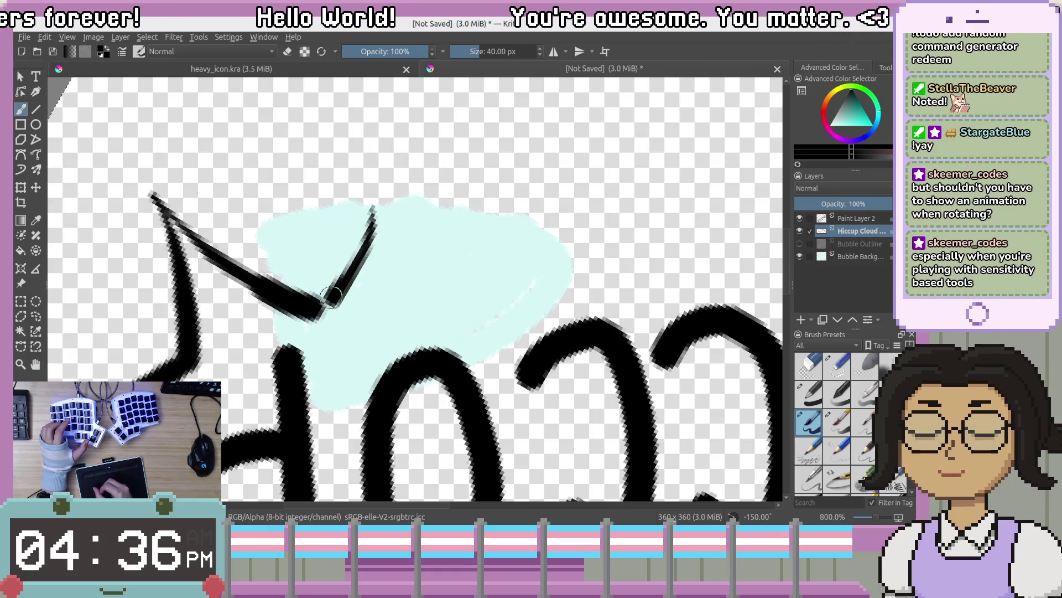
pyautogui.hotkey('ctrl', 'z')
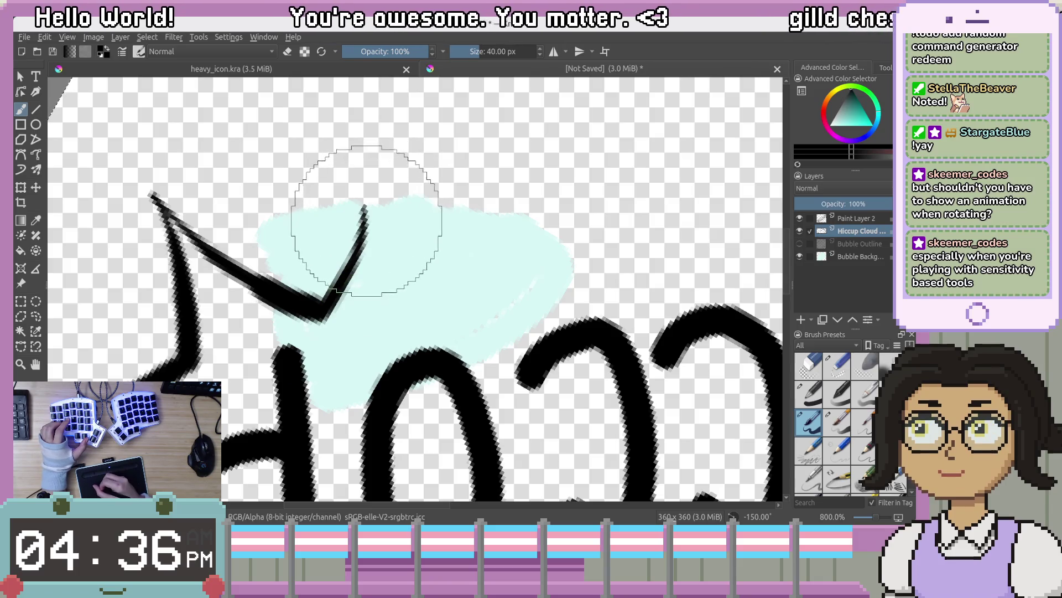
pyautogui.moveTo(397, 268); pyautogui.dragTo(438, 300)
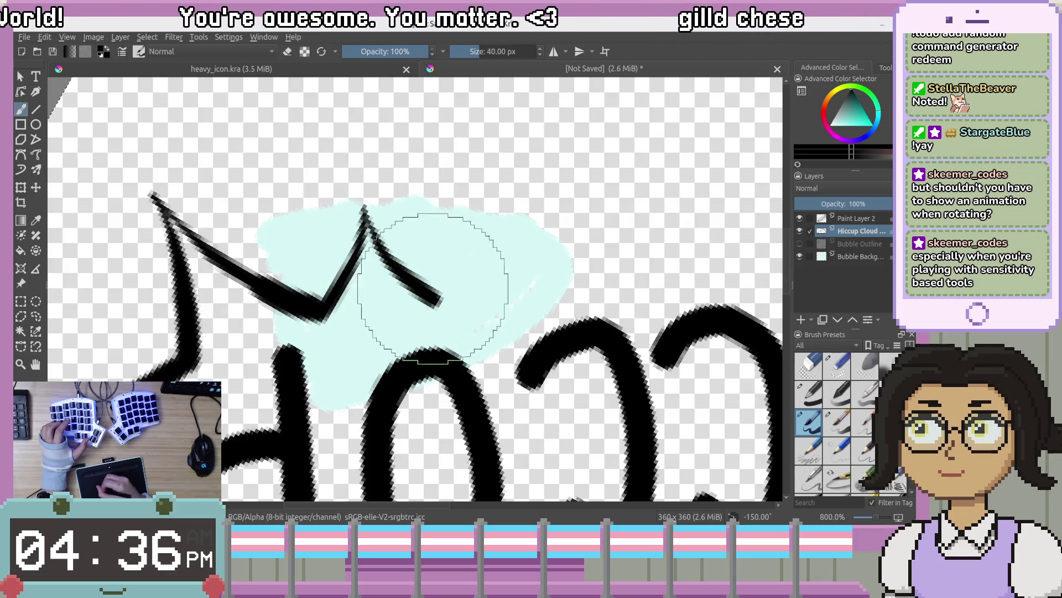
pyautogui.moveTo(474, 148); pyautogui.dragTo(381, 248)
# Draw the next peak rising from the V, with its edge running down-right
pyautogui.moveTo(491, 331)
pyautogui.mouseDown()
pyautogui.moveTo(589, 158)
pyautogui.moveTo(448, 299)
pyautogui.mouseUp()
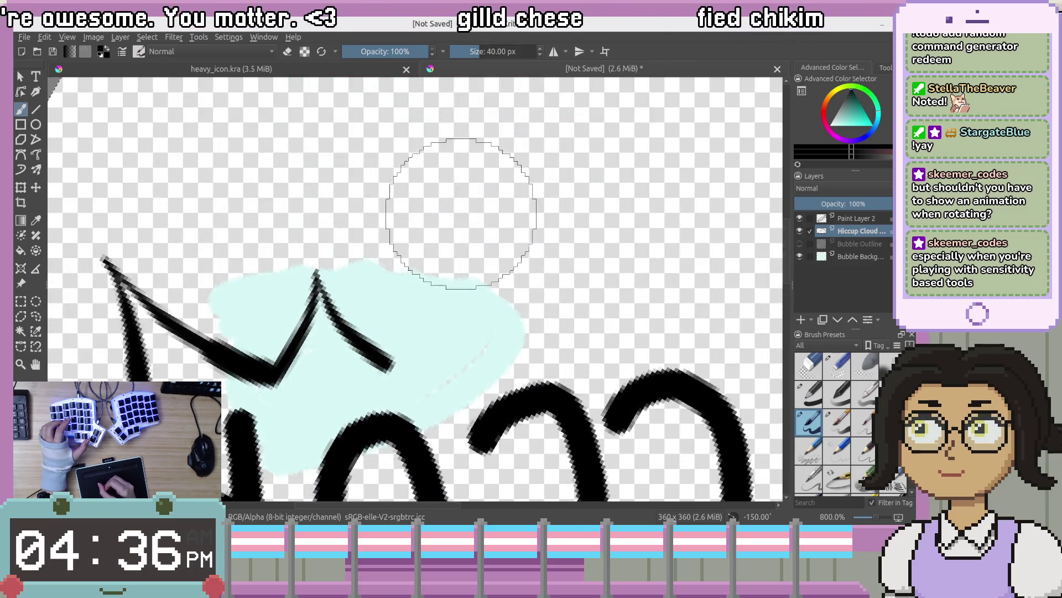
pyautogui.moveTo(468, 187); pyautogui.dragTo(404, 340)
pyautogui.hotkey('ctrl', 'z')
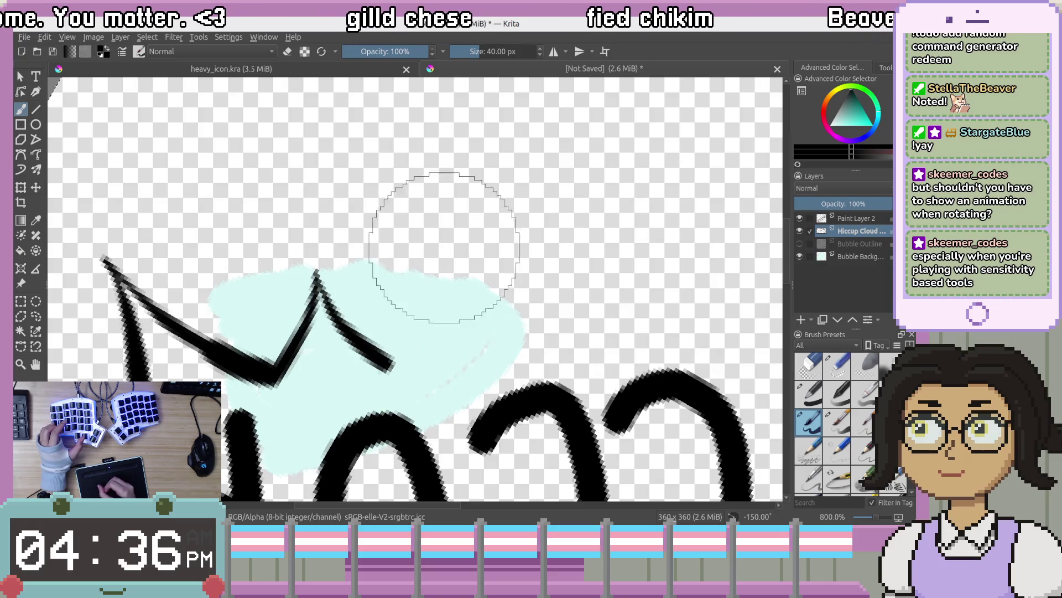
pyautogui.moveTo(449, 183)
pyautogui.mouseDown()
pyautogui.moveTo(432, 276)
pyautogui.moveTo(387, 365)
pyautogui.mouseUp()
pyautogui.hotkey('ctrl', 'z')
pyautogui.moveTo(451, 182)
pyautogui.mouseDown()
pyautogui.moveTo(415, 319)
pyautogui.moveTo(387, 363)
pyautogui.moveTo(447, 204)
pyautogui.moveTo(427, 301)
pyautogui.moveTo(387, 365)
pyautogui.mouseUp()
pyautogui.hotkey('ctrl', 'z')
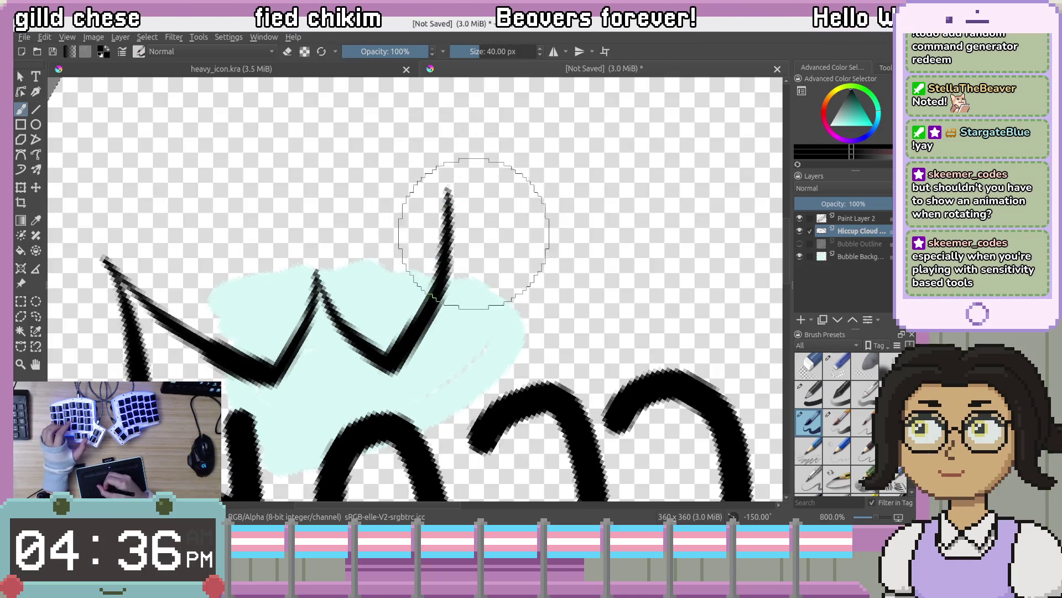
pyautogui.moveTo(510, 225); pyautogui.dragTo(398, 224)
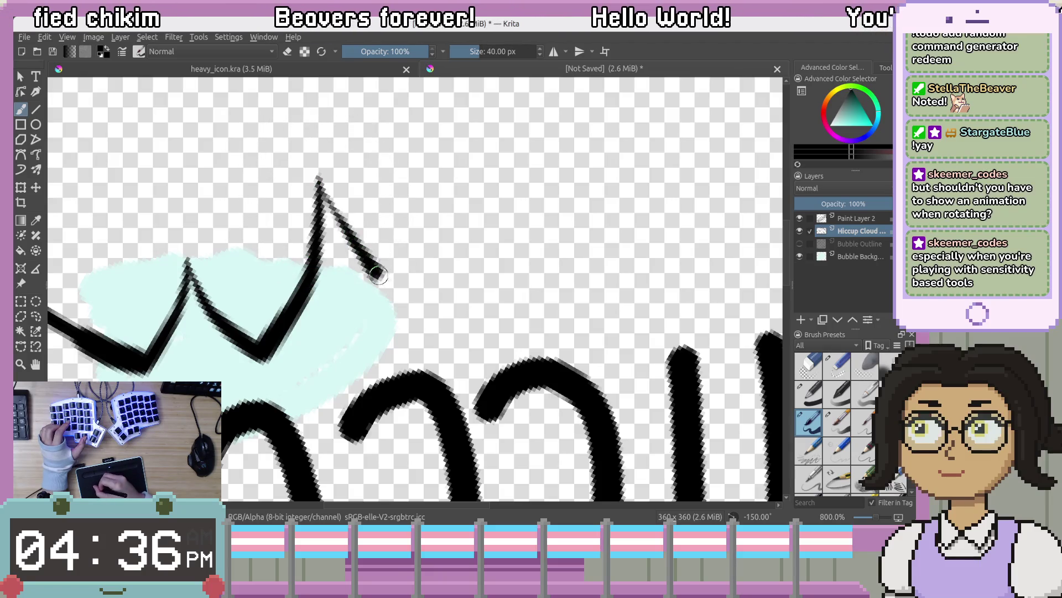
pyautogui.hotkey('ctrl', 'z')
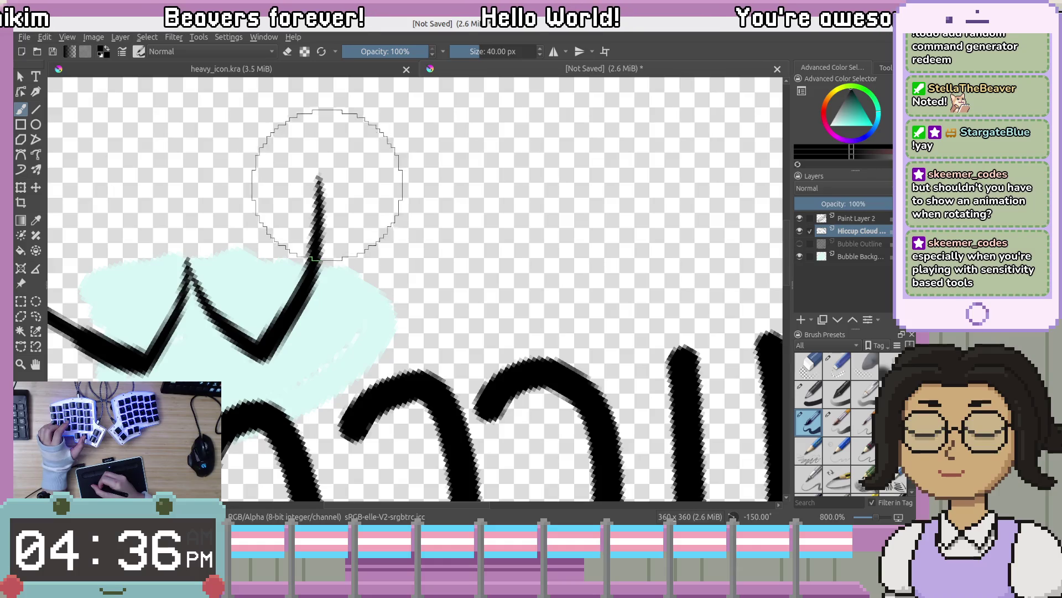
pyautogui.moveTo(319, 189); pyautogui.dragTo(437, 318)
pyautogui.hotkey('ctrl', 'z')
pyautogui.moveTo(520, 157)
pyautogui.mouseDown()
pyautogui.moveTo(532, 201)
pyautogui.moveTo(497, 250)
pyautogui.mouseUp()
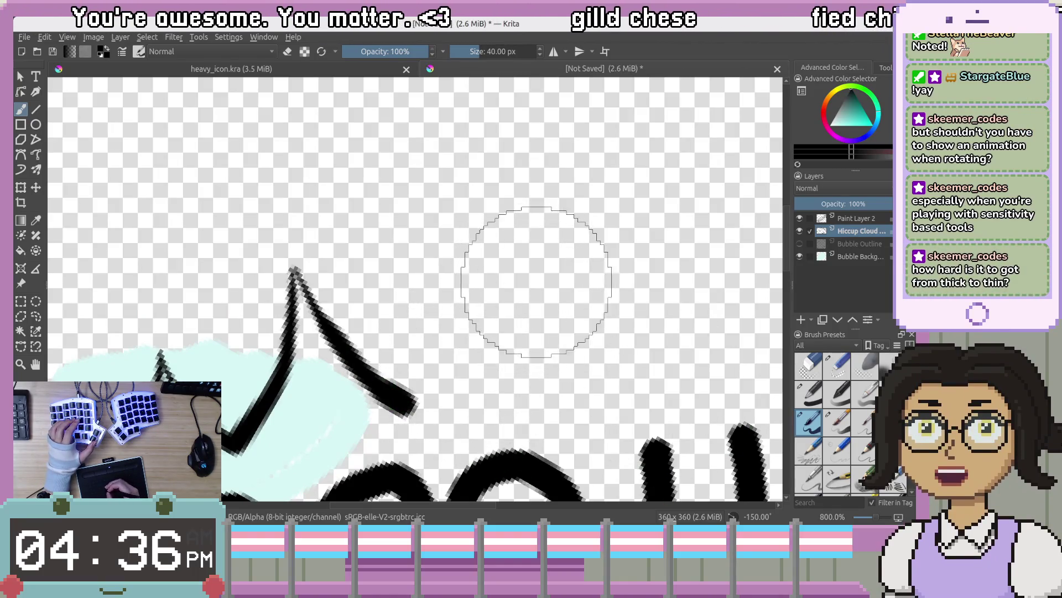
pyautogui.click(465, 307)
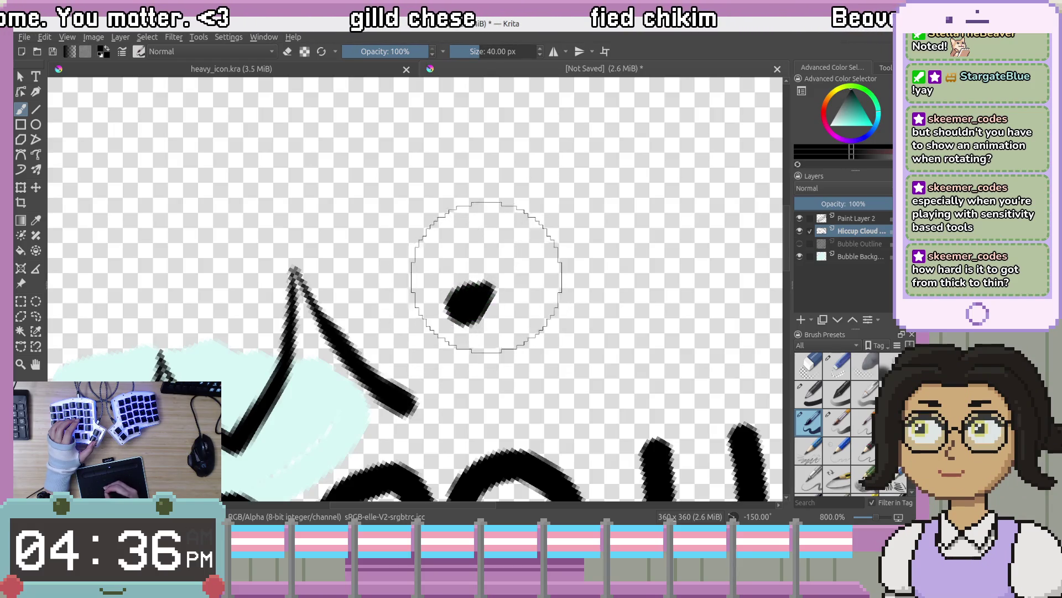
pyautogui.click(399, 197)
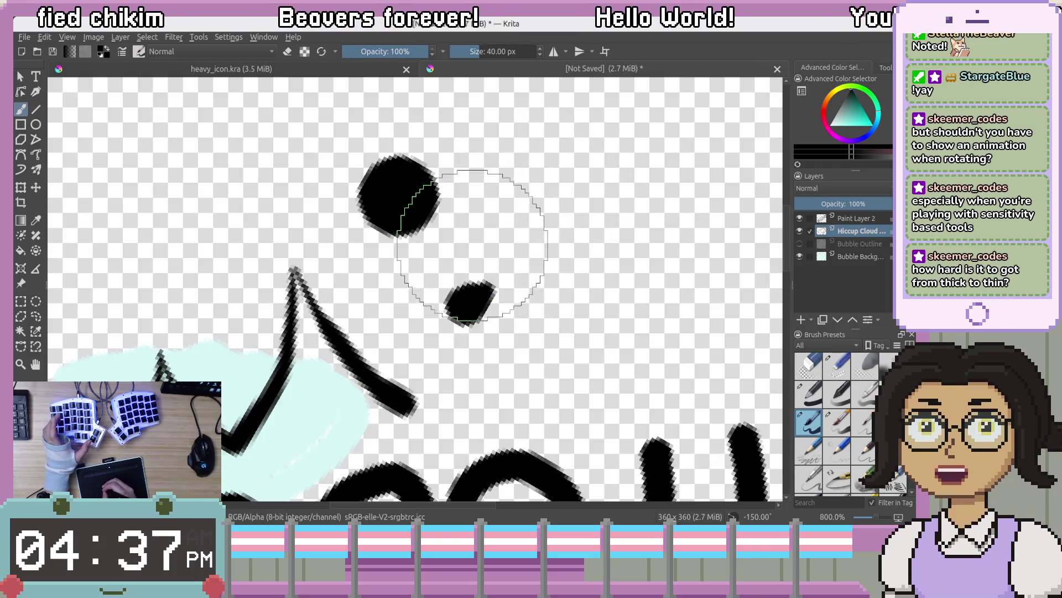
pyautogui.hotkey('ctrl', 'z')
pyautogui.hotkey('ctrl', 'z')
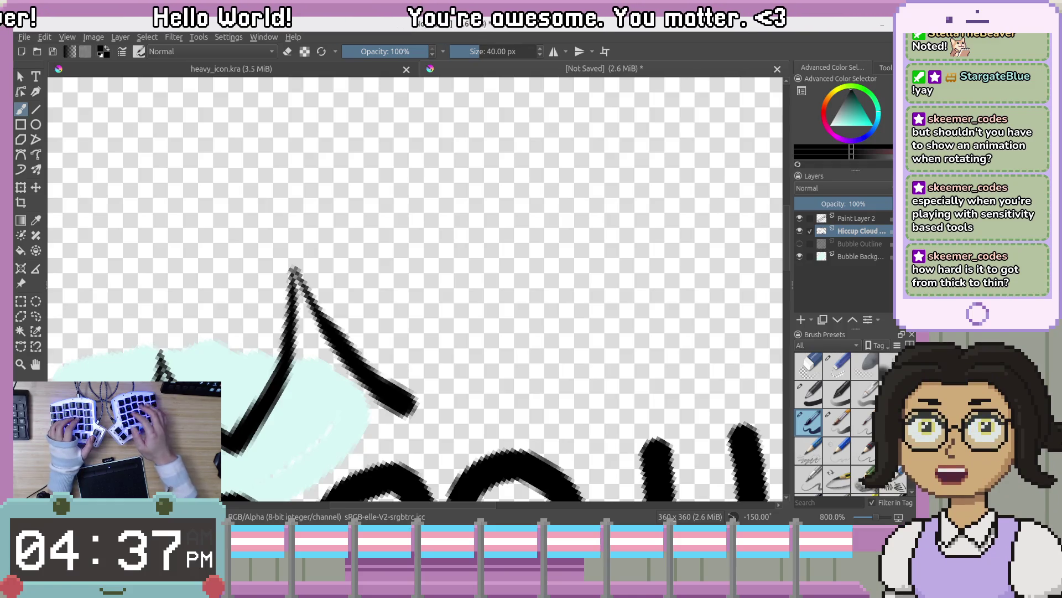
pyautogui.press('Return')
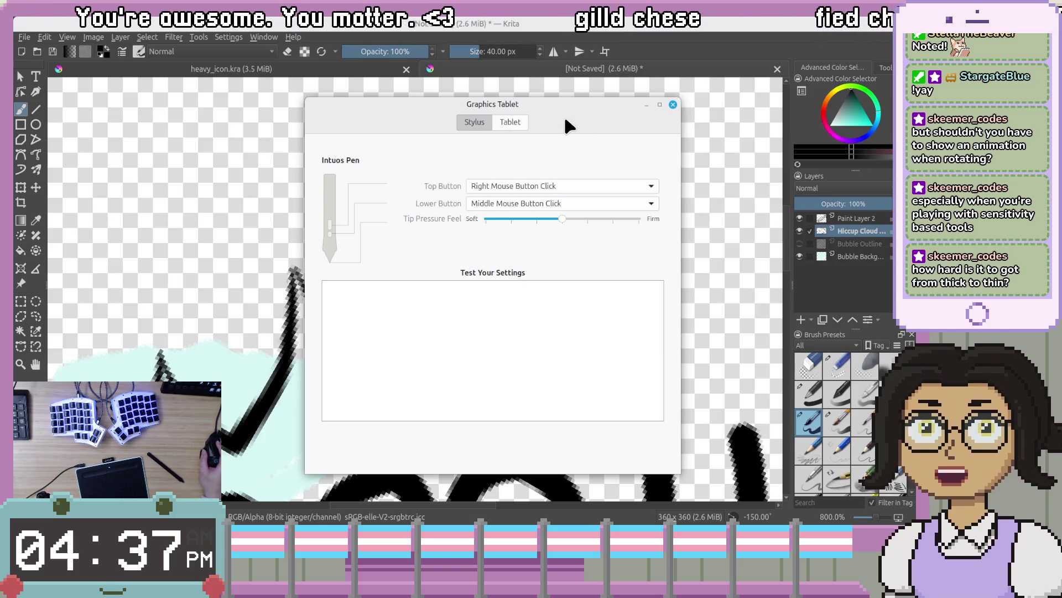
# Nudge the Graphics Tablet settings window slightly into a new position over the Krita drawing
pyautogui.moveTo(539, 104); pyautogui.dragTo(528, 98)
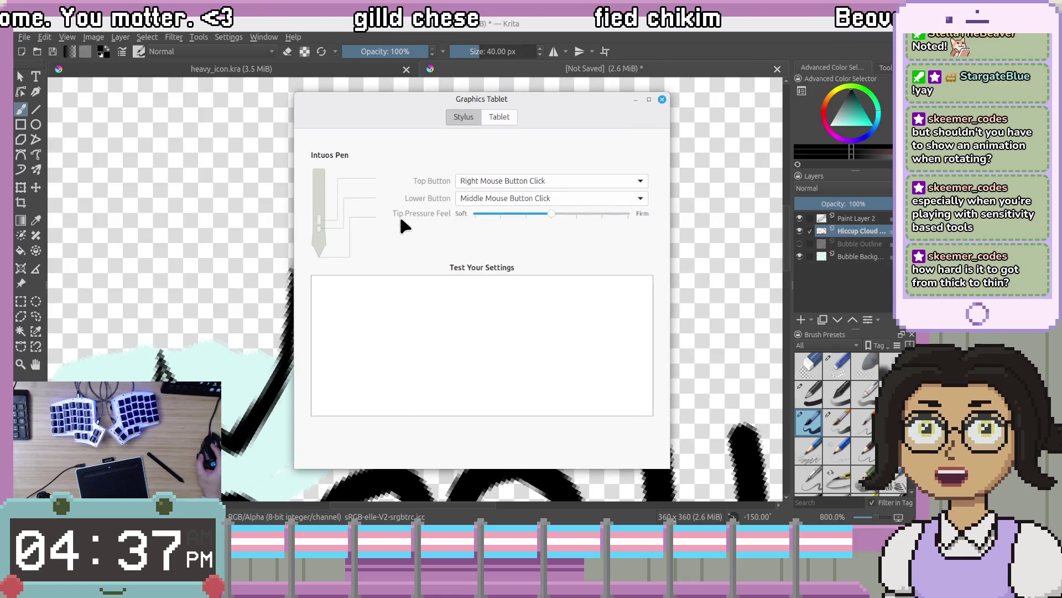
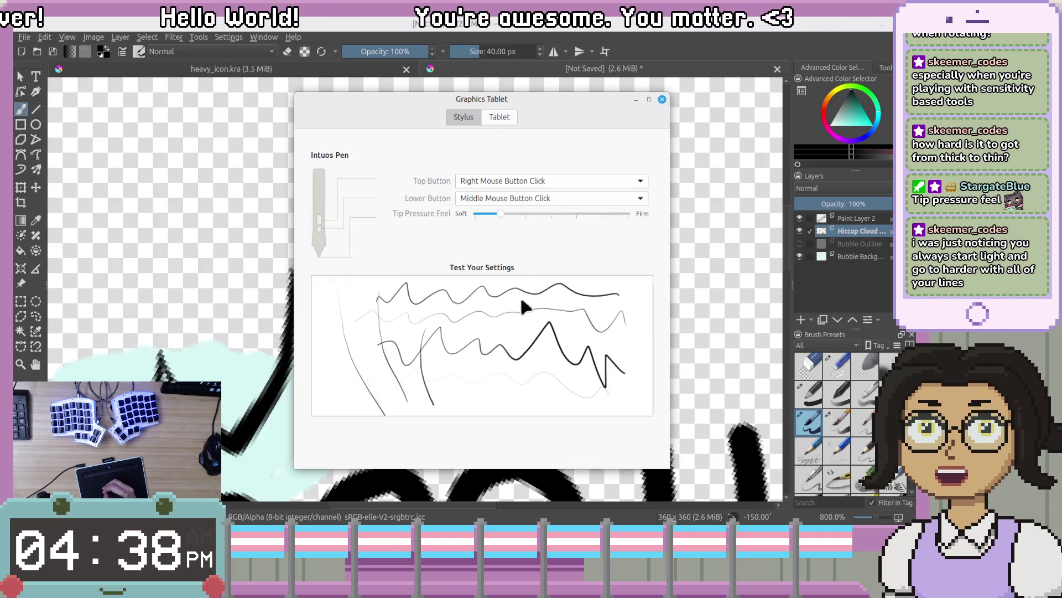
# Move Tip Pressure Feel toward the middle, test it with sample strokes, and close the settings
pyautogui.moveTo(497, 214); pyautogui.dragTo(524, 215)
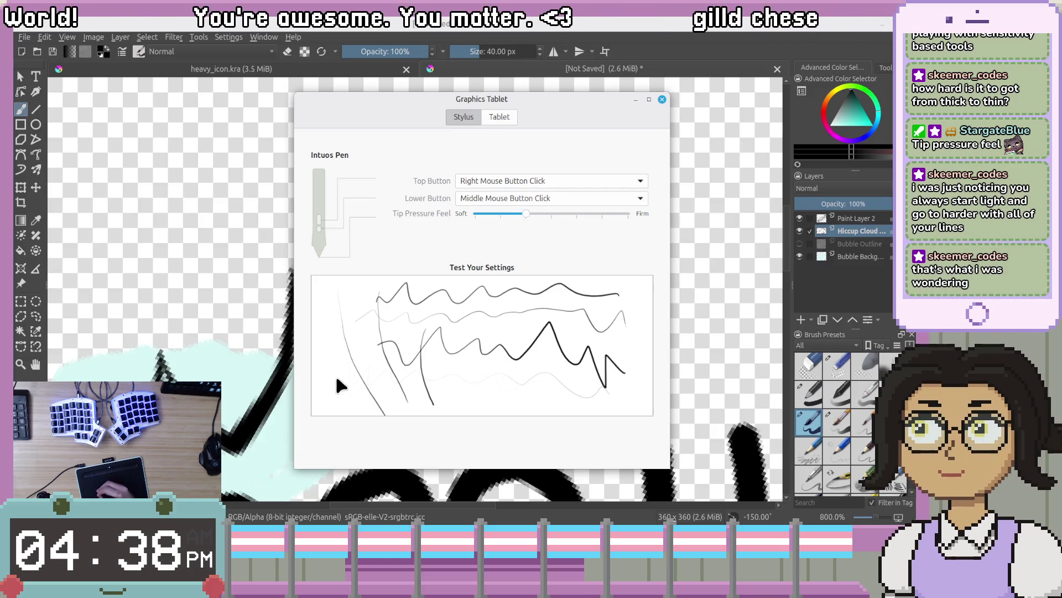
pyautogui.moveTo(352, 390)
pyautogui.mouseDown()
pyautogui.moveTo(341, 294)
pyautogui.moveTo(360, 327)
pyautogui.mouseUp()
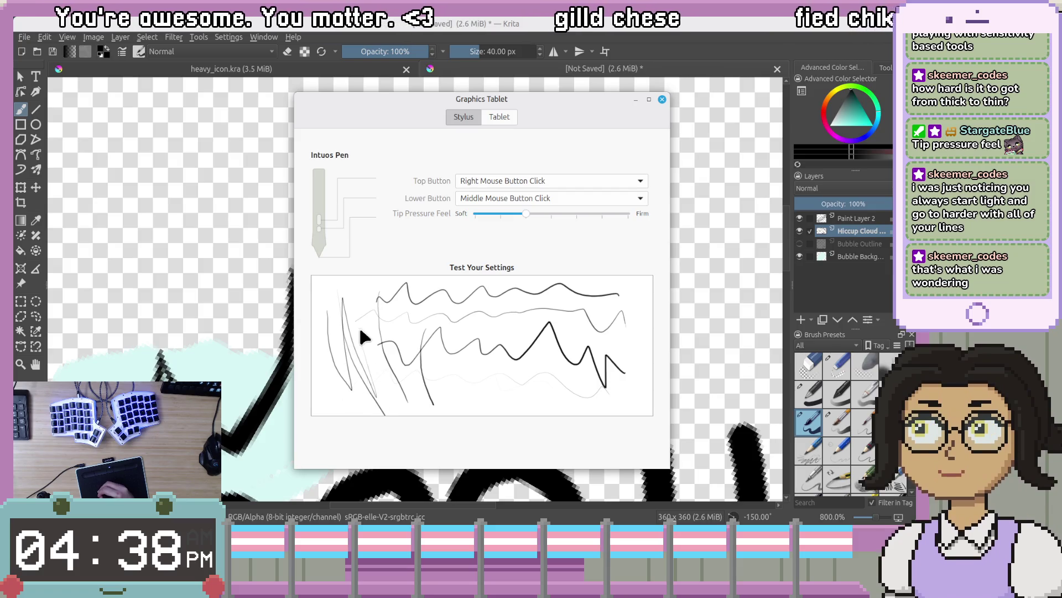
pyautogui.click(662, 99)
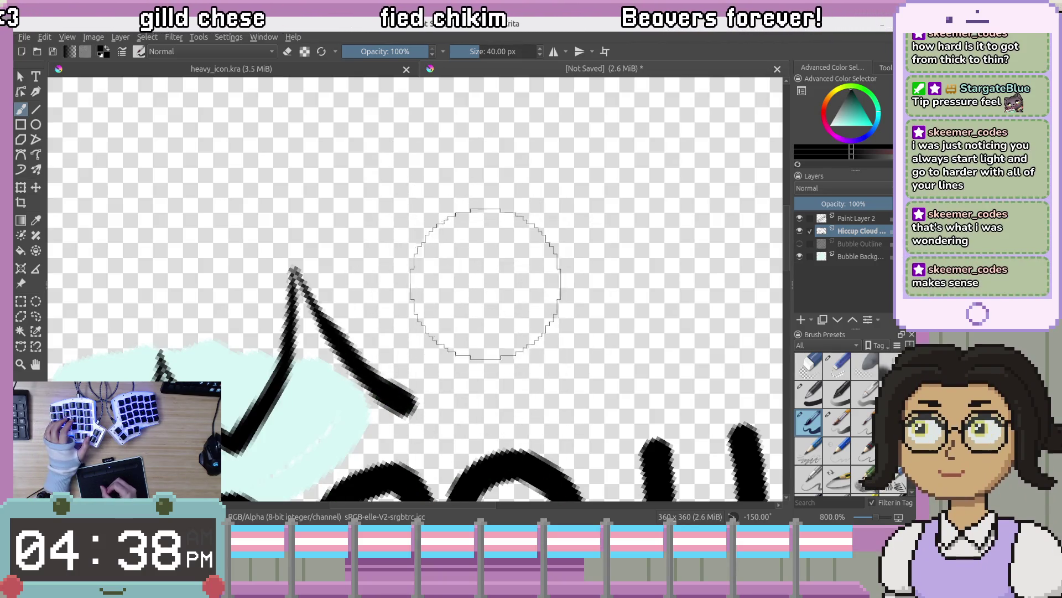
# Undo the two peak strokes above the pale cloud and discard several retried spike strokes
pyautogui.hotkey('ctrl', 'z')
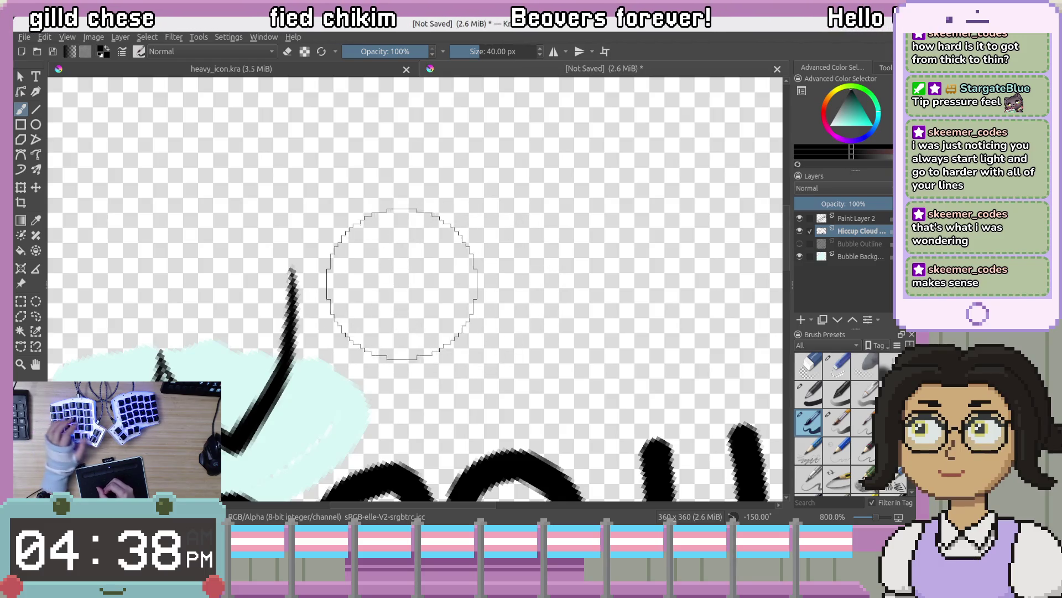
pyautogui.hotkey('ctrl', 'z')
pyautogui.moveTo(288, 243); pyautogui.dragTo(293, 326)
pyautogui.hotkey('ctrl', 'z')
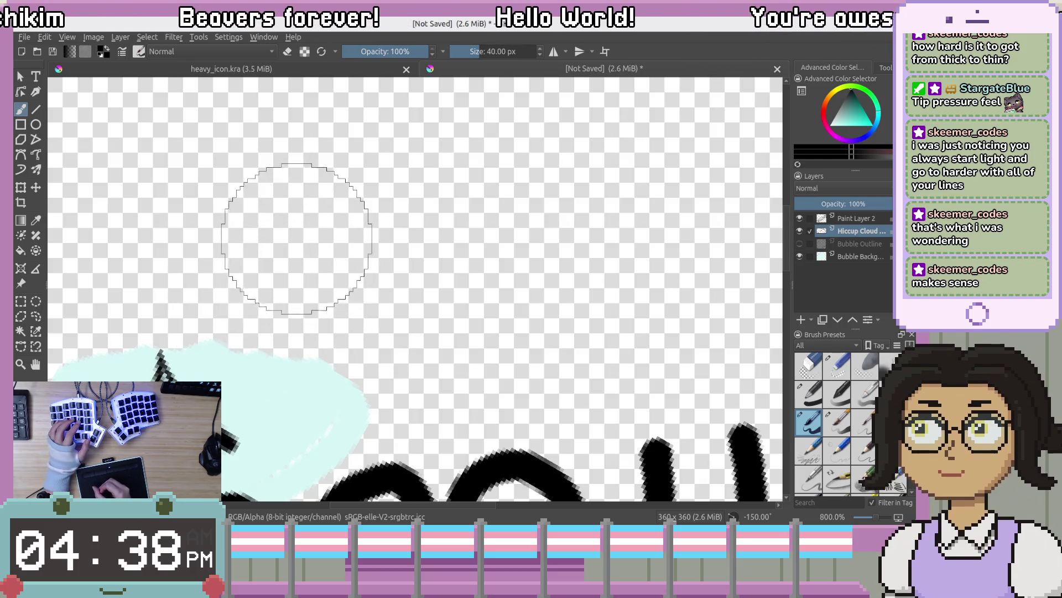
pyautogui.moveTo(299, 308); pyautogui.dragTo(229, 462)
pyautogui.moveTo(286, 230)
pyautogui.mouseDown()
pyautogui.moveTo(292, 324)
pyautogui.moveTo(277, 401)
pyautogui.mouseUp()
pyautogui.hotkey('ctrl', 'z')
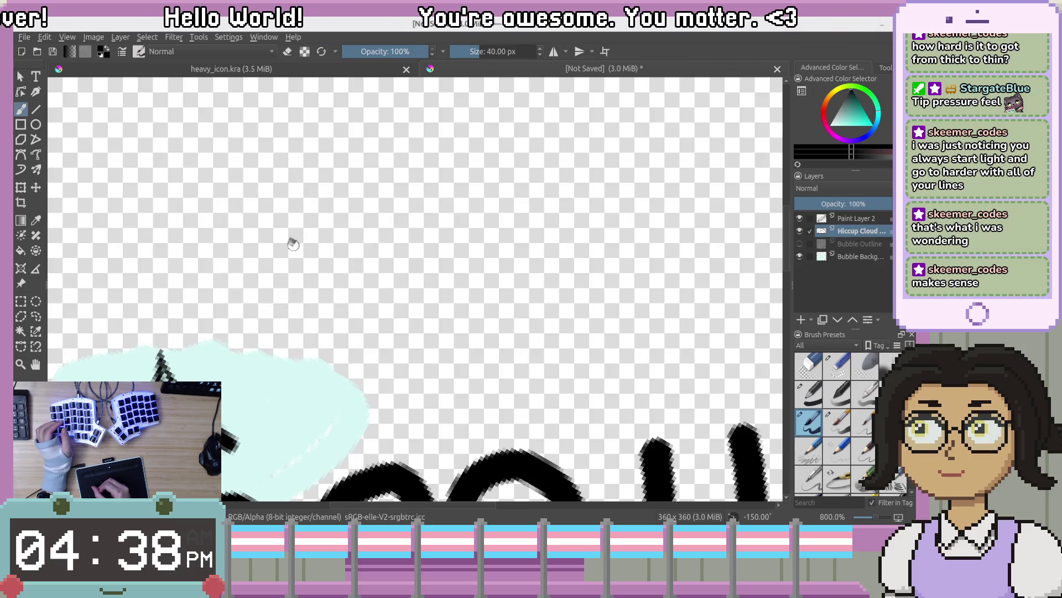
pyautogui.moveTo(297, 312); pyautogui.dragTo(284, 360)
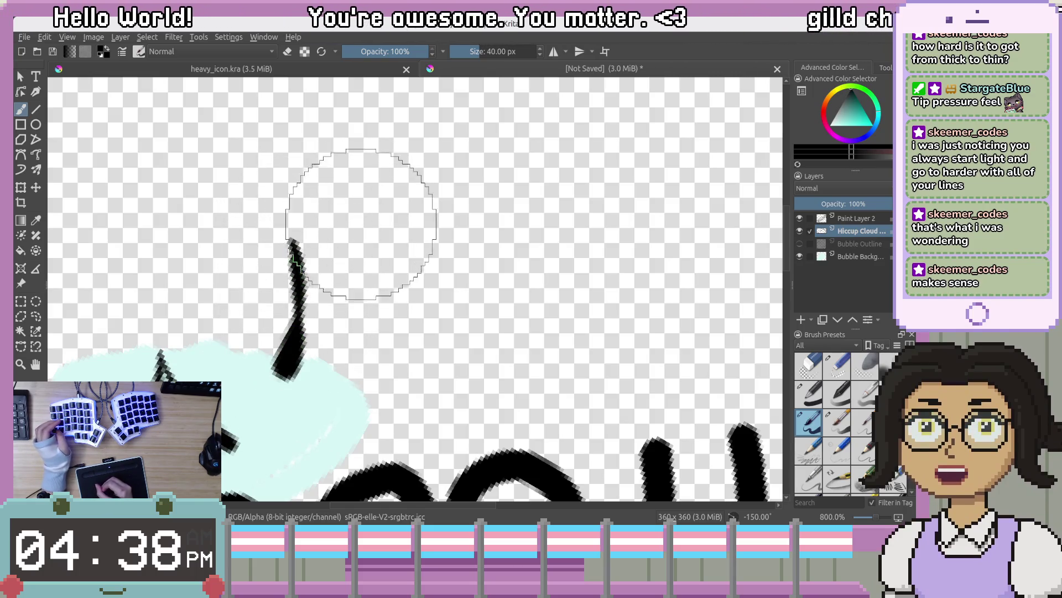
pyautogui.hotkey('ctrl', 'z')
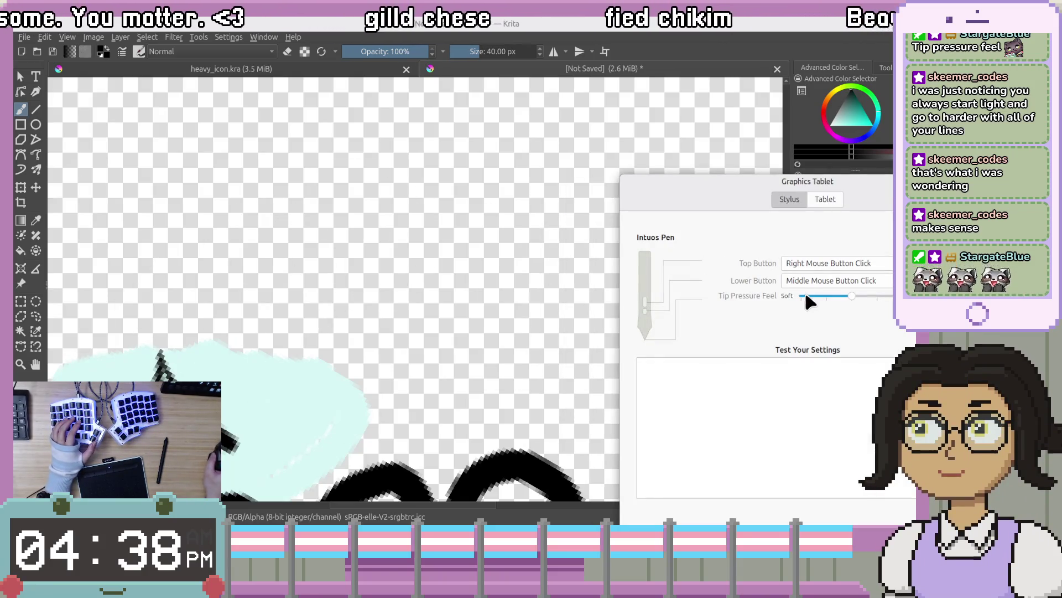
# Set the stylus Tip Pressure Feel even firmer in the Graphics Tablet settings
pyautogui.moveTo(855, 297); pyautogui.dragTo(877, 296)
pyautogui.moveTo(917, 182); pyautogui.dragTo(847, 172)
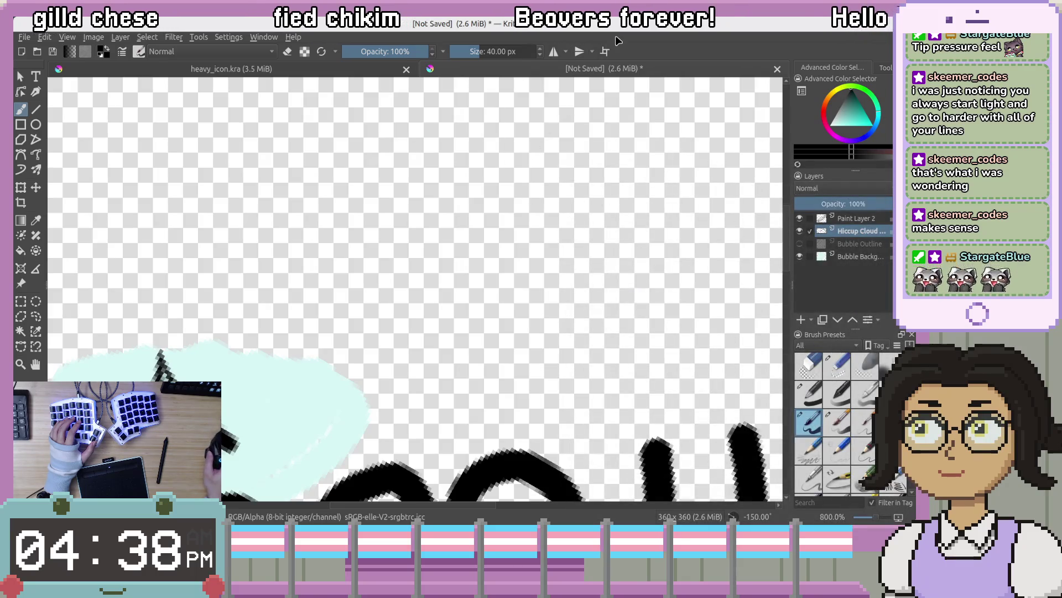
pyautogui.moveTo(296, 371); pyautogui.dragTo(433, 244)
# Try and undo several tall spike strokes above the cloud
pyautogui.scroll(-3, 433, 244)
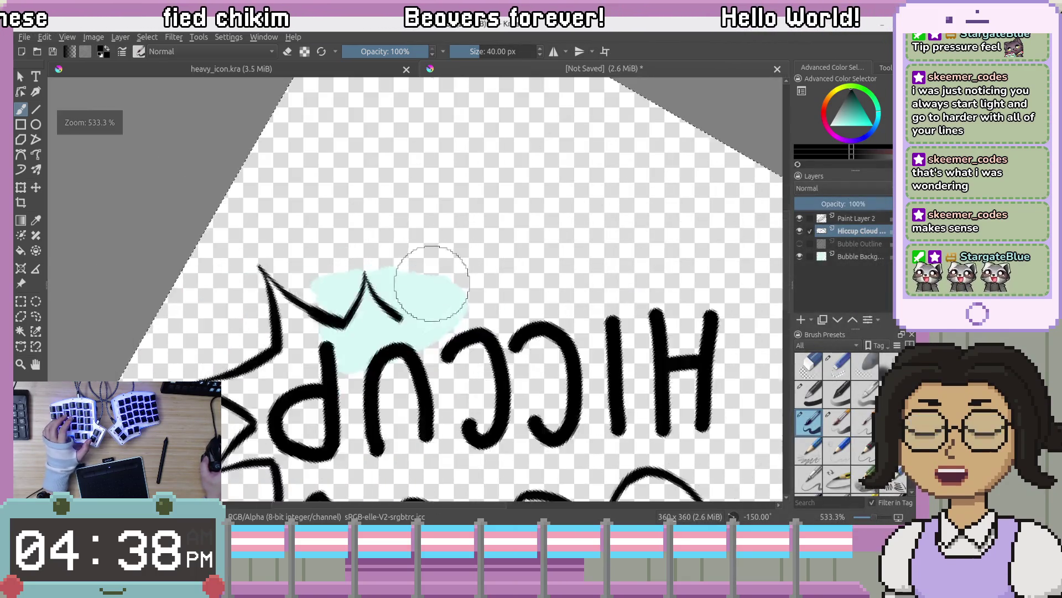
pyautogui.scroll(1, 431, 281)
pyautogui.scroll(-3, 431, 281)
pyautogui.scroll(1, 431, 282)
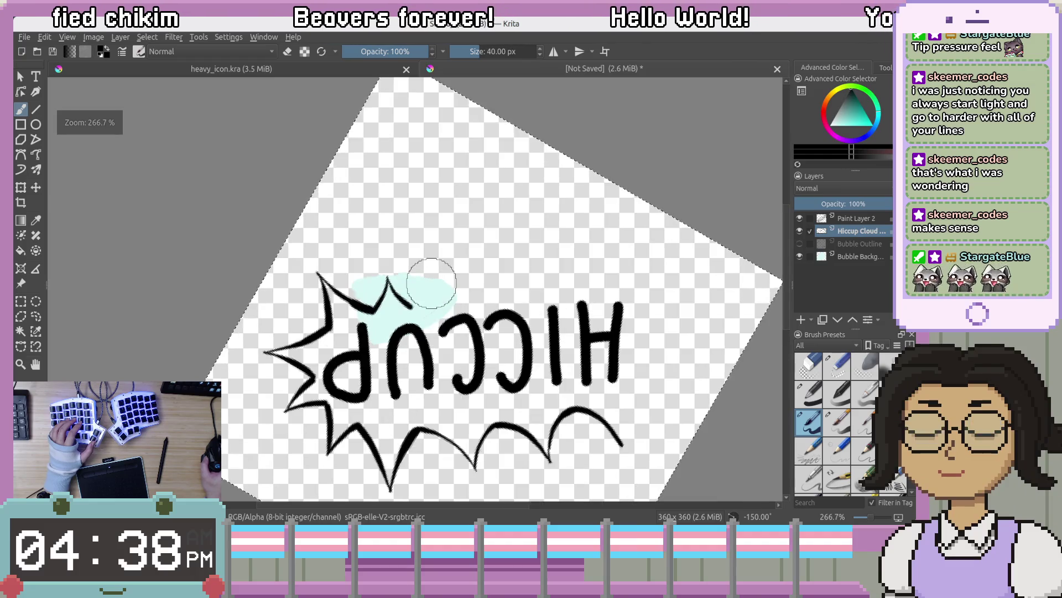
pyautogui.scroll(4, 431, 283)
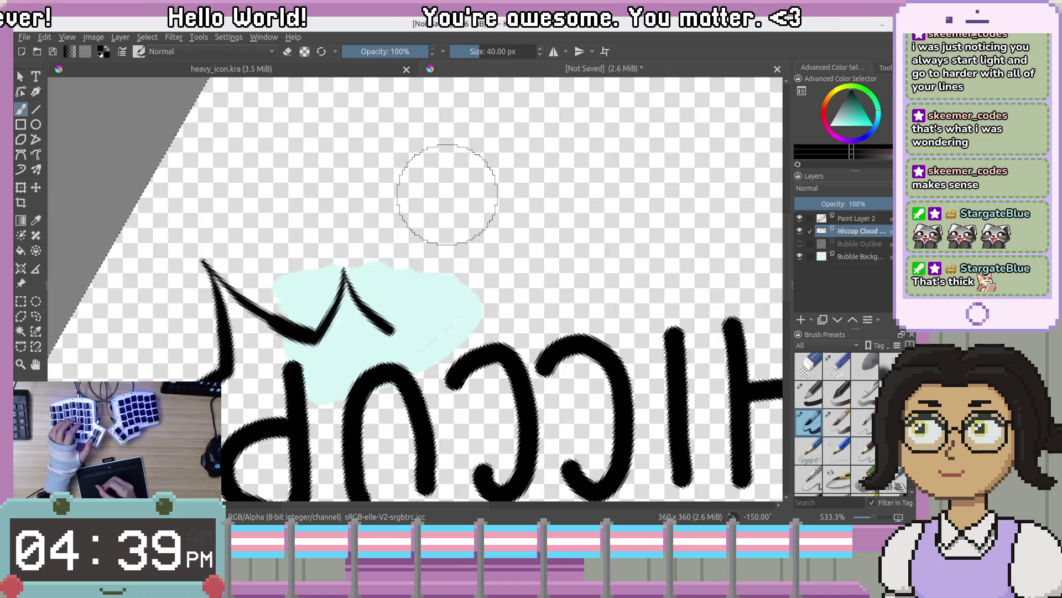
pyautogui.hotkey('ctrl', 'z')
pyautogui.moveTo(442, 170); pyautogui.dragTo(418, 289)
pyautogui.hotkey('ctrl', 'z')
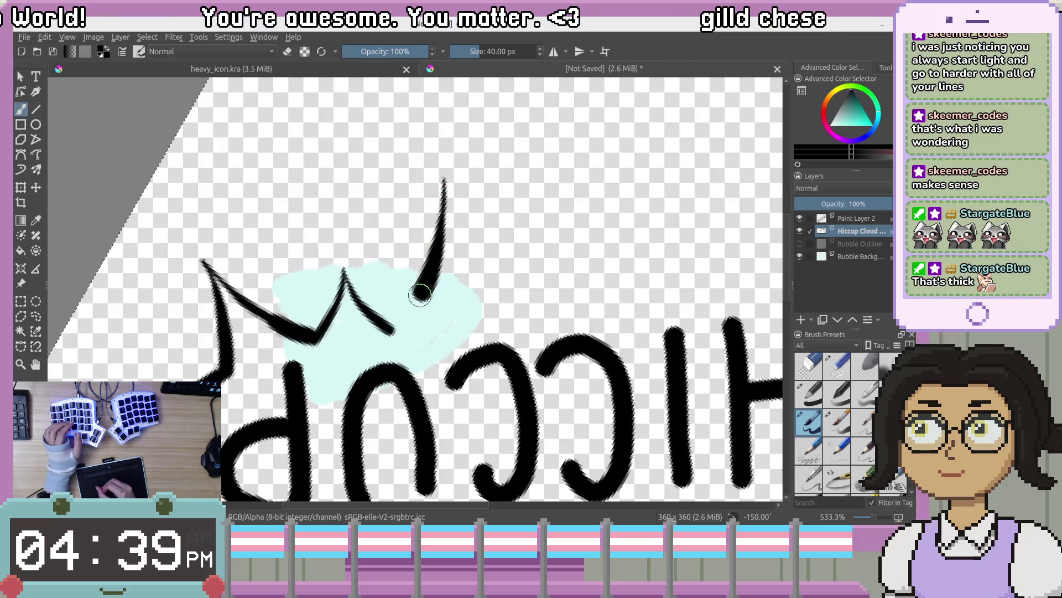
pyautogui.hotkey('ctrl', 'z')
pyautogui.hotkey('ctrl', 'z')
pyautogui.moveTo(430, 190); pyautogui.dragTo(433, 223)
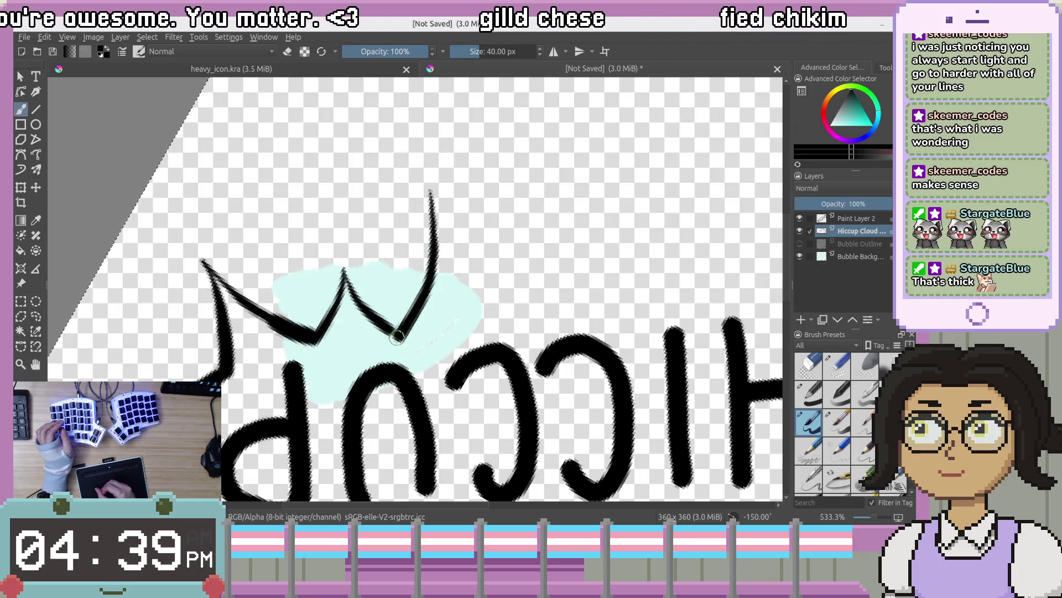
pyautogui.hotkey('ctrl', 'z')
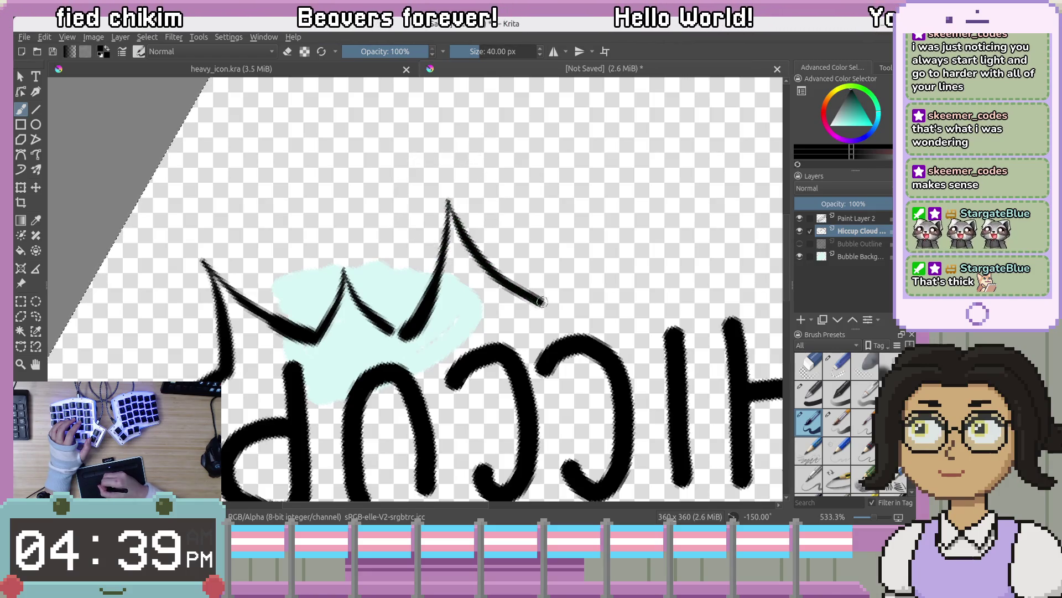
# Draw the small peak's legs along the bubble's top edge, redoing the thin strokes
pyautogui.moveTo(545, 238)
pyautogui.mouseDown()
pyautogui.moveTo(498, 299)
pyautogui.moveTo(489, 111)
pyautogui.moveTo(443, 315)
pyautogui.mouseUp()
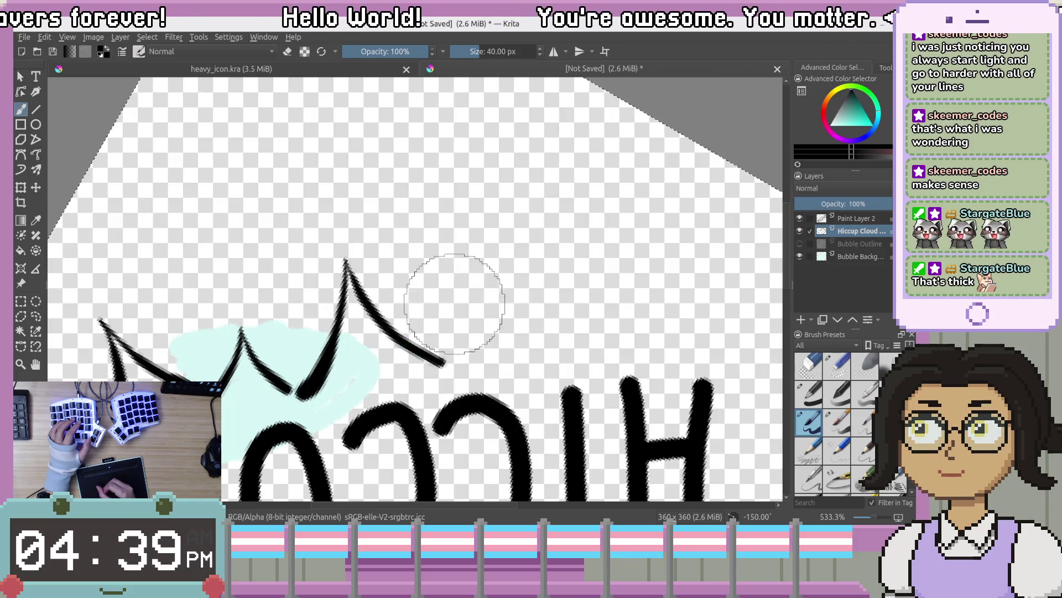
pyautogui.hotkey('ctrl', 'z')
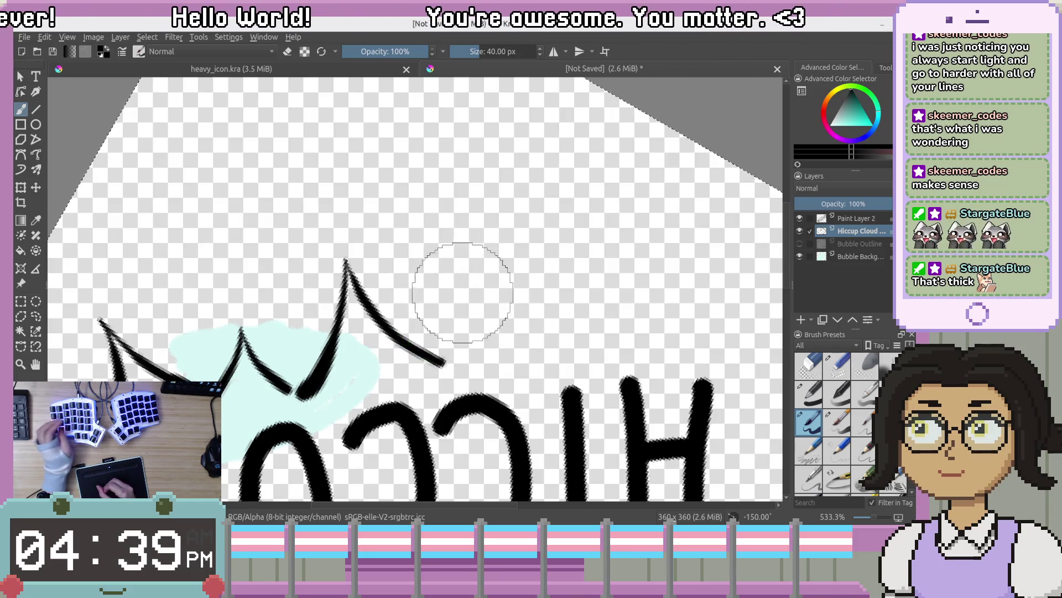
pyautogui.hotkey('ctrl', 'z')
pyautogui.moveTo(464, 293); pyautogui.dragTo(462, 321)
pyautogui.hotkey('ctrl', 'z')
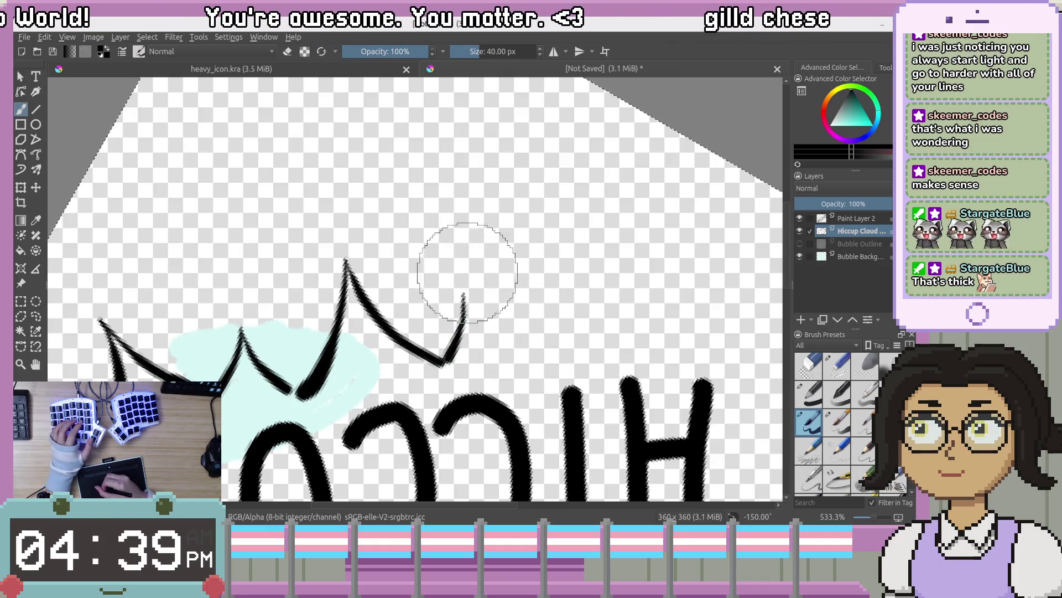
pyautogui.hotkey('ctrl', 'z')
pyautogui.moveTo(463, 293); pyautogui.dragTo(453, 338)
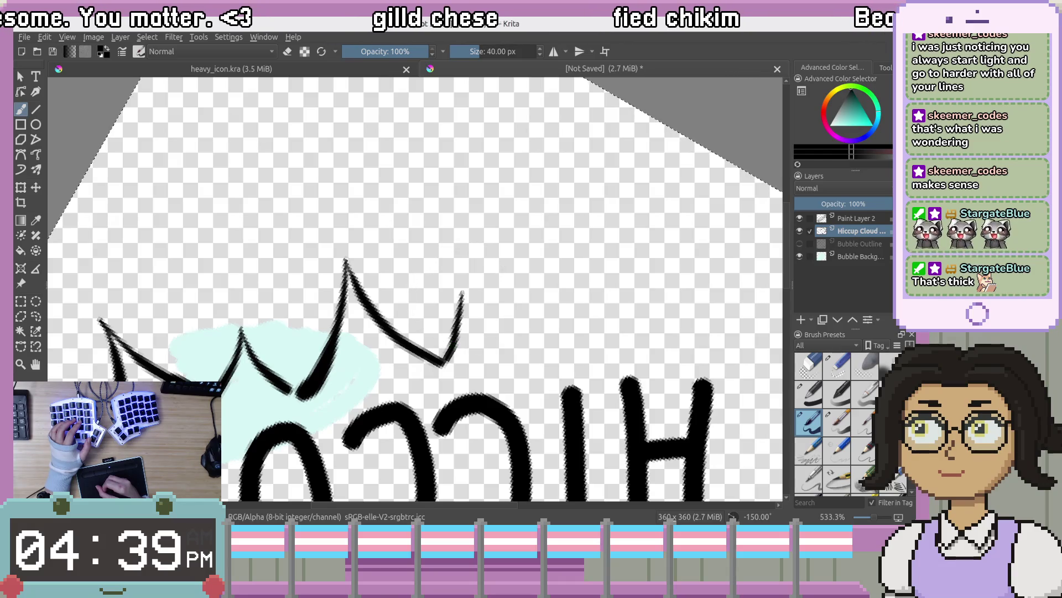
pyautogui.hotkey('ctrl', 'z')
pyautogui.moveTo(463, 294); pyautogui.dragTo(446, 359)
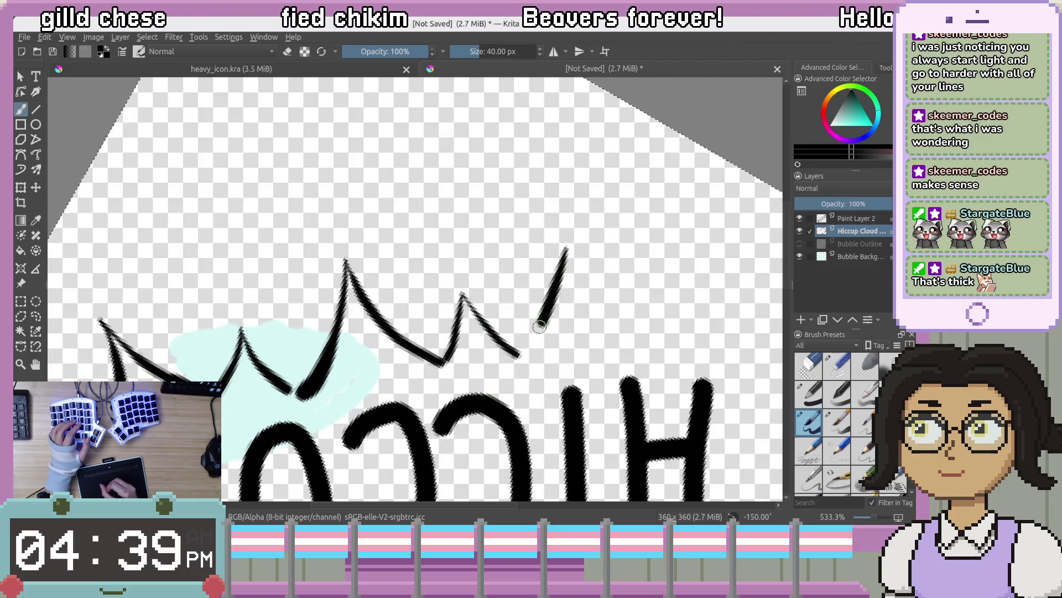
pyautogui.hotkey('ctrl', 'z')
# Draw the next peak's rising stroke and its stroke descending to the right
pyautogui.moveTo(558, 246); pyautogui.dragTo(547, 294)
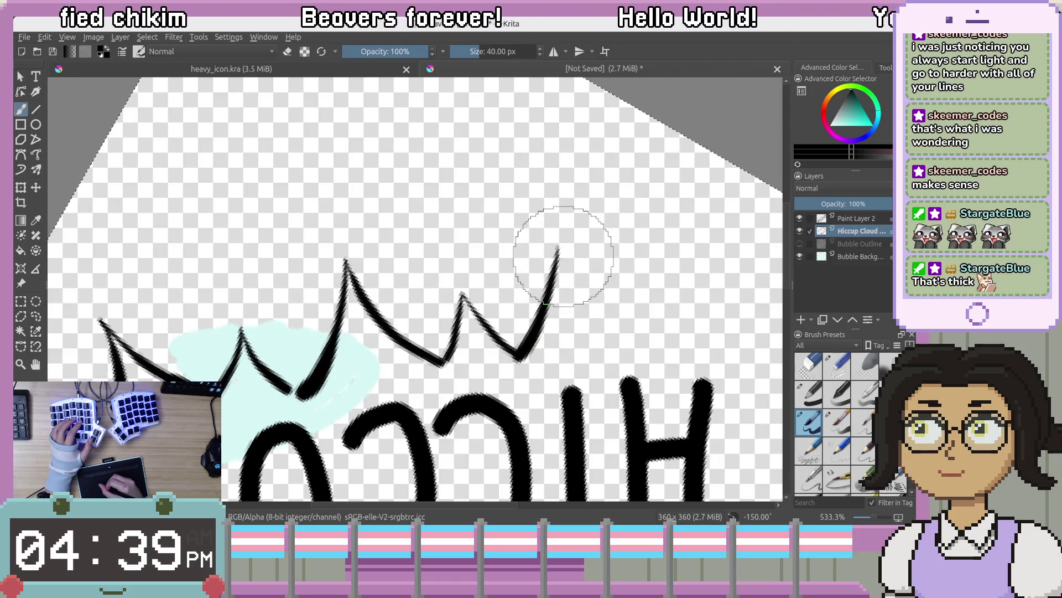
pyautogui.hotkey('ctrl', 'z')
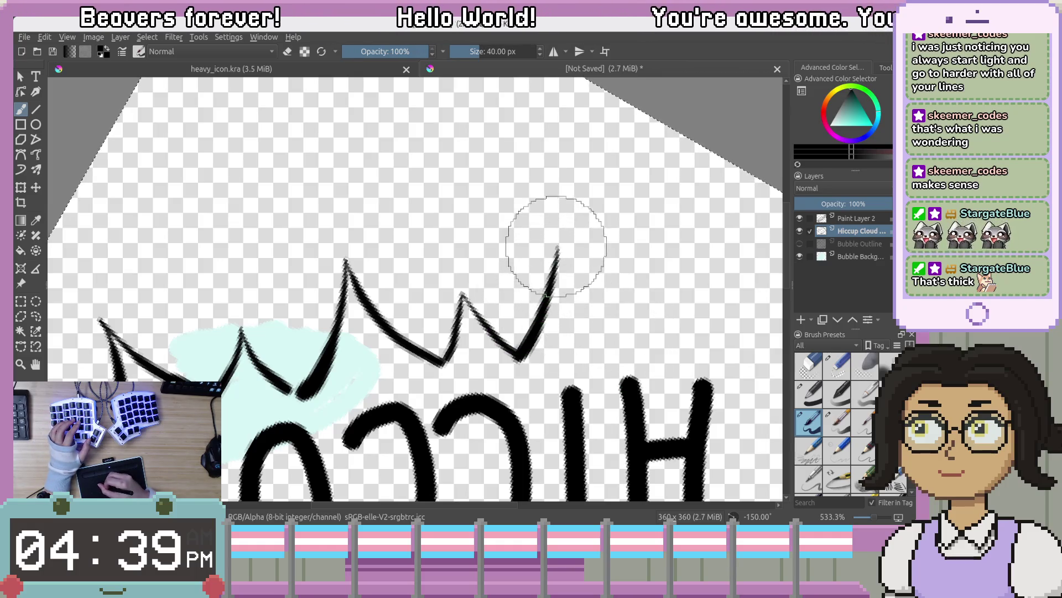
pyautogui.moveTo(558, 249); pyautogui.dragTo(625, 342)
pyautogui.moveTo(688, 304)
pyautogui.mouseDown()
pyautogui.moveTo(526, 106)
pyautogui.moveTo(486, 218)
pyautogui.moveTo(681, 111)
pyautogui.moveTo(593, 249)
pyautogui.moveTo(511, 284)
pyautogui.mouseUp()
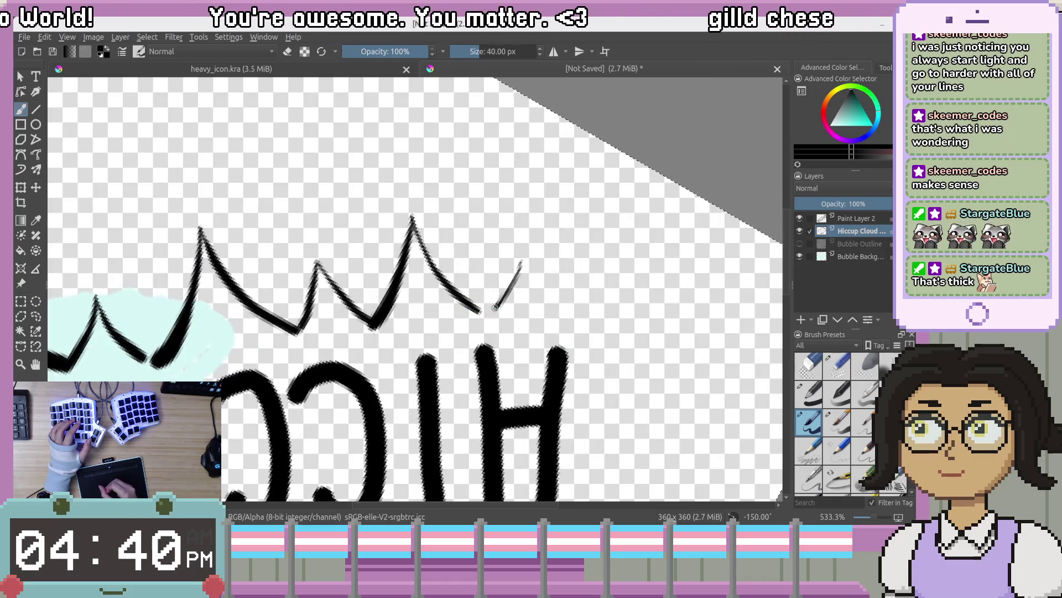
# Undo the strokes descending from the right peak and draw a short diagonal stroke past it
pyautogui.hotkey('ctrl', 'z')
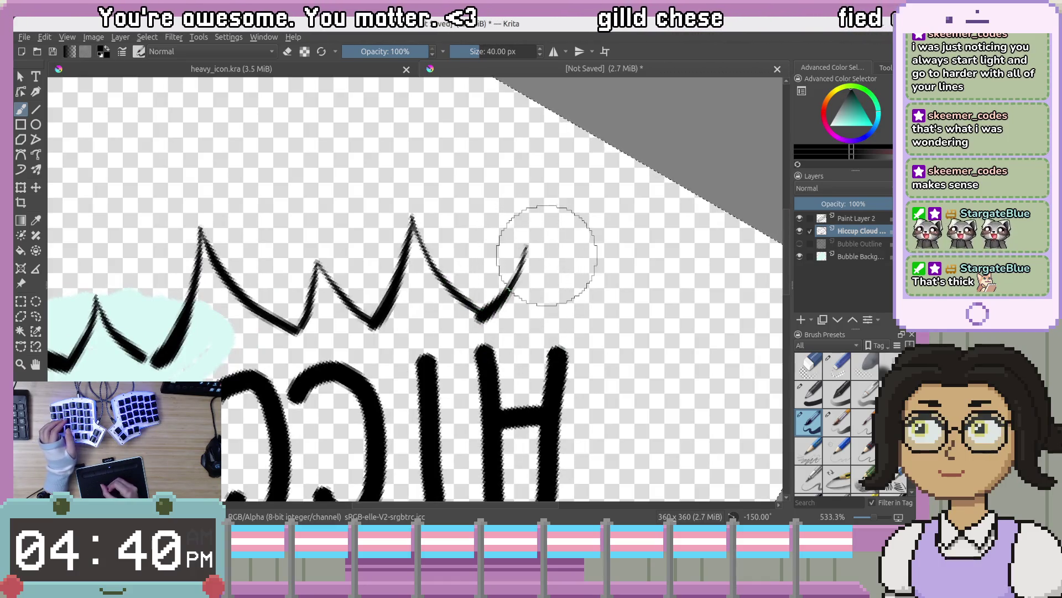
pyautogui.hotkey('ctrl', 'z')
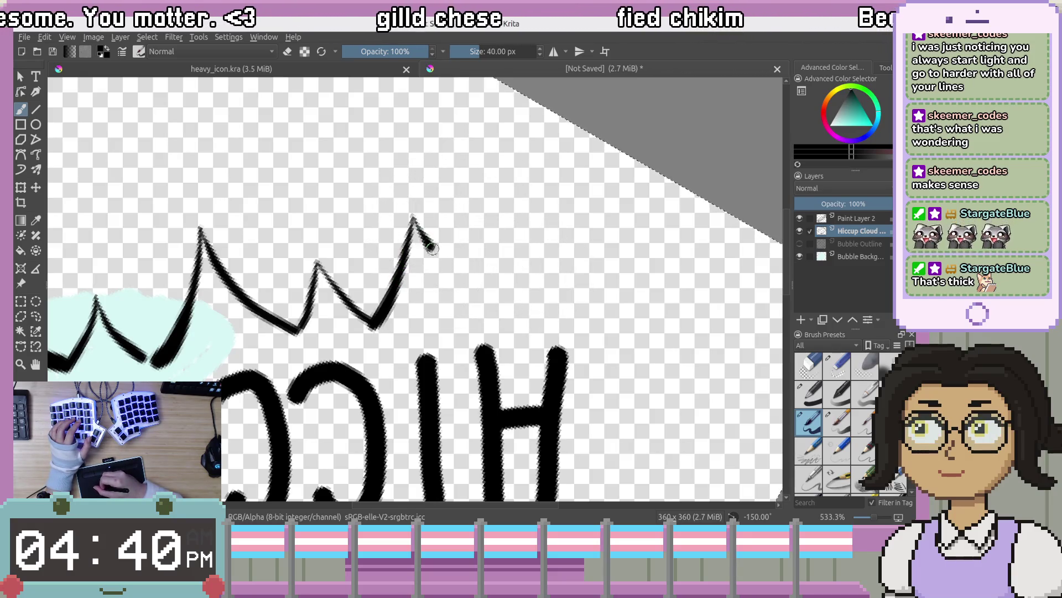
pyautogui.hotkey('ctrl', 'z')
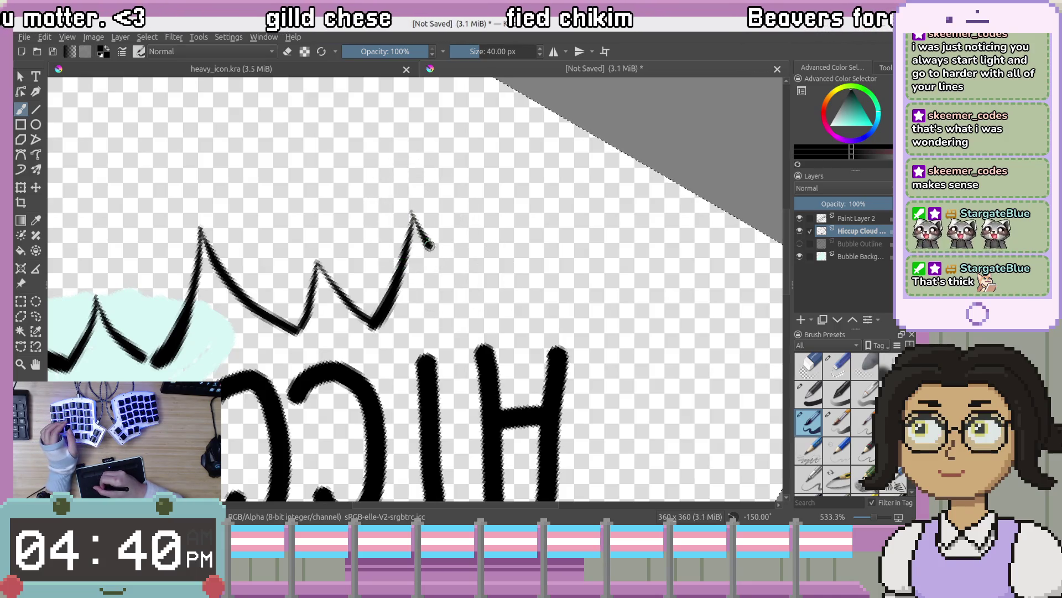
pyautogui.hotkey('ctrl', 'z')
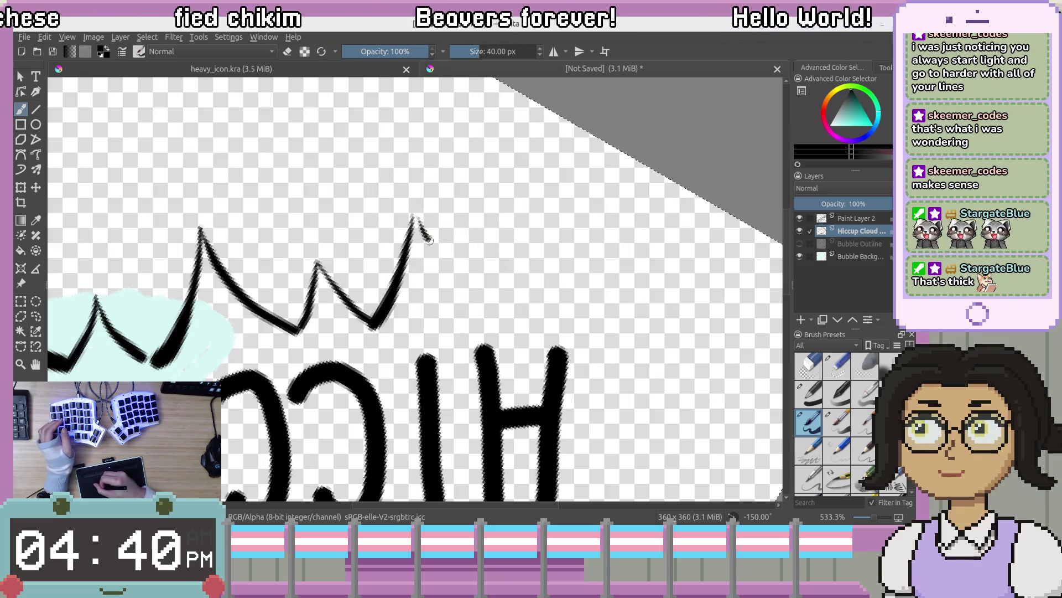
pyautogui.hotkey('ctrl', 'z')
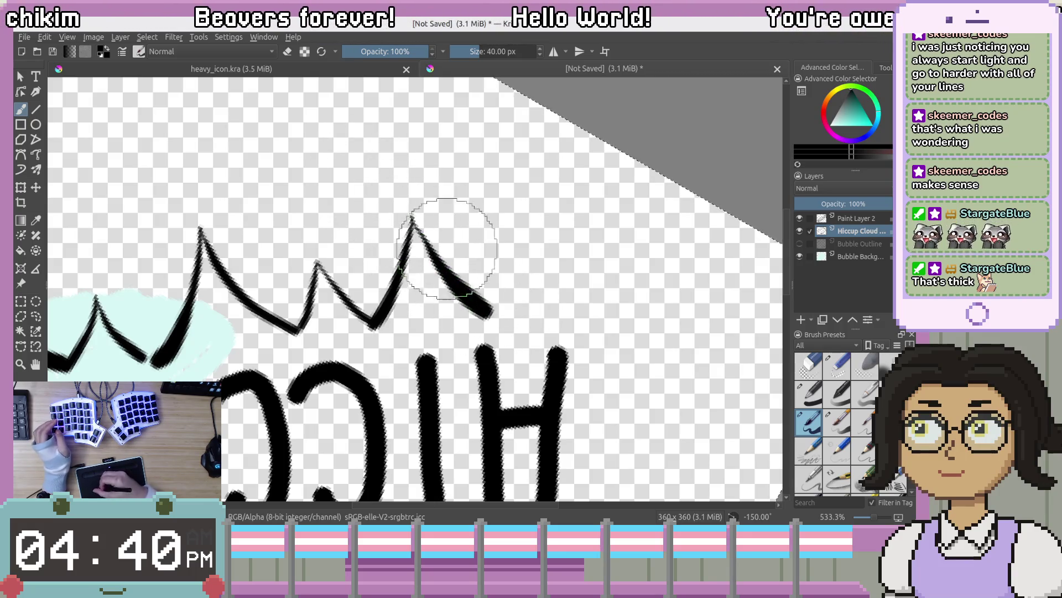
pyautogui.hotkey('ctrl', 'z')
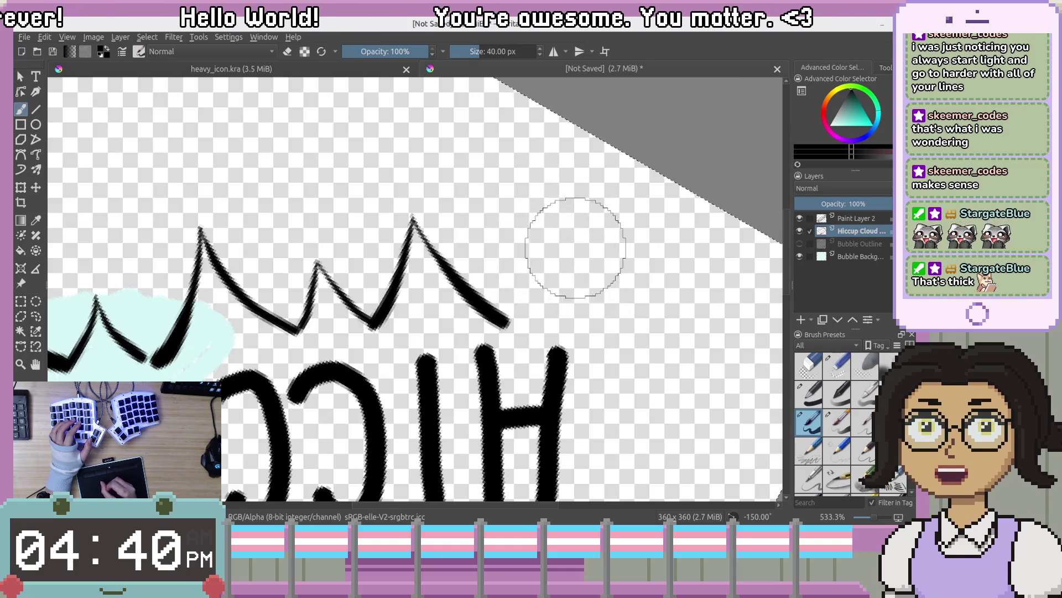
pyautogui.moveTo(585, 247); pyautogui.dragTo(574, 263)
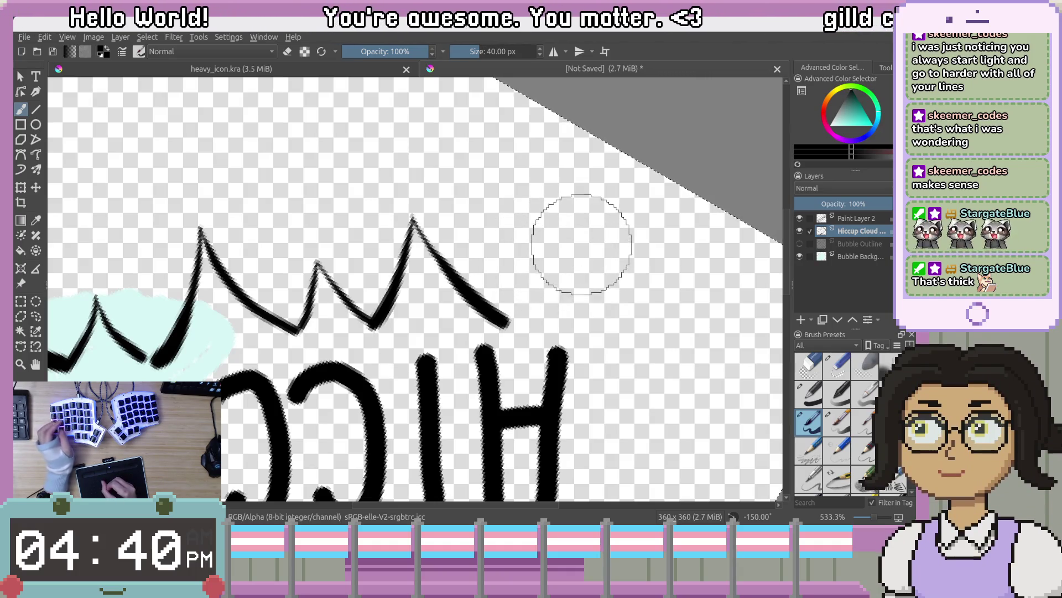
# Rotate and pan the canvas, then undo the stray diagonal and upper outline strokes
pyautogui.press('4')
pyautogui.press('4')
pyautogui.press('4')
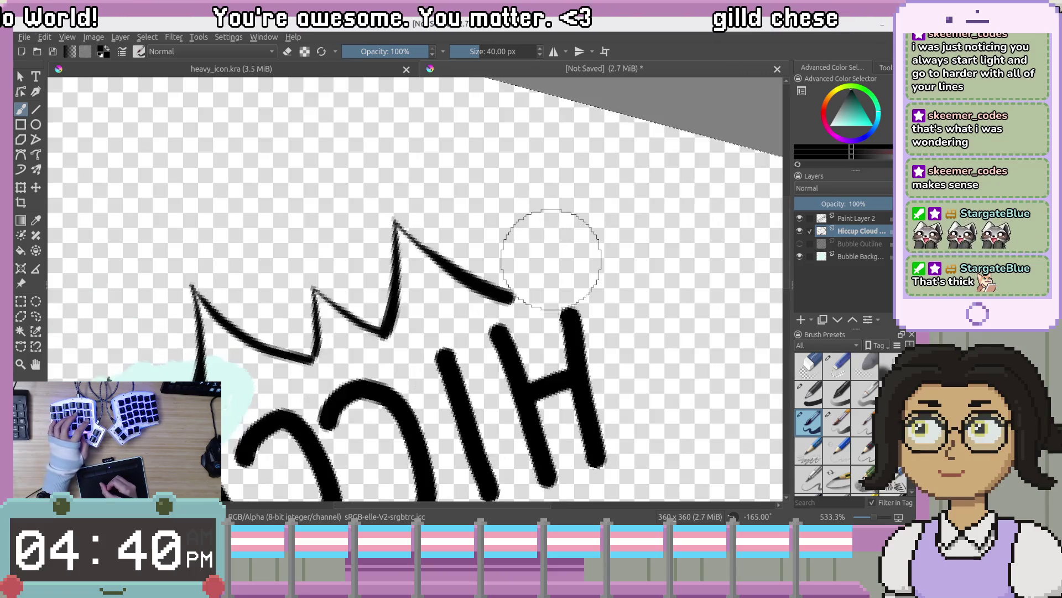
pyautogui.moveTo(556, 266)
pyautogui.mouseDown()
pyautogui.moveTo(515, 310)
pyautogui.moveTo(481, 261)
pyautogui.mouseUp()
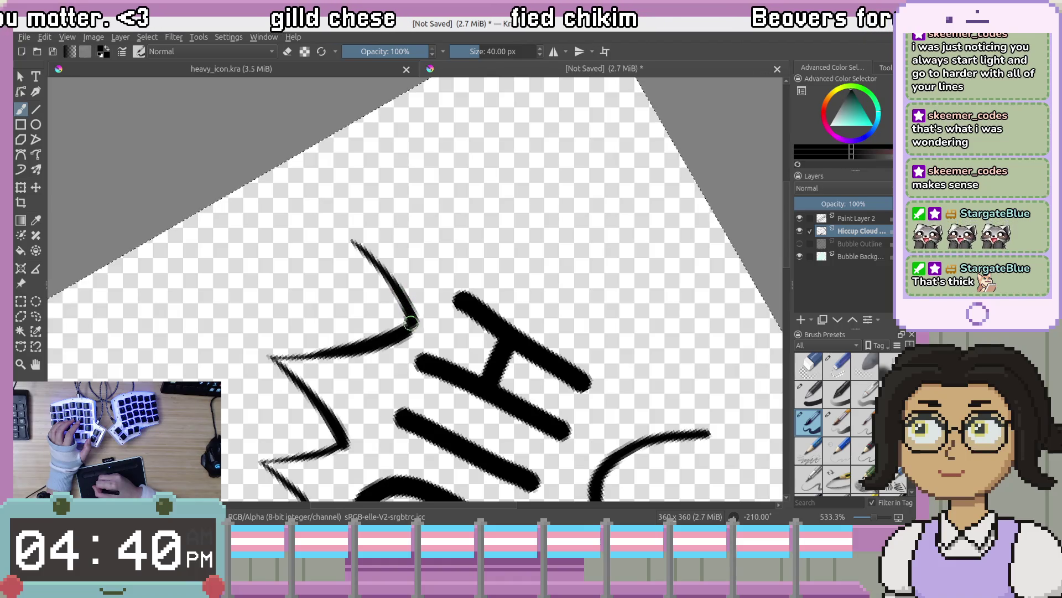
pyautogui.hotkey('ctrl', 'z')
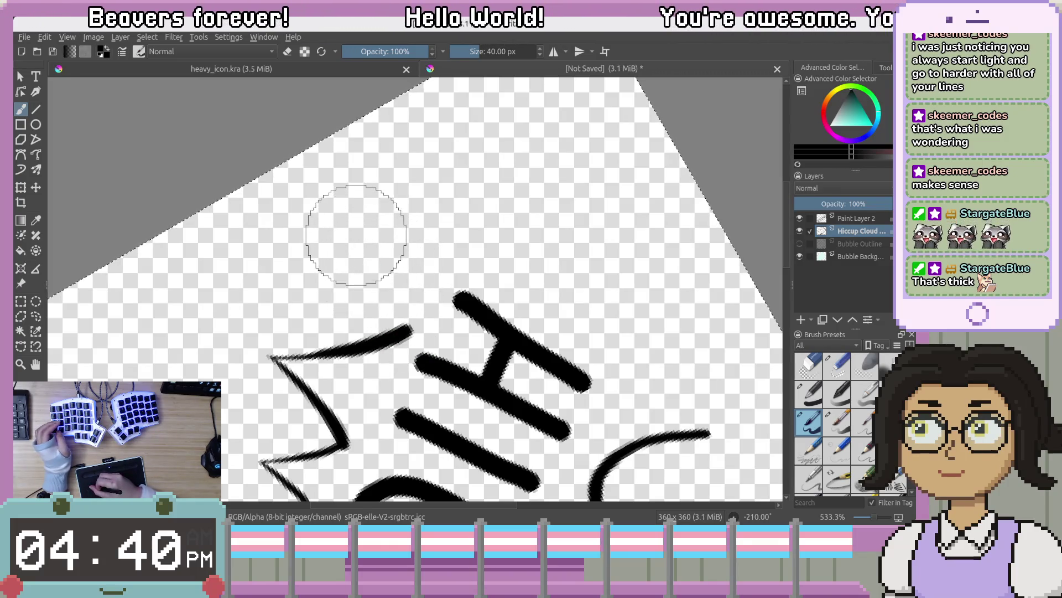
pyautogui.moveTo(397, 327); pyautogui.dragTo(409, 332)
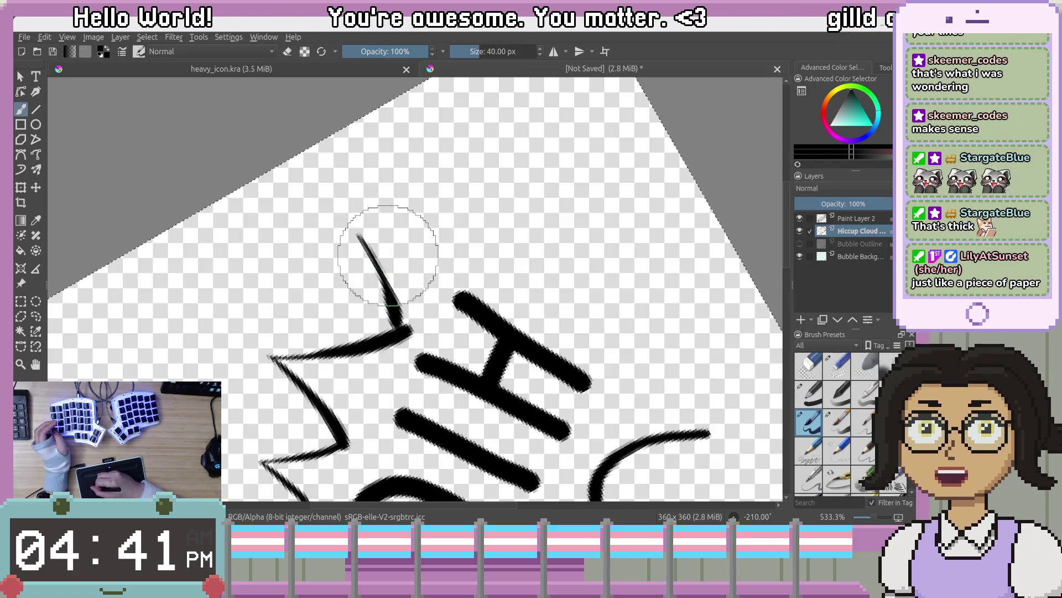
pyautogui.hotkey('ctrl', 'z')
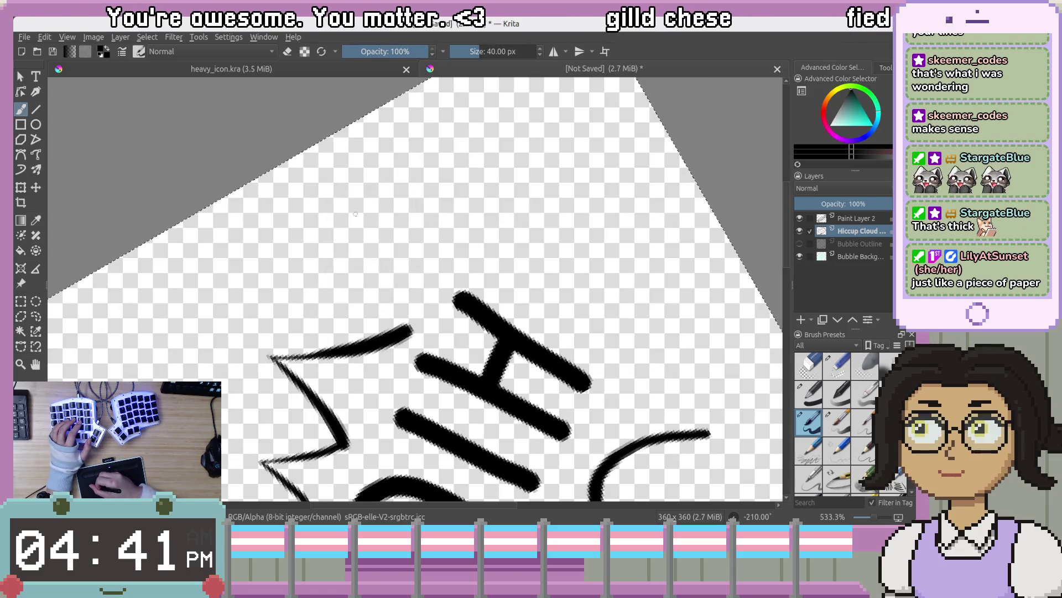
pyautogui.hotkey('ctrl', 'z')
pyautogui.moveTo(321, 337)
pyautogui.mouseDown()
pyautogui.moveTo(409, 238)
pyautogui.moveTo(432, 188)
pyautogui.moveTo(457, 209)
pyautogui.moveTo(496, 284)
pyautogui.mouseUp()
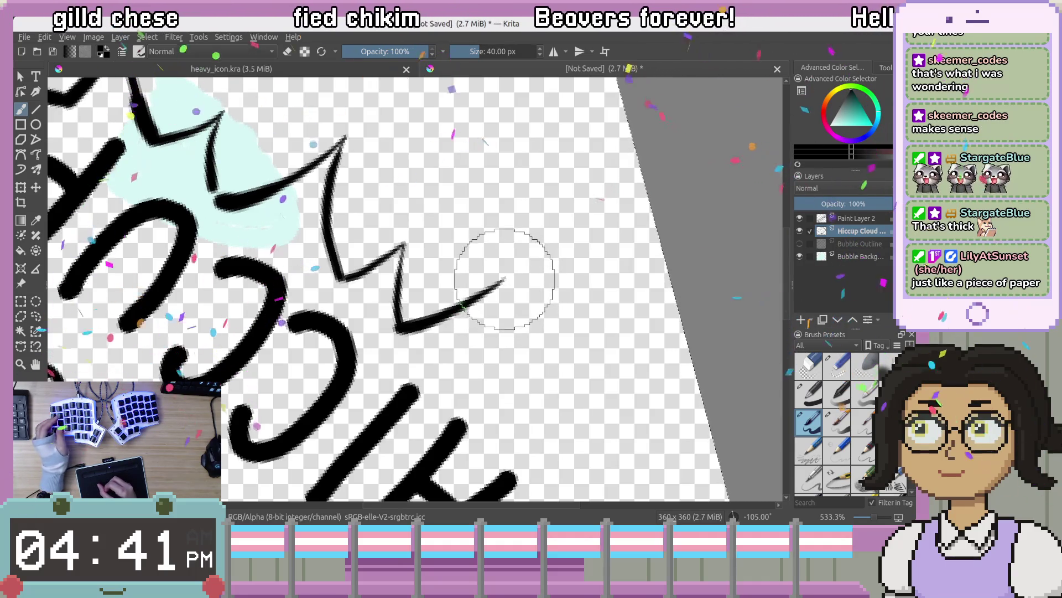
# Try a stroke down from the zigzag tip, undo it, and rotate the canvas for drawing
pyautogui.moveTo(503, 281); pyautogui.dragTo(500, 338)
pyautogui.hotkey('ctrl', 'z')
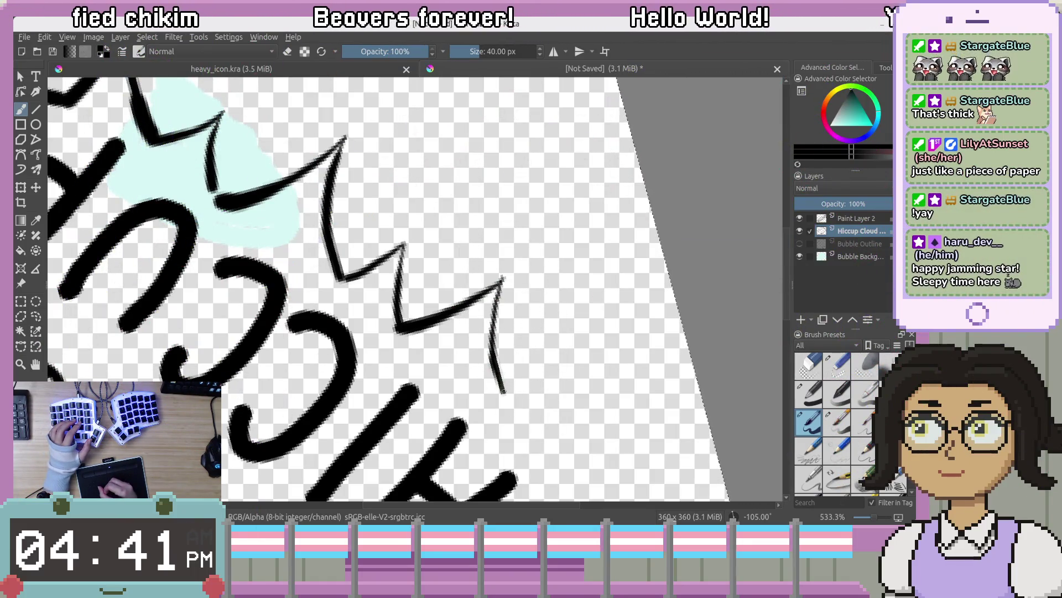
pyautogui.hotkey('ctrl', 'z')
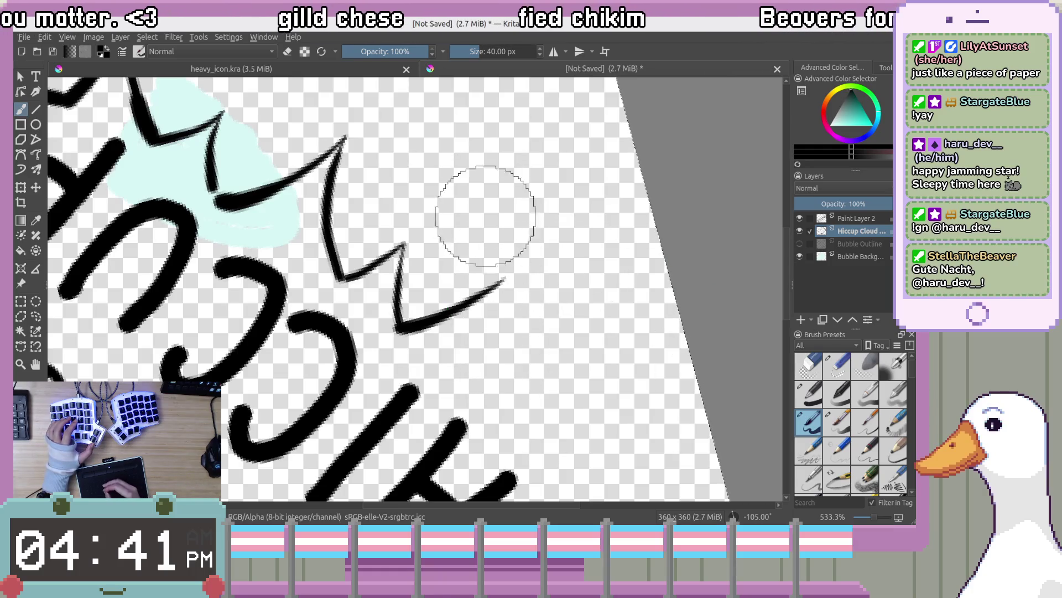
pyautogui.scroll(-5, 505, 315)
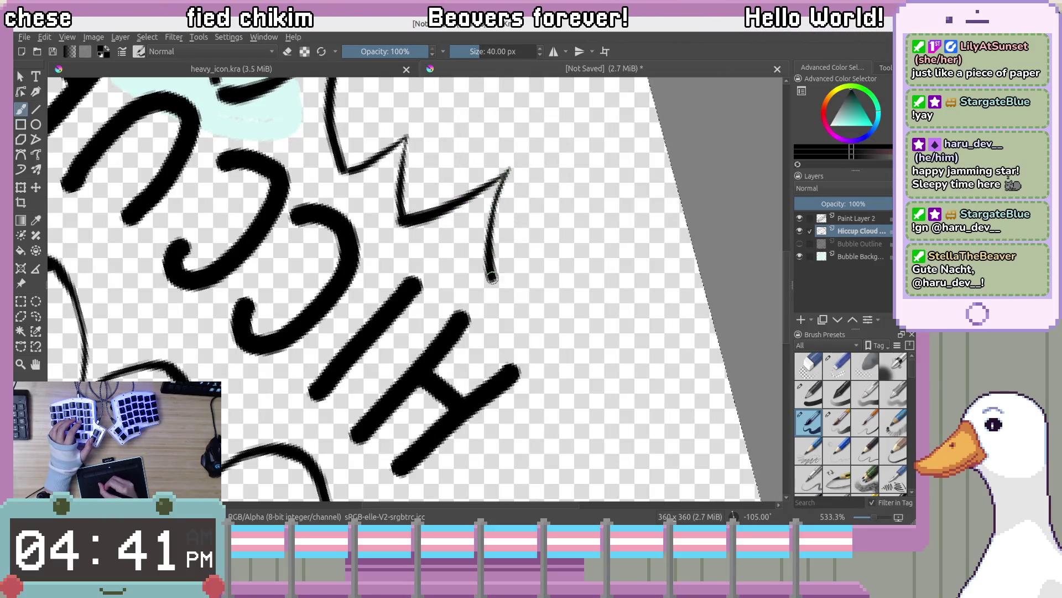
pyautogui.press('4')
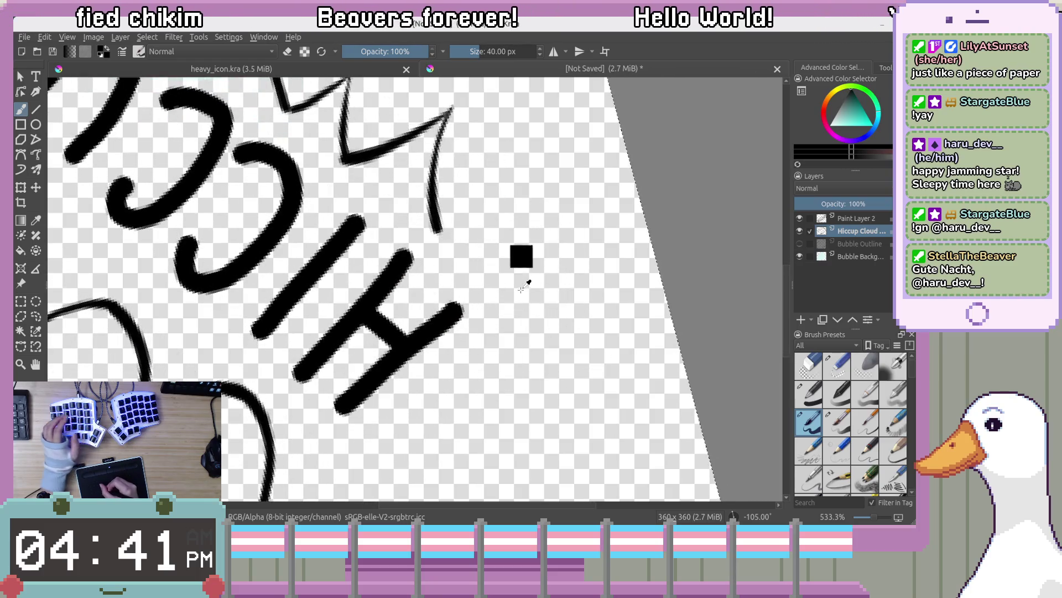
pyautogui.press('4')
pyautogui.press('4')
pyautogui.press('4')
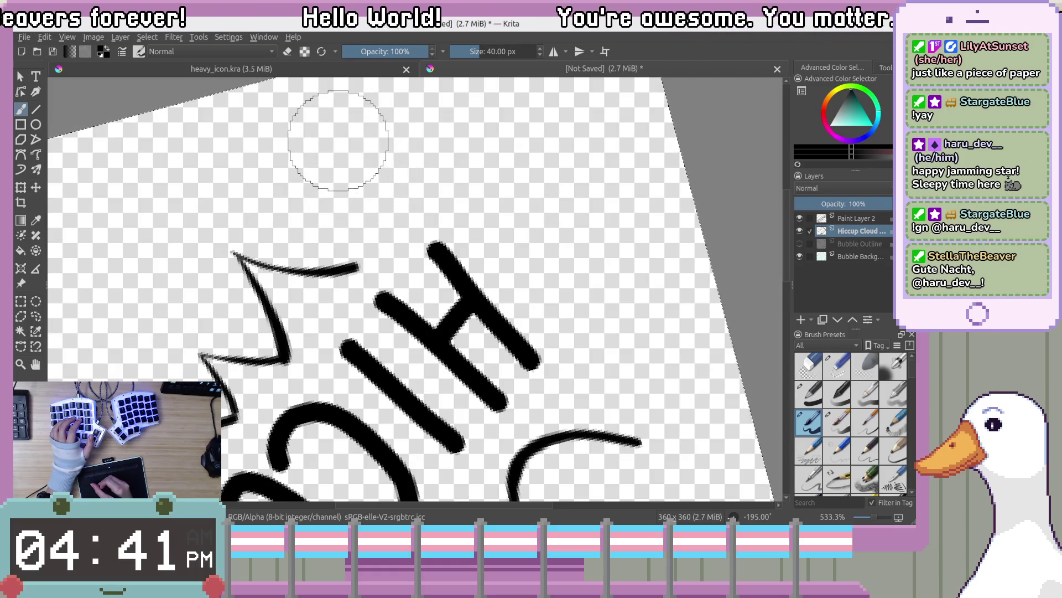
# Draw a short outline stroke near the top edge, and restore the long vertical stroke after a stray dab
pyautogui.hotkey('ctrl', 'z')
pyautogui.moveTo(335, 145); pyautogui.dragTo(341, 160)
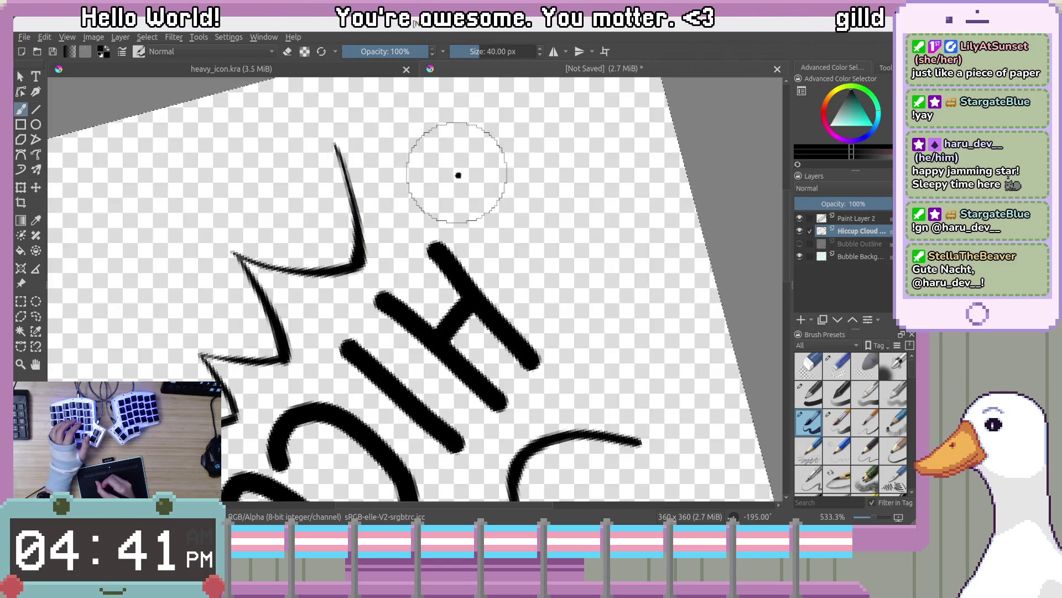
pyautogui.scroll(3, 458, 175)
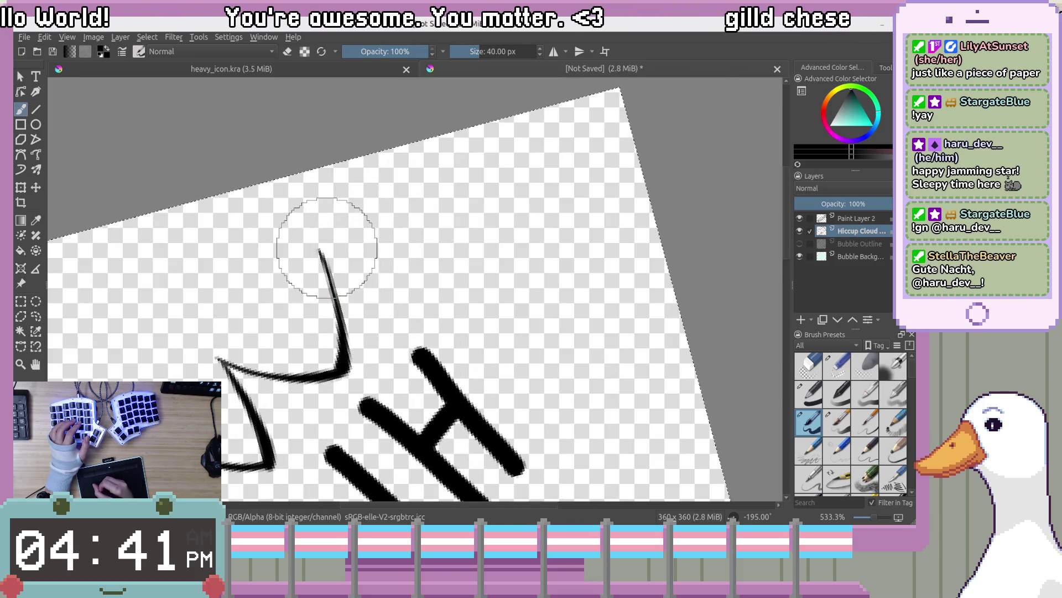
pyautogui.hotkey('ctrl', 'z')
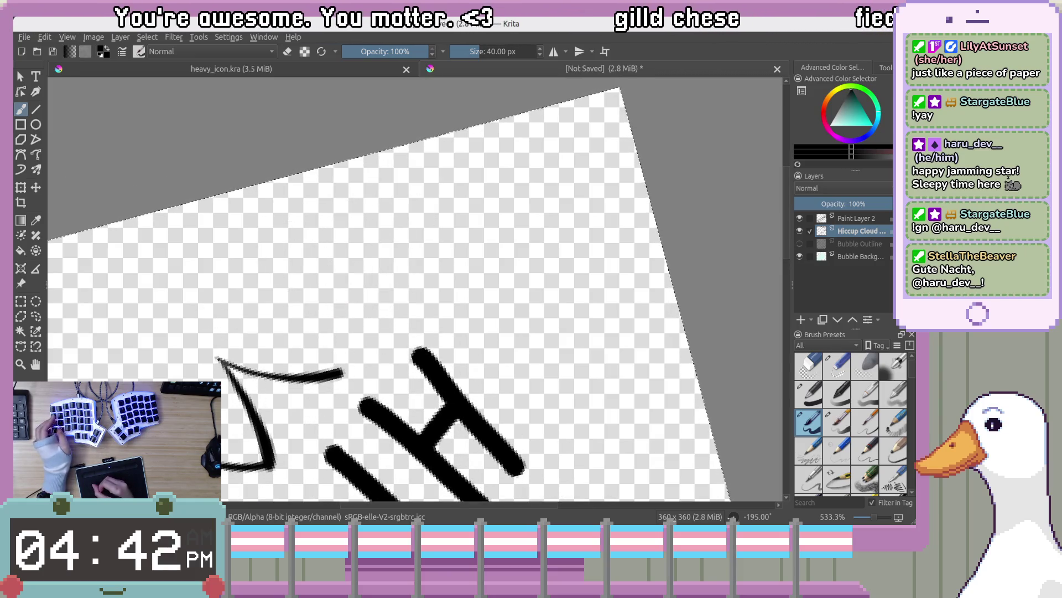
pyautogui.click(324, 230)
pyautogui.hotkey('ctrl', 'z')
pyautogui.hotkey('ctrl', 'shift', 'z')
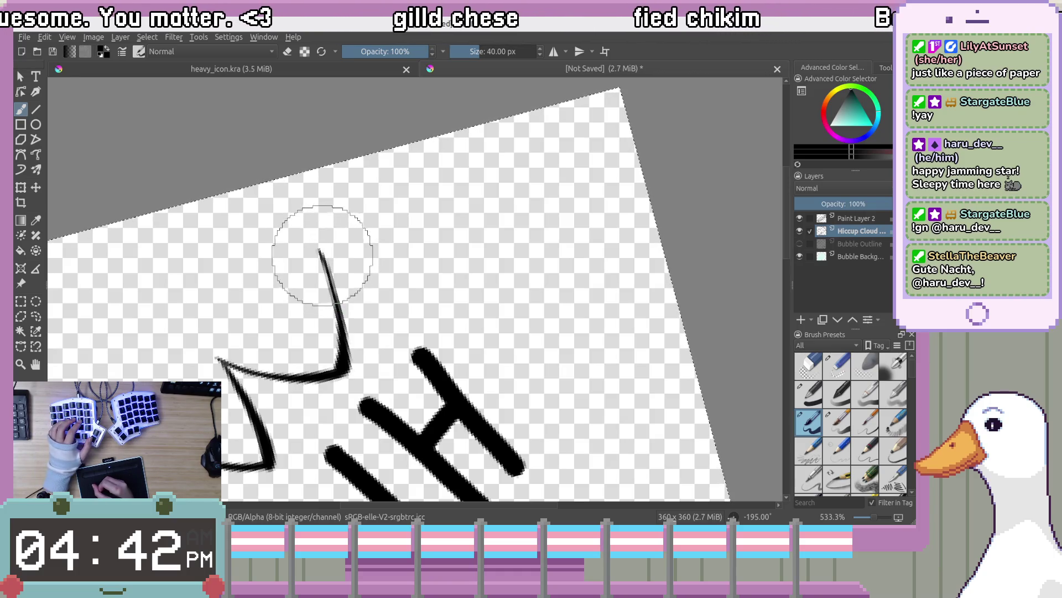
# Rotate the view to -105° and undo the failed downward outline strokes
pyautogui.press('4')
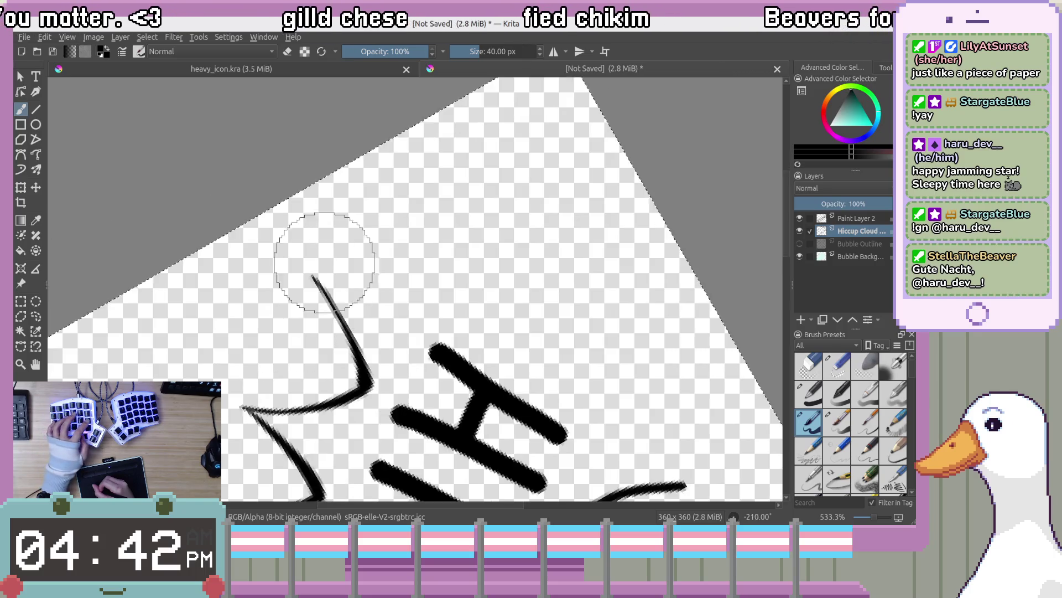
pyautogui.press('4')
pyautogui.press('6')
pyautogui.press('6')
pyautogui.press('6')
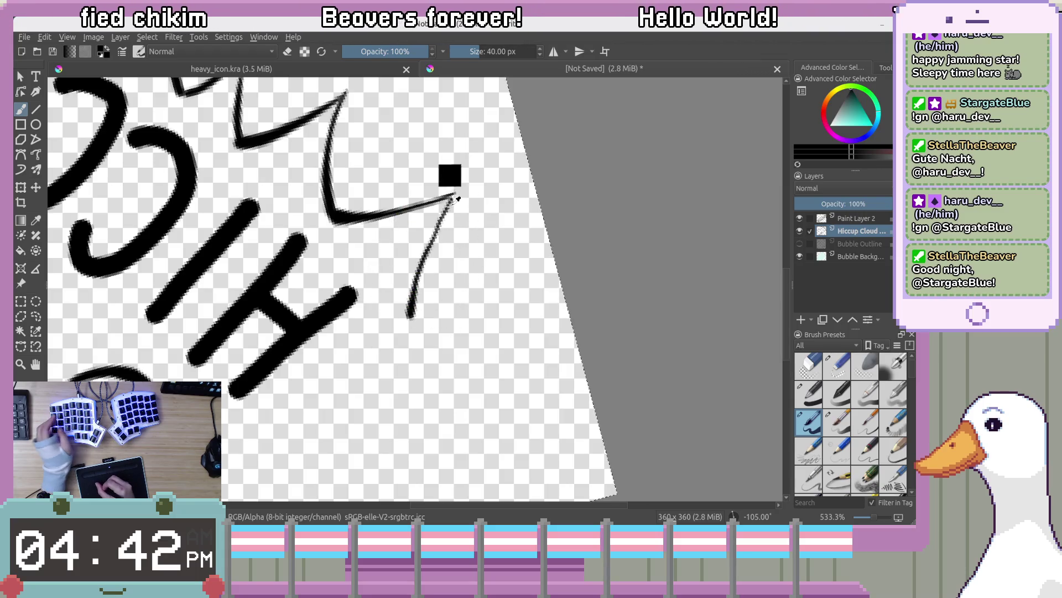
pyautogui.hotkey('ctrl', 'z')
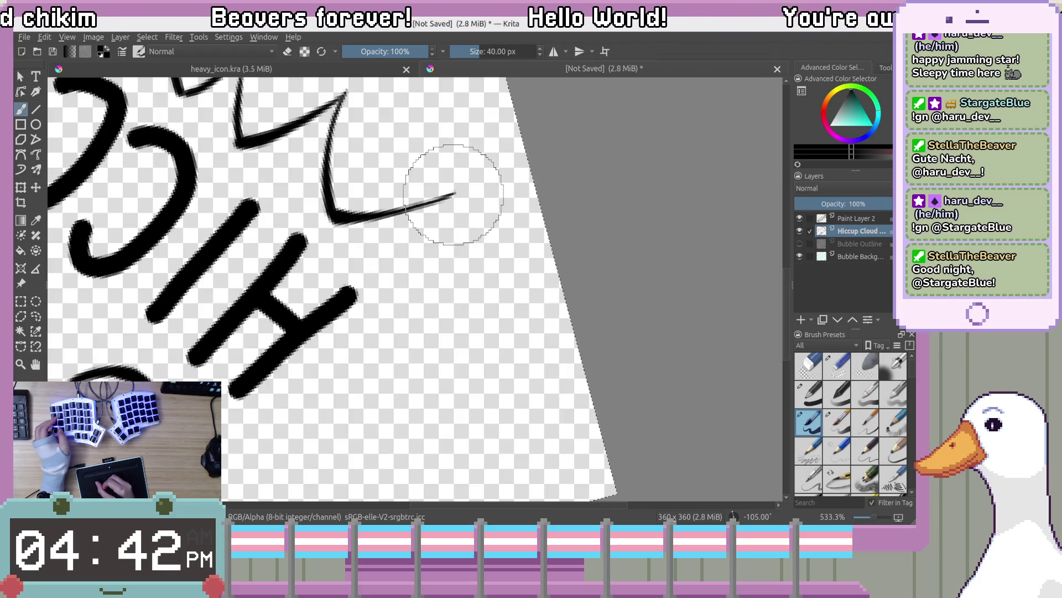
pyautogui.hotkey('ctrl', 'z')
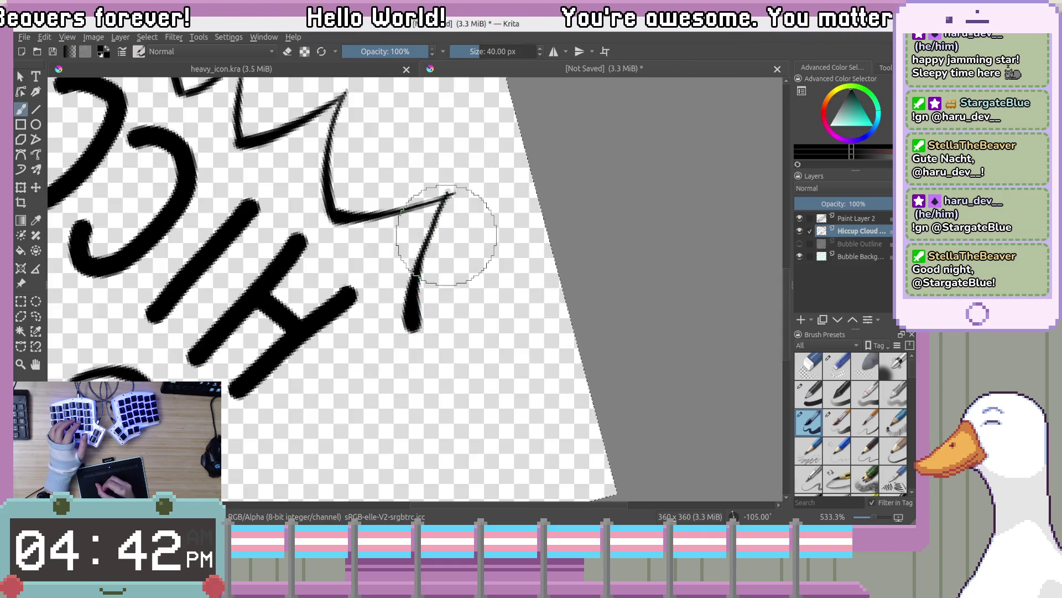
pyautogui.hotkey('ctrl', 'z')
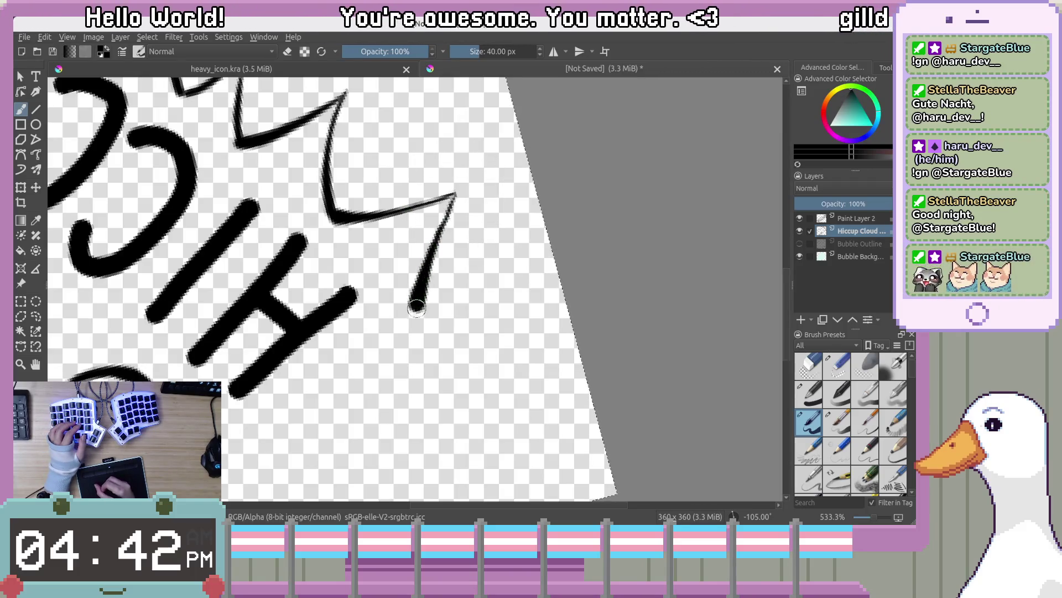
pyautogui.moveTo(443, 265)
pyautogui.mouseDown()
pyautogui.moveTo(510, 327)
pyautogui.moveTo(570, 335)
pyautogui.moveTo(581, 319)
pyautogui.mouseUp()
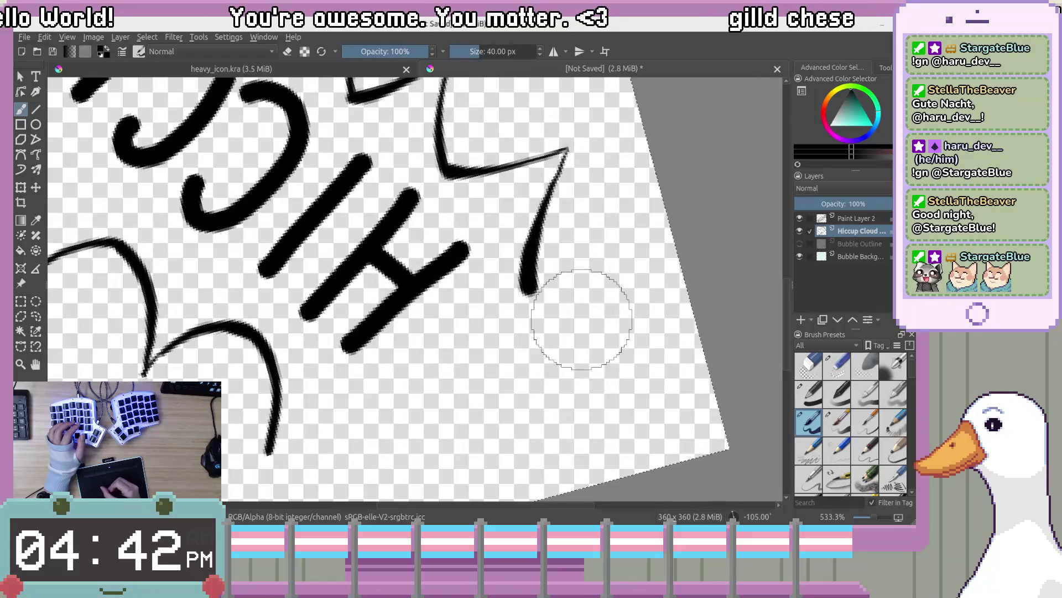
# Rotate the view to -255° and trim the thin tails of the curved strokes
pyautogui.press('4')
pyautogui.press('4')
pyautogui.press('4')
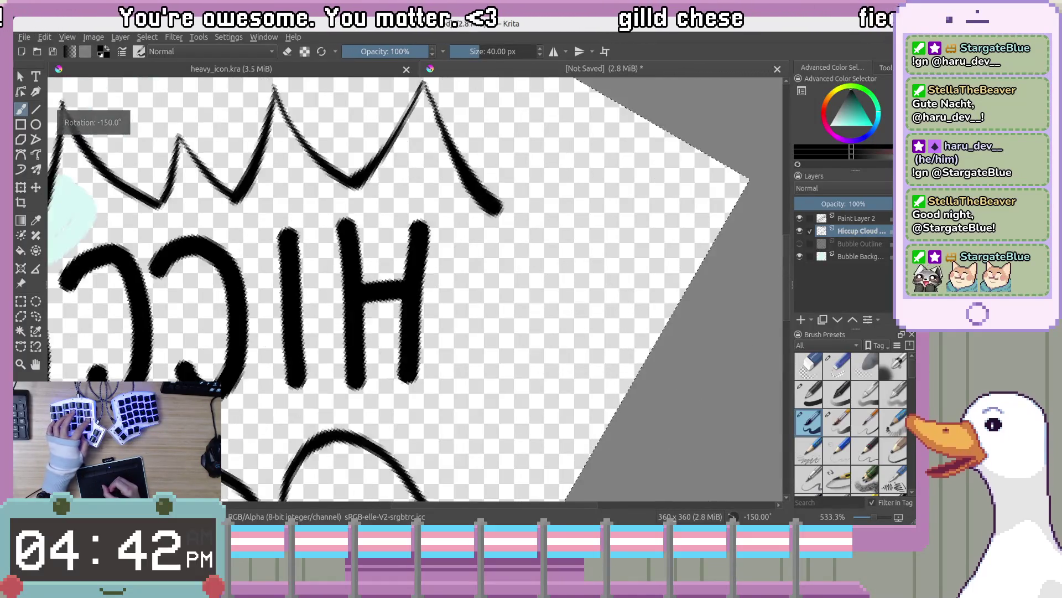
pyautogui.press('4')
pyautogui.press('4')
pyautogui.press('4')
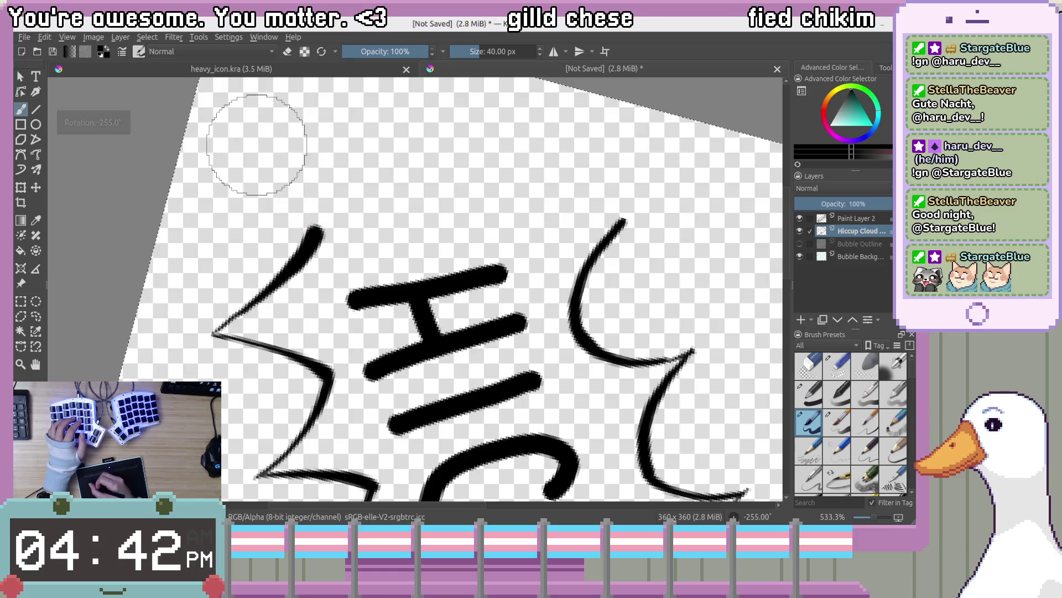
pyautogui.moveTo(303, 237); pyautogui.dragTo(258, 185)
pyautogui.moveTo(313, 229)
pyautogui.mouseDown()
pyautogui.moveTo(284, 178)
pyautogui.moveTo(262, 180)
pyautogui.mouseUp()
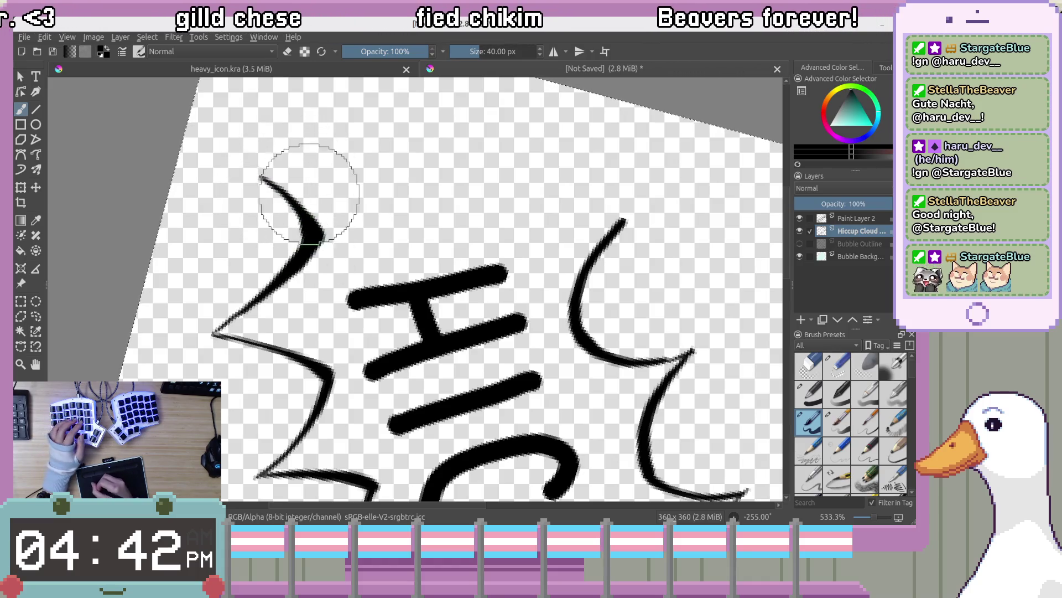
pyautogui.moveTo(356, 171)
pyautogui.mouseDown()
pyautogui.moveTo(334, 241)
pyautogui.moveTo(423, 173)
pyautogui.moveTo(450, 214)
pyautogui.moveTo(468, 216)
pyautogui.moveTo(452, 219)
pyautogui.mouseUp()
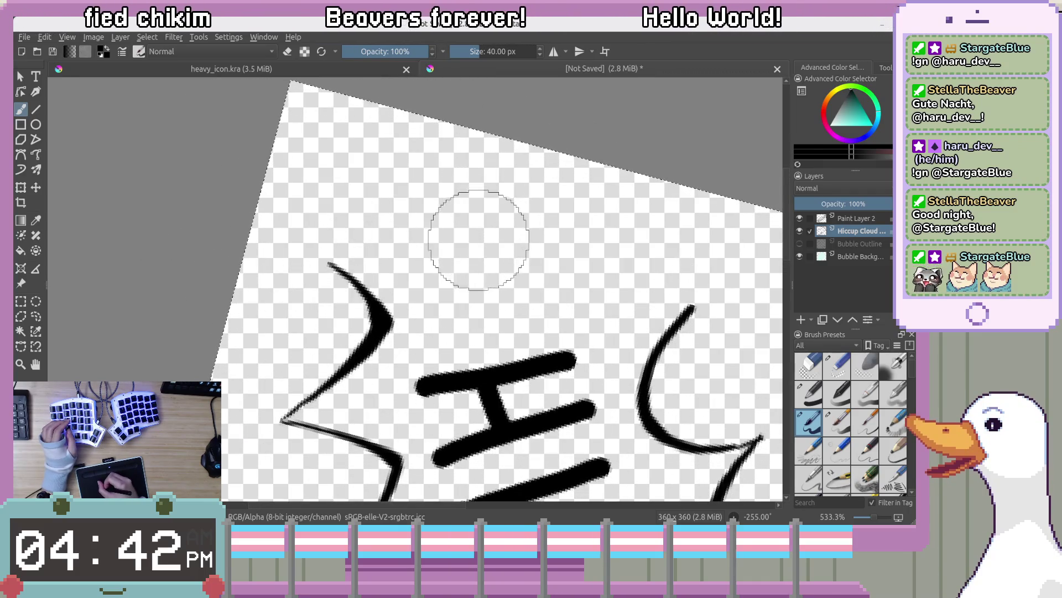
pyautogui.moveTo(474, 206)
pyautogui.mouseDown()
pyautogui.moveTo(486, 268)
pyautogui.moveTo(465, 348)
pyautogui.mouseUp()
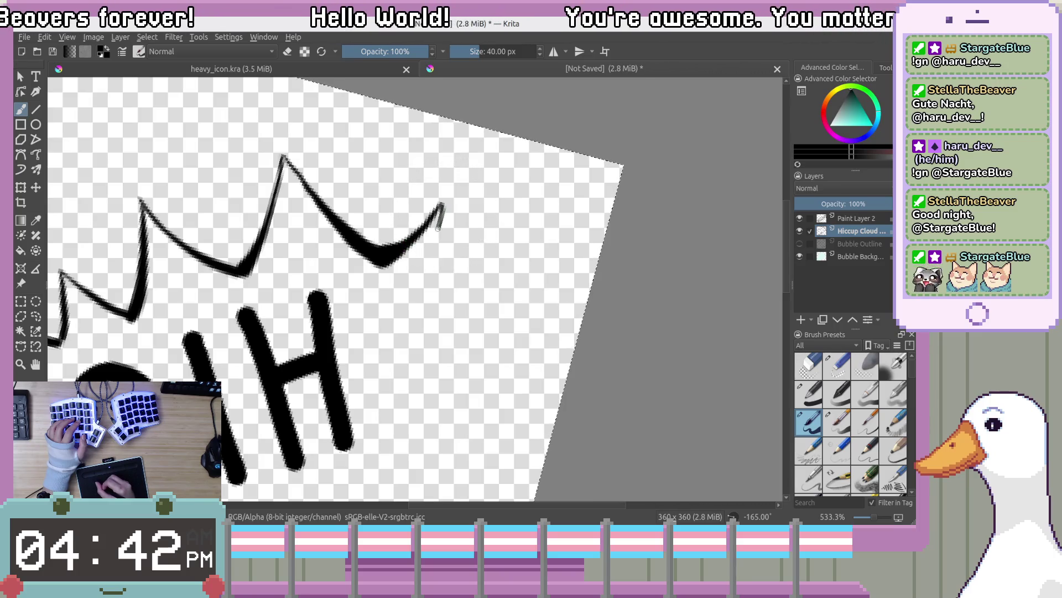
# Undo the repeated descending crown strokes and rotate the view to -135°
pyautogui.hotkey('ctrl', 'z')
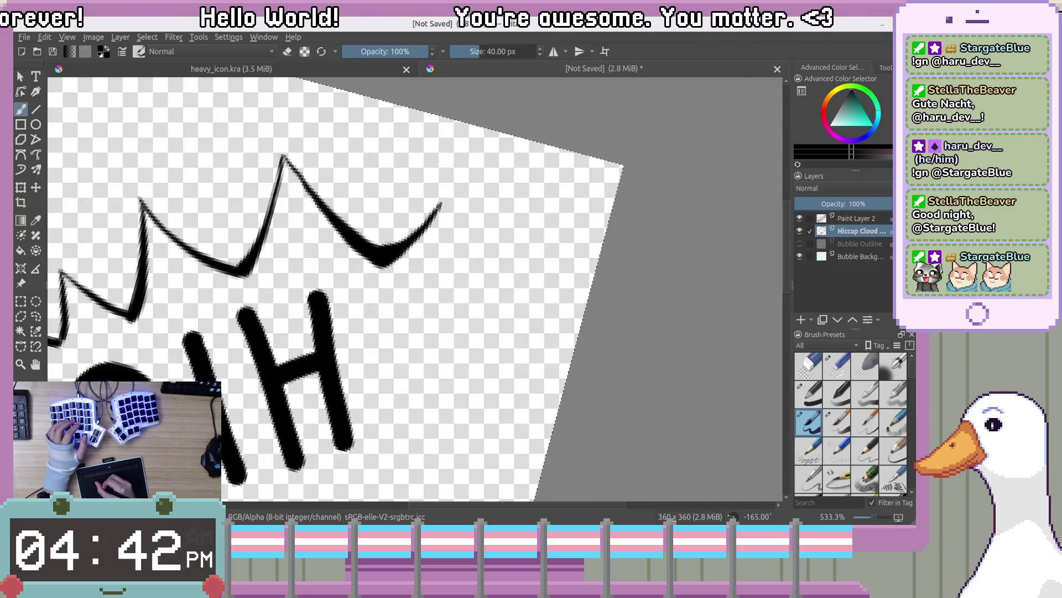
pyautogui.moveTo(422, 303); pyautogui.dragTo(426, 329)
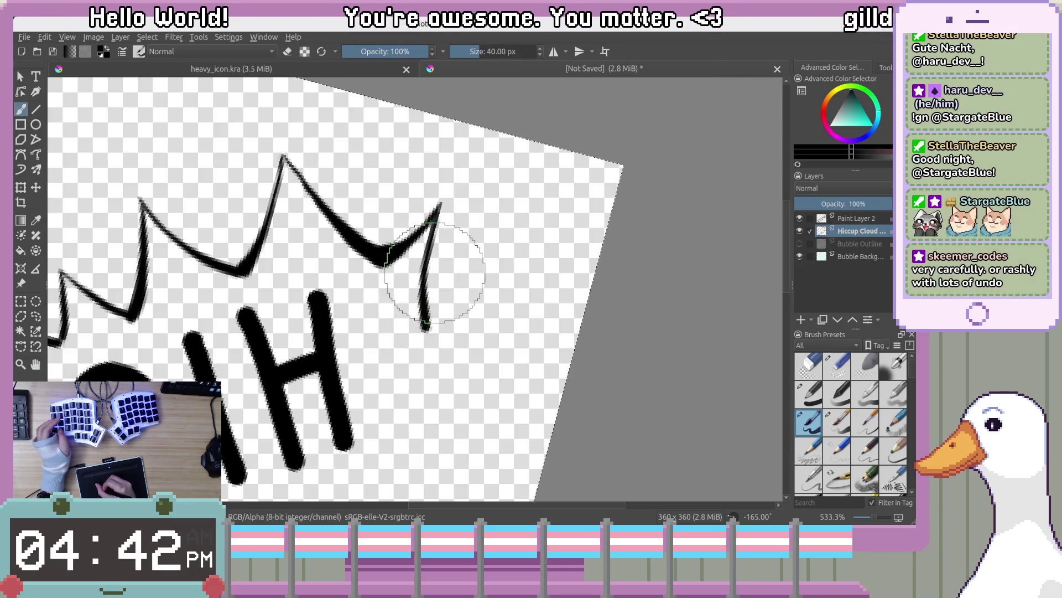
pyautogui.hotkey('ctrl', 'z')
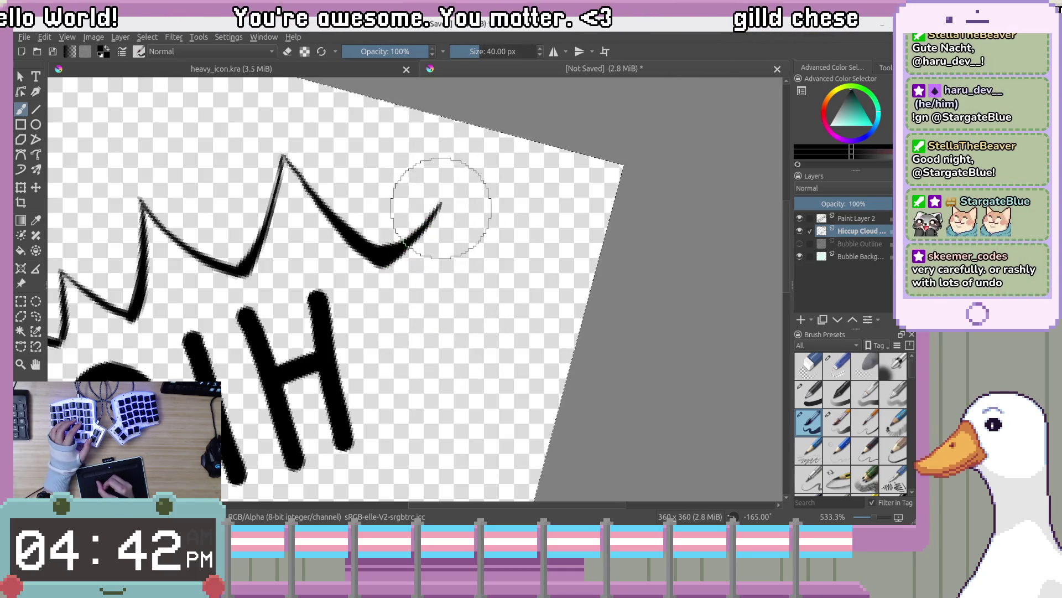
pyautogui.hotkey('ctrl', 'z')
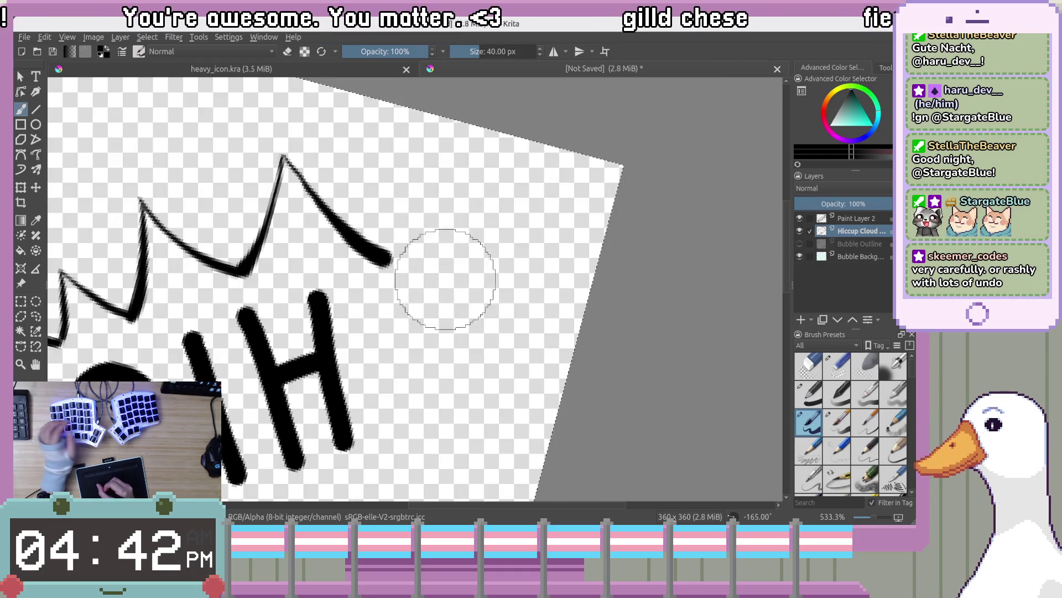
pyautogui.hscroll(-3, 444, 296)
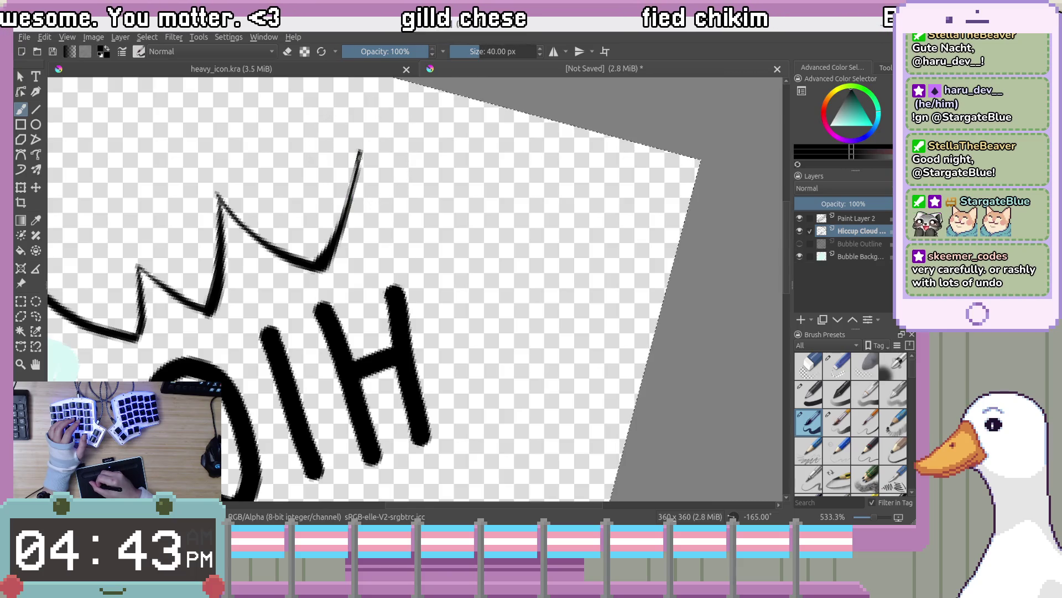
pyautogui.hotkey('ctrl', 'z')
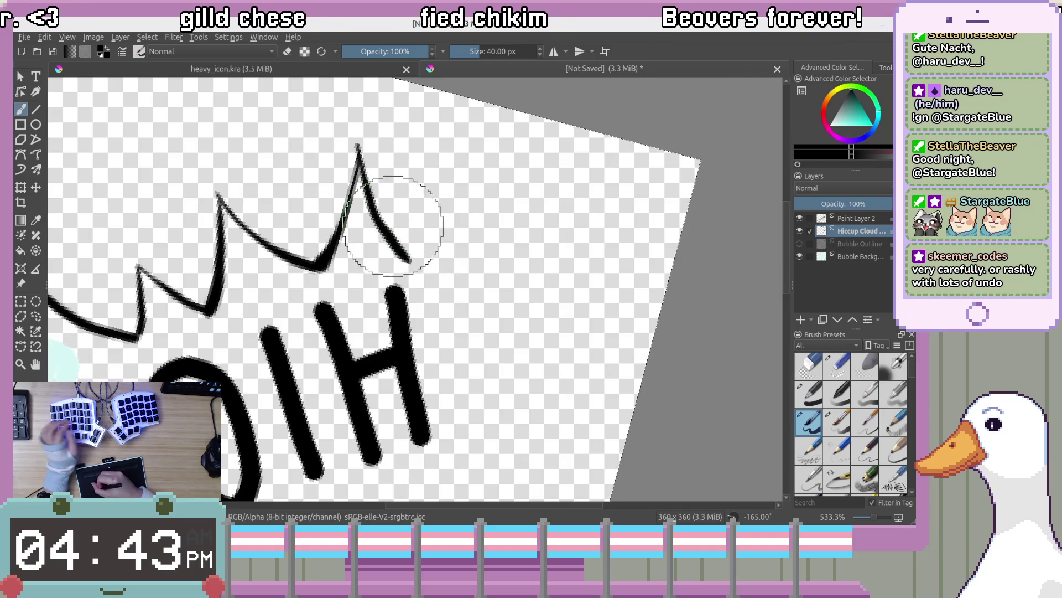
pyautogui.hotkey('ctrl', 'z')
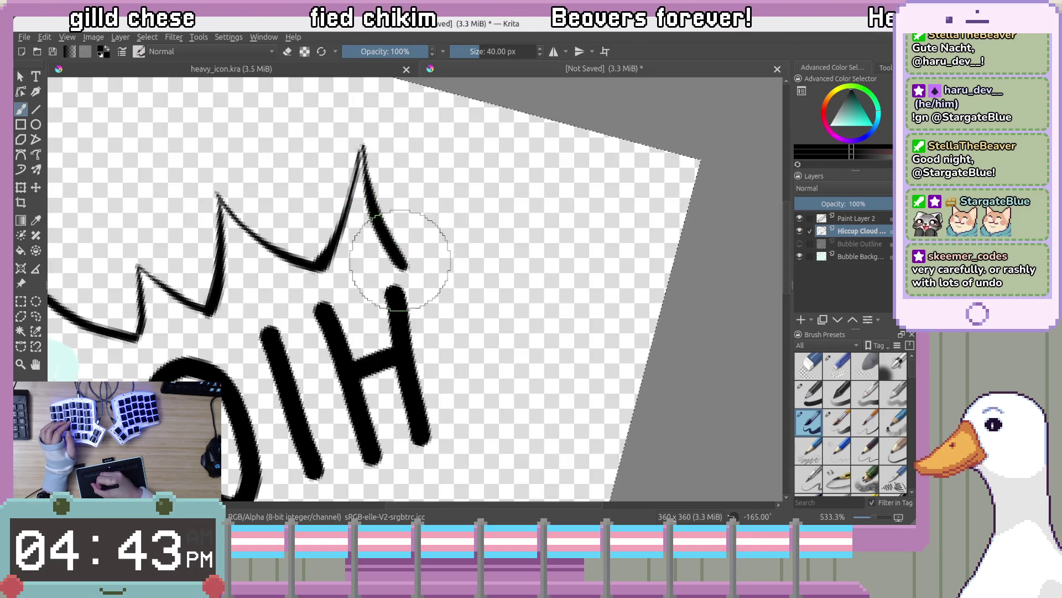
pyautogui.moveTo(581, 427); pyautogui.dragTo(556, 340)
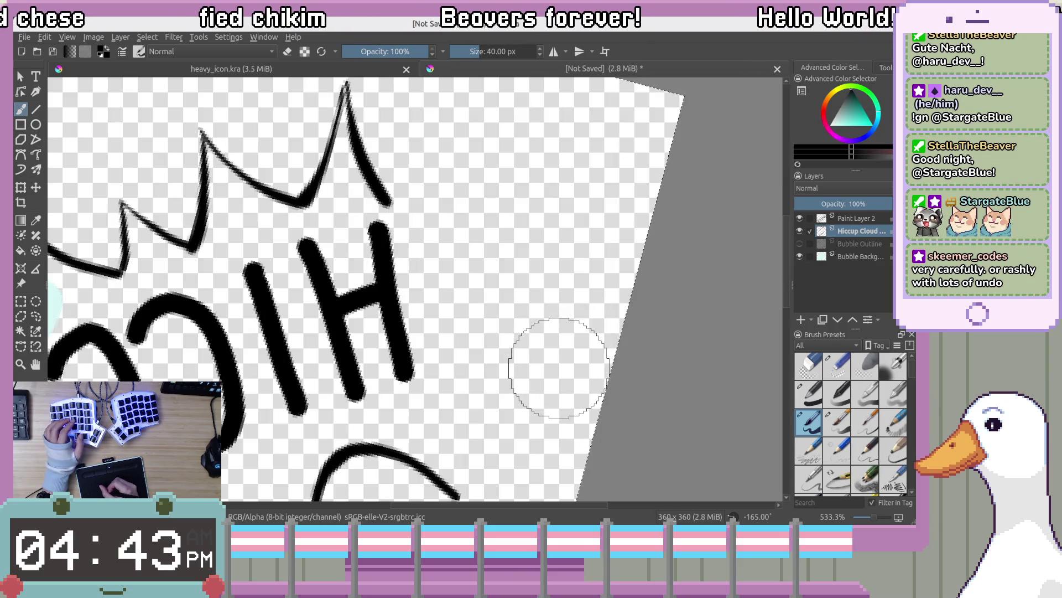
pyautogui.hotkey('ctrl', ']')
pyautogui.hotkey('ctrl', ']')
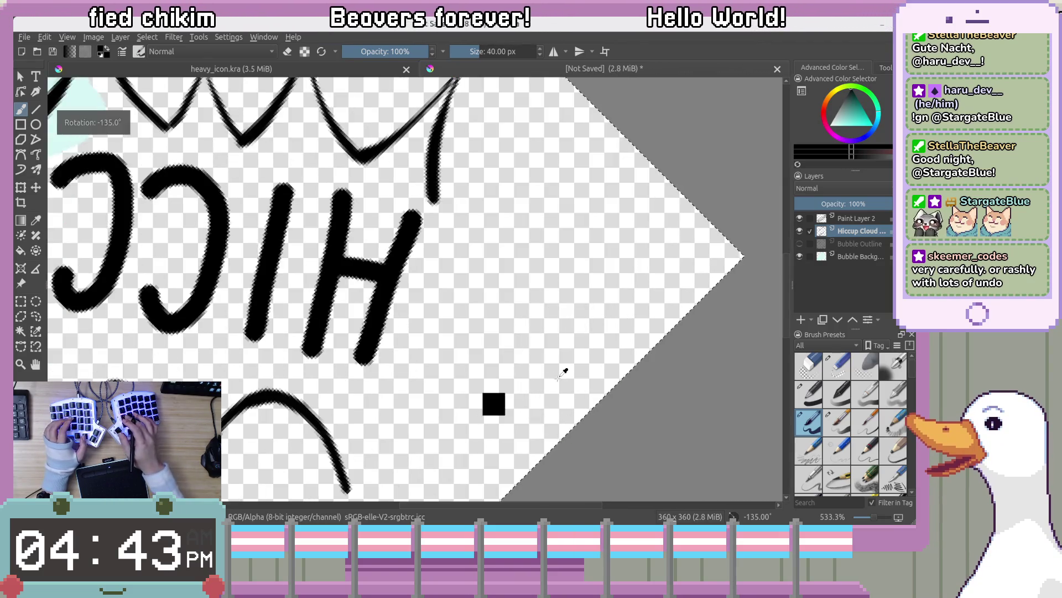
# Rotate the view to -255°, pan, and undo the thin outline strokes on the spike
pyautogui.hotkey('ctrl', '[')
pyautogui.hotkey('ctrl', '[')
pyautogui.hotkey('ctrl', '[')
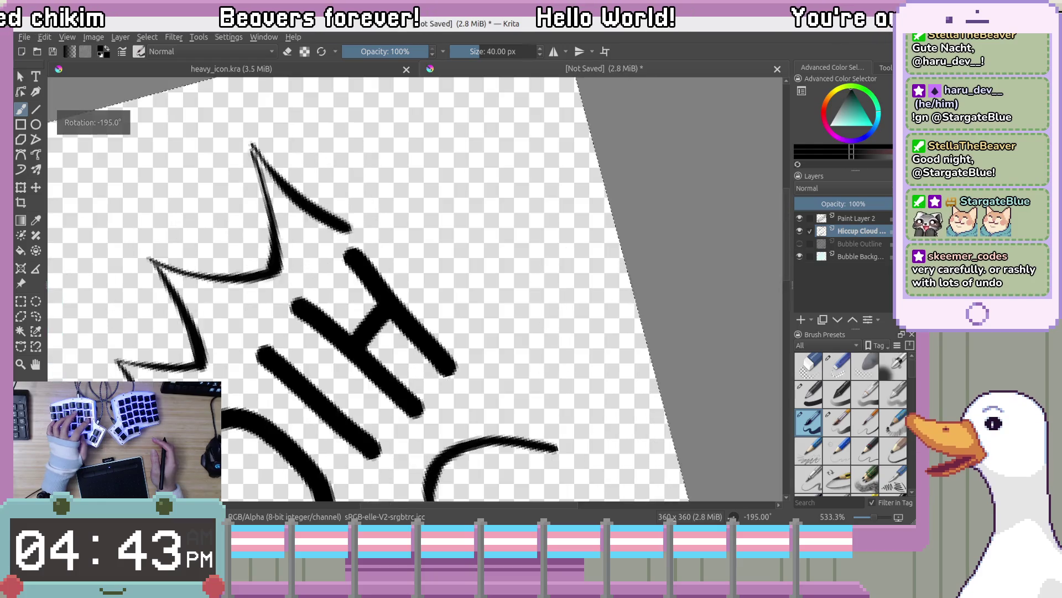
pyautogui.hotkey('ctrl', '[')
pyautogui.hotkey('ctrl', '[')
pyautogui.hotkey('ctrl', '[')
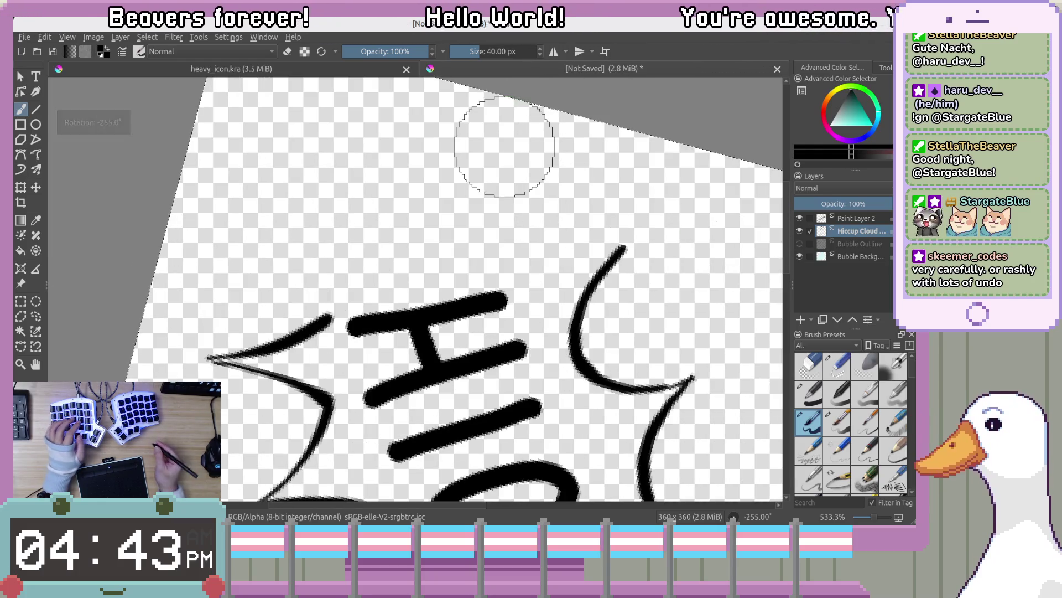
pyautogui.moveTo(285, 285); pyautogui.dragTo(260, 249)
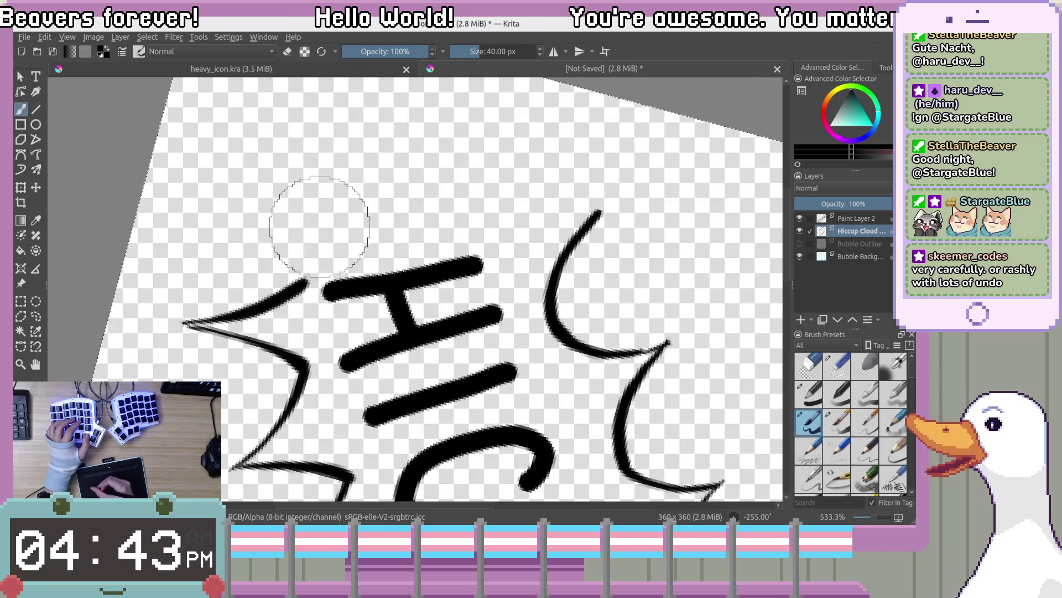
pyautogui.moveTo(319, 227); pyautogui.dragTo(364, 227)
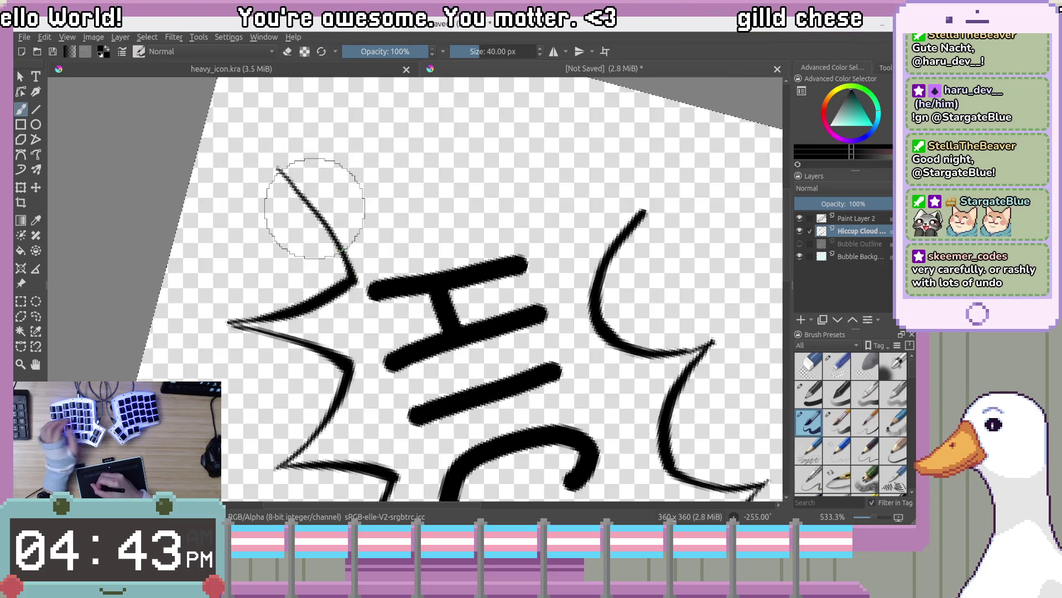
pyautogui.hotkey('ctrl', 'z')
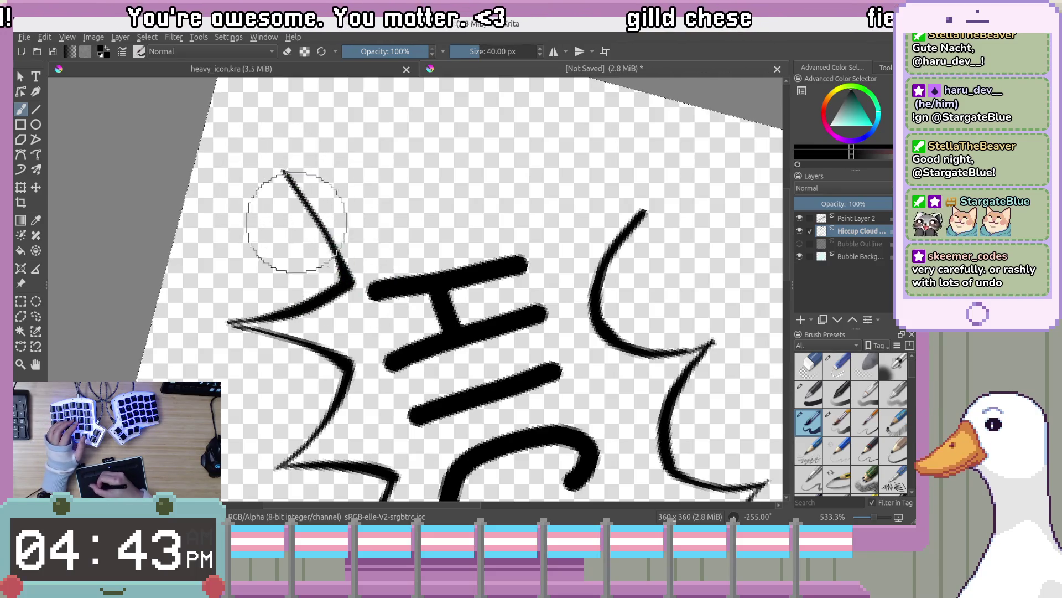
pyautogui.hotkey('ctrl', 'z')
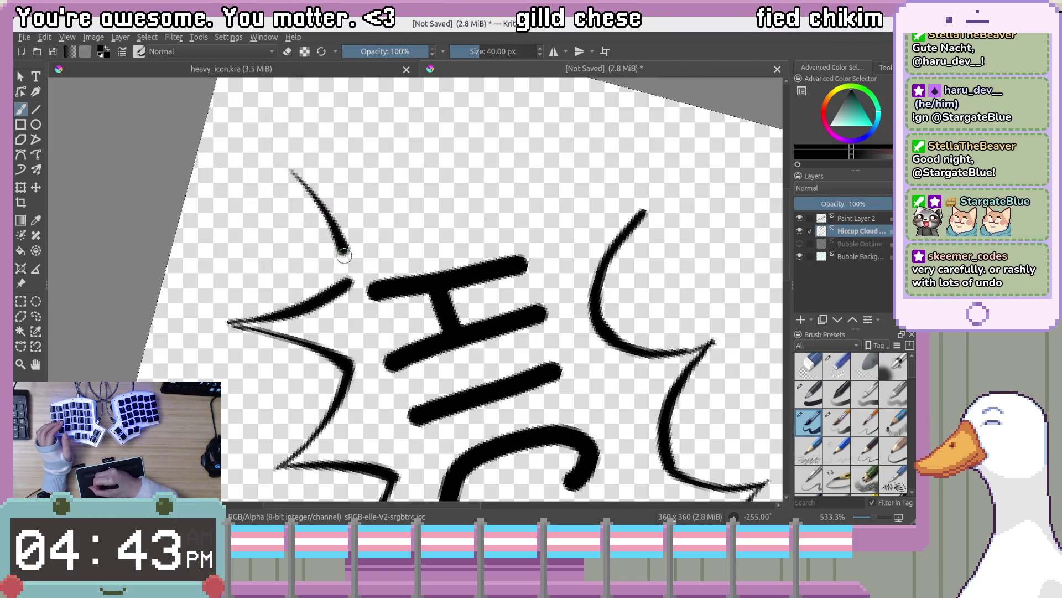
pyautogui.moveTo(344, 254); pyautogui.dragTo(356, 303)
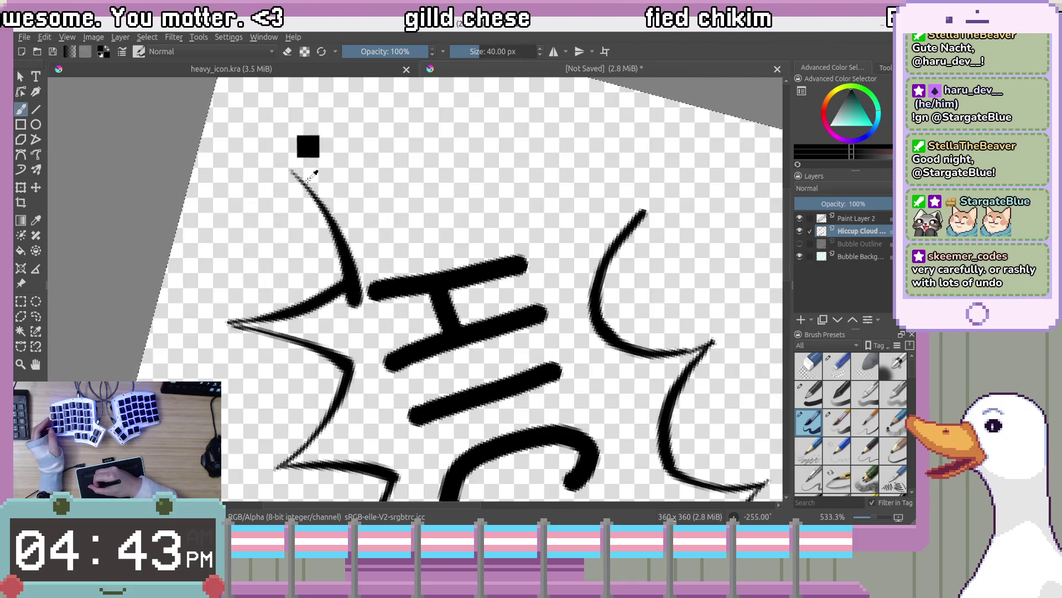
pyautogui.hotkey('ctrl', 'z')
# Try and undo top-left spike strokes, settle rotation at -240°, and drag the window lower
pyautogui.moveTo(280, 143); pyautogui.dragTo(354, 260)
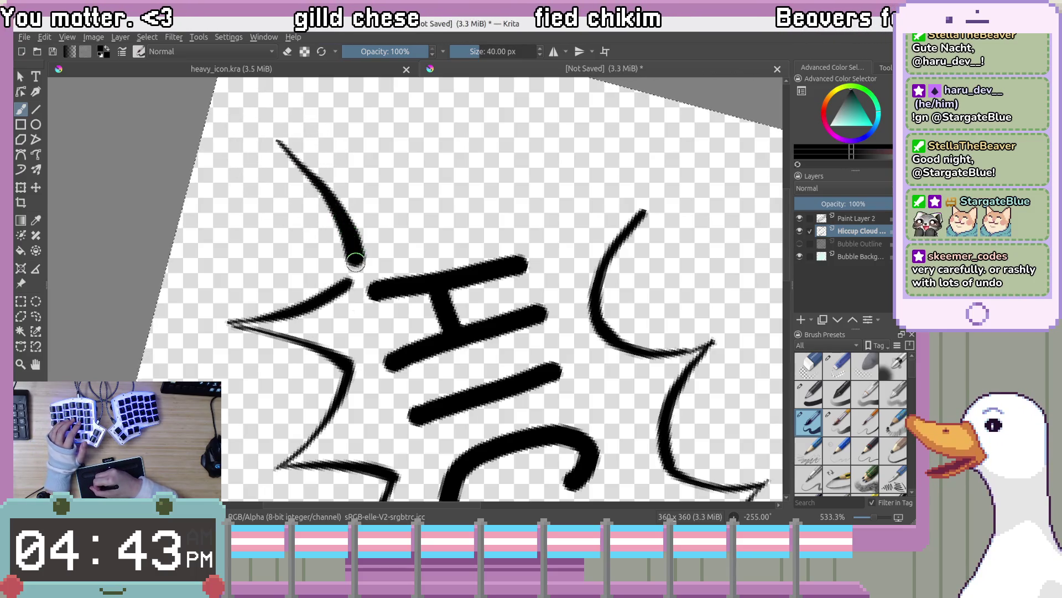
pyautogui.hotkey('ctrl', 'z')
pyautogui.moveTo(270, 144); pyautogui.dragTo(353, 282)
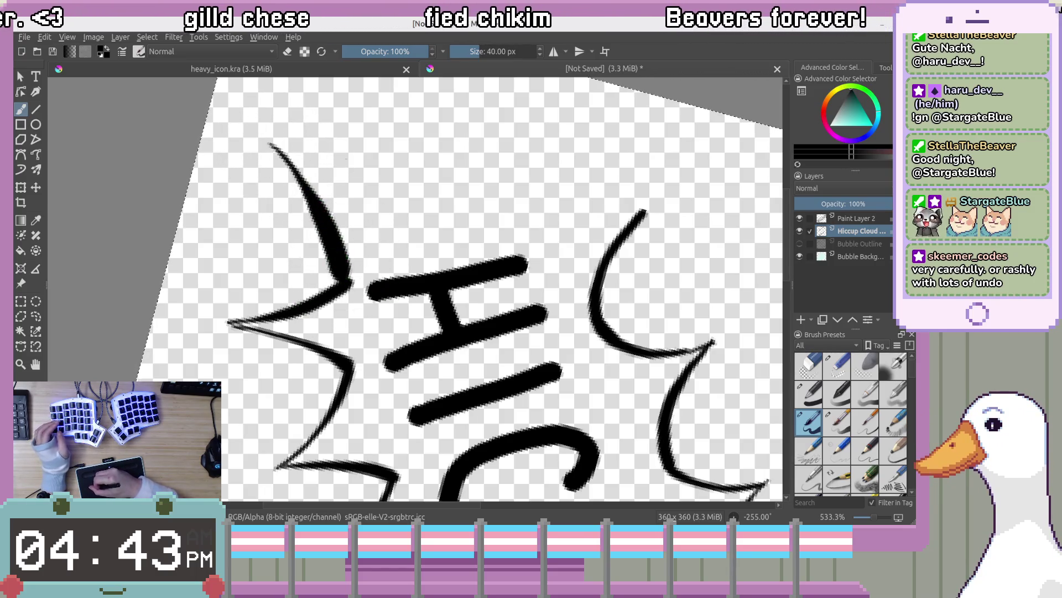
pyautogui.hotkey('ctrl', 'z')
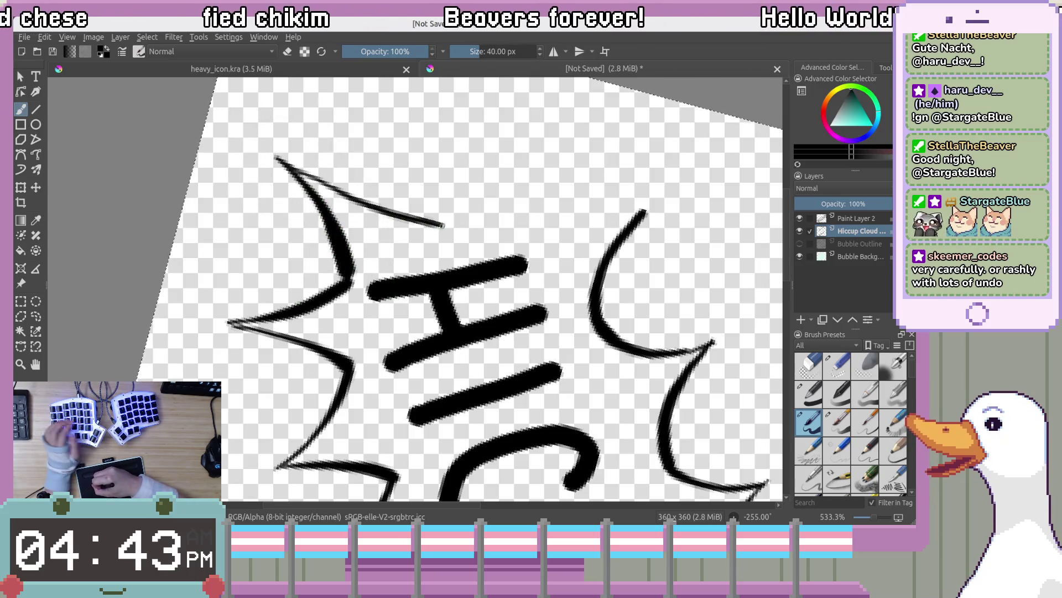
pyautogui.hotkey('ctrl', 'z')
pyautogui.press('4')
pyautogui.press('4')
pyautogui.press('4')
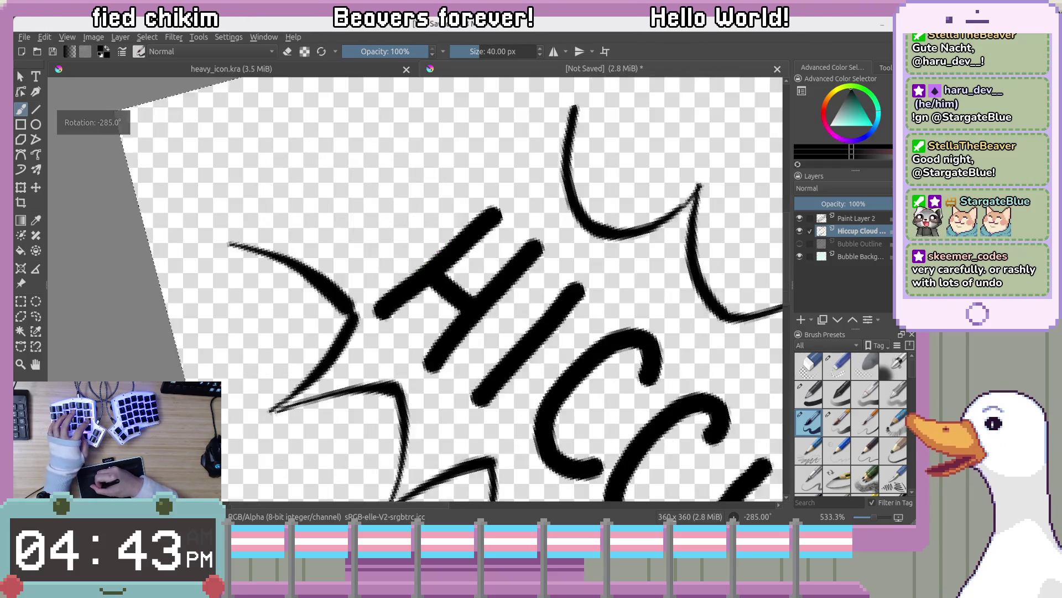
pyautogui.press('6')
pyautogui.press('6')
pyautogui.press('6')
pyautogui.press('6')
pyautogui.press('6')
pyautogui.press('6')
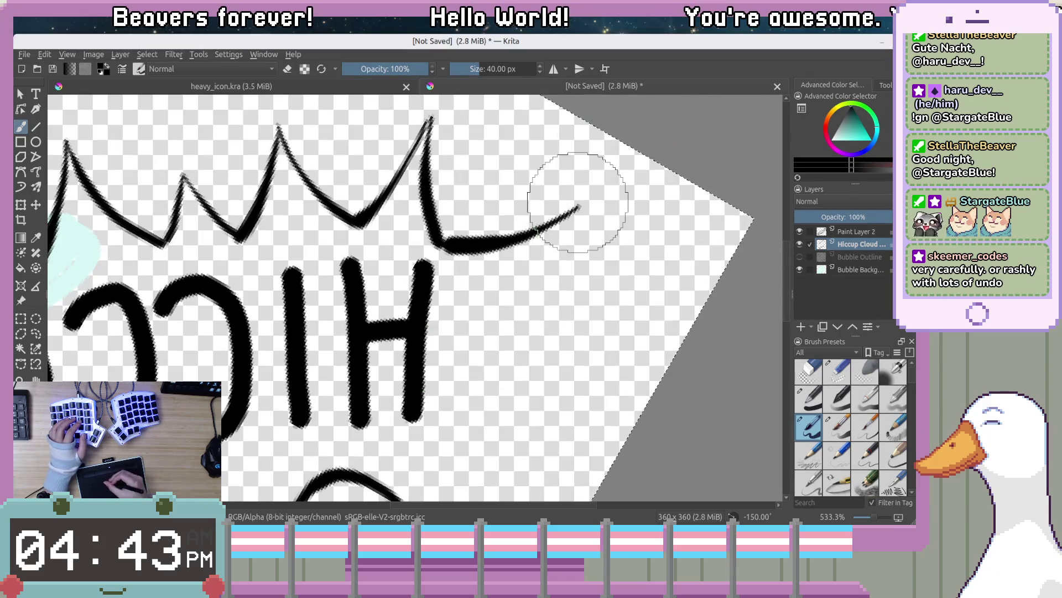
pyautogui.moveTo(540, 41); pyautogui.dragTo(541, 42)
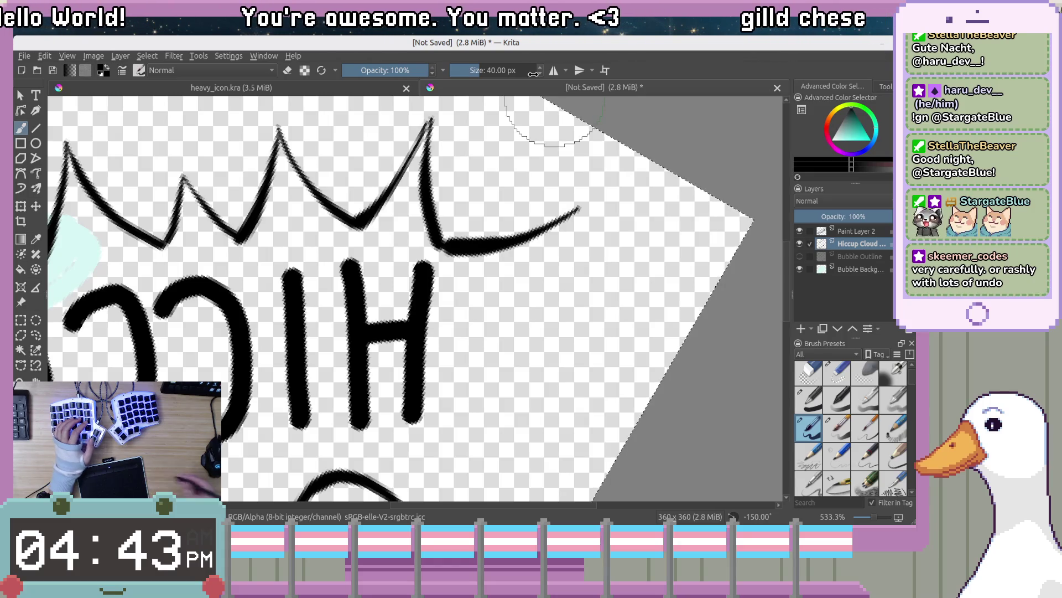
# Maximize the window, rotate the view to -210°, and undo the strokes in the top spike
pyautogui.moveTo(752, 354)
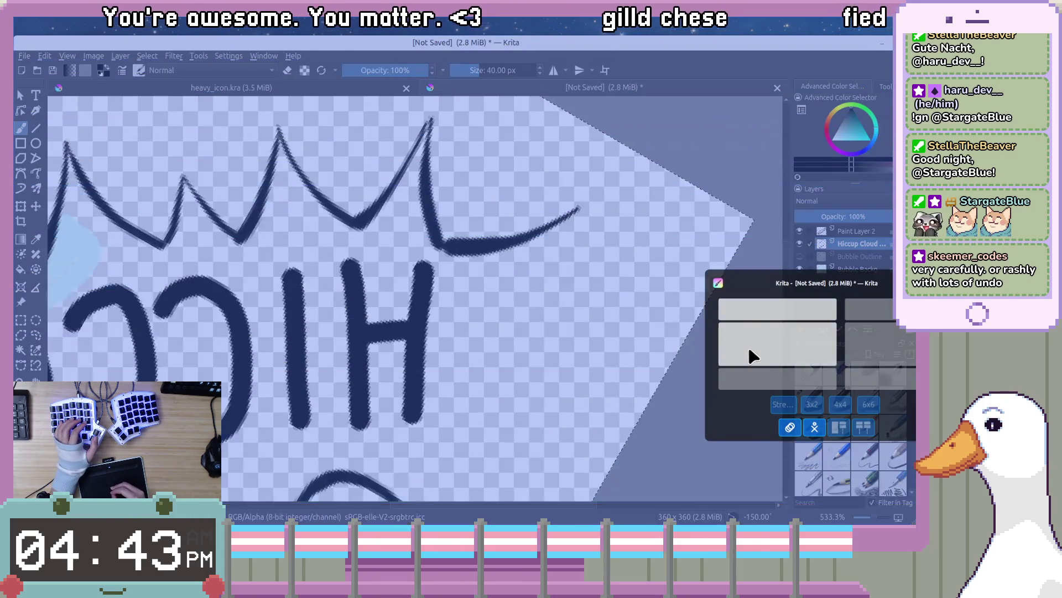
pyautogui.click(753, 354)
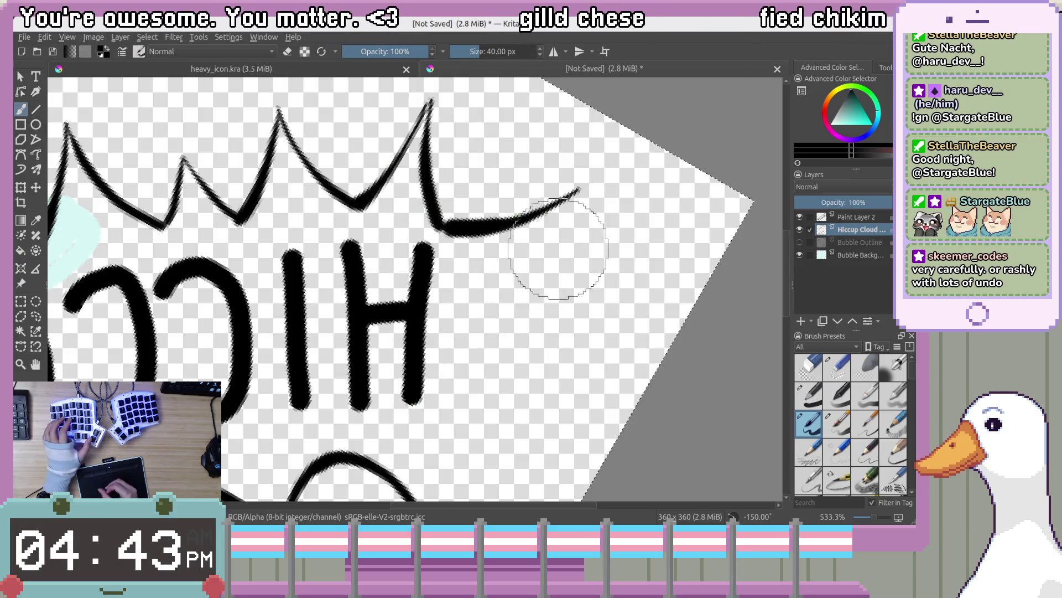
pyautogui.hotkey('ctrl', ']')
pyautogui.hotkey('ctrl', ']')
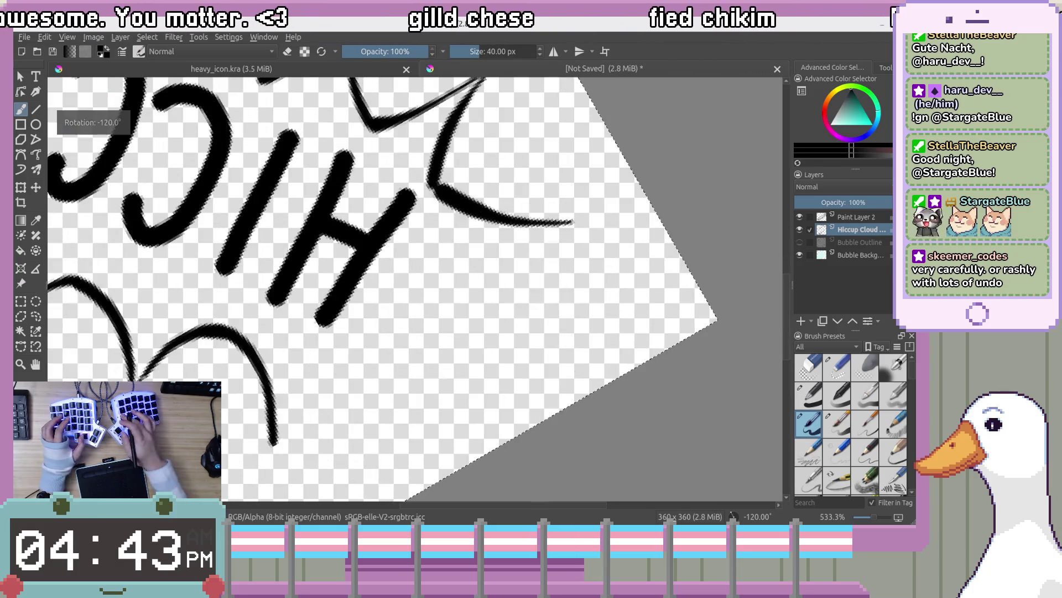
pyautogui.hotkey('ctrl', '[')
pyautogui.hotkey('ctrl', '[')
pyautogui.hotkey('ctrl', '[')
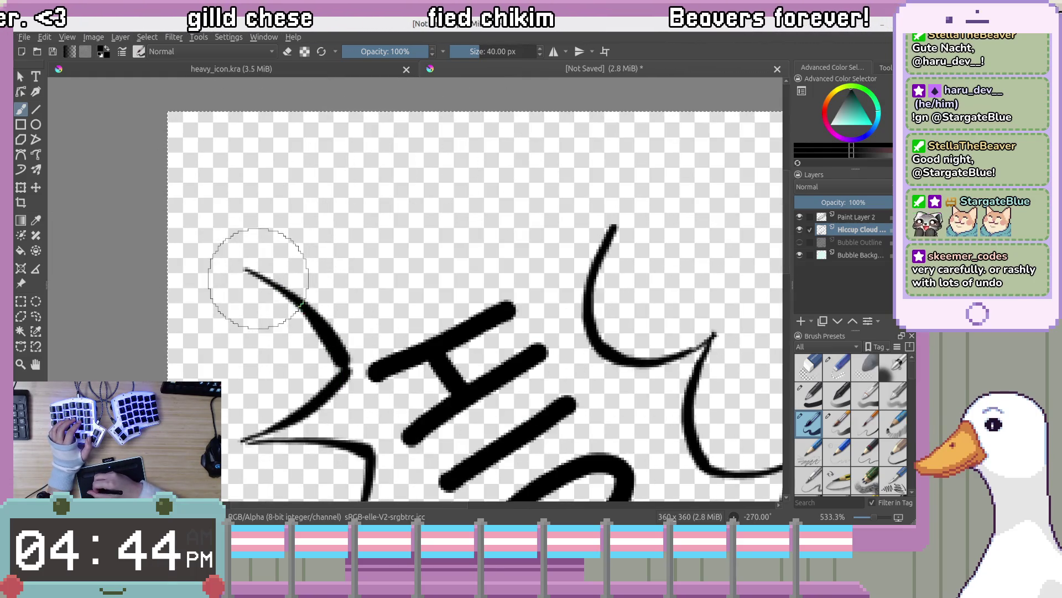
pyautogui.hotkey('ctrl', ']')
pyautogui.hotkey('ctrl', ']')
pyautogui.hotkey('ctrl', ']')
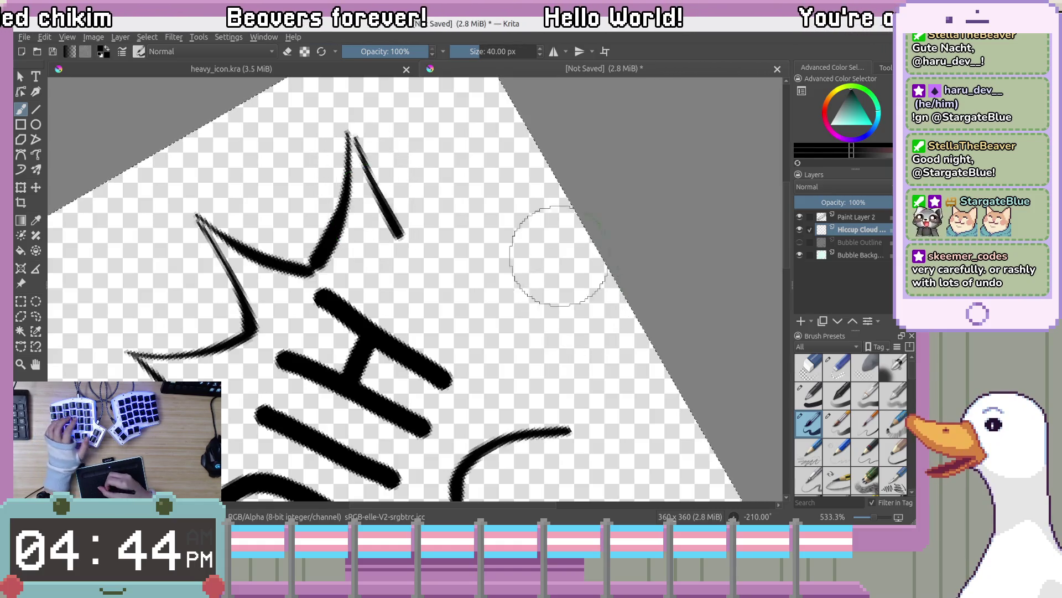
pyautogui.hotkey('ctrl', 'z')
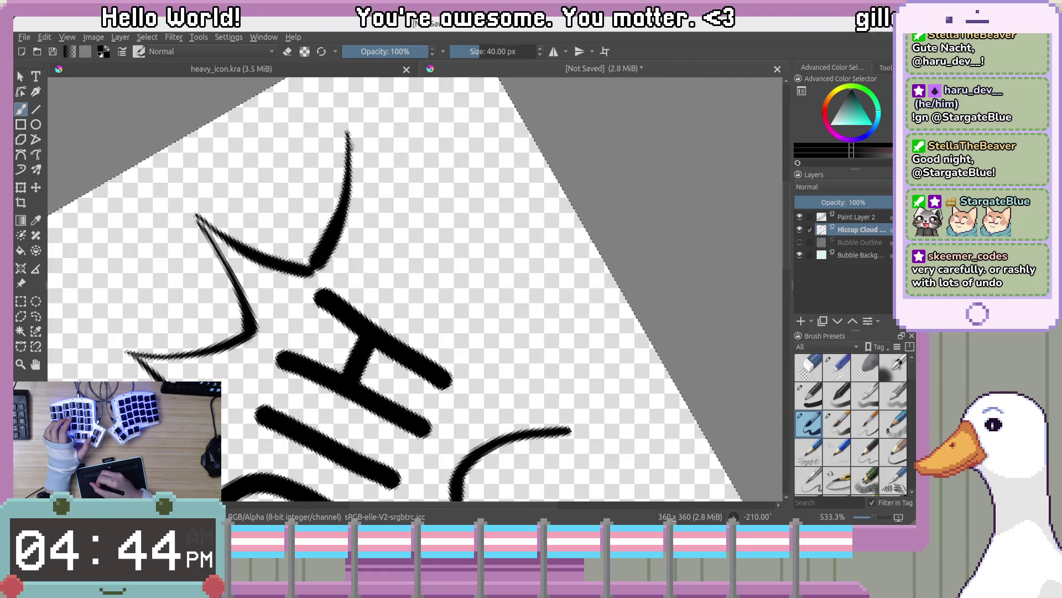
pyautogui.hotkey('ctrl', 'z')
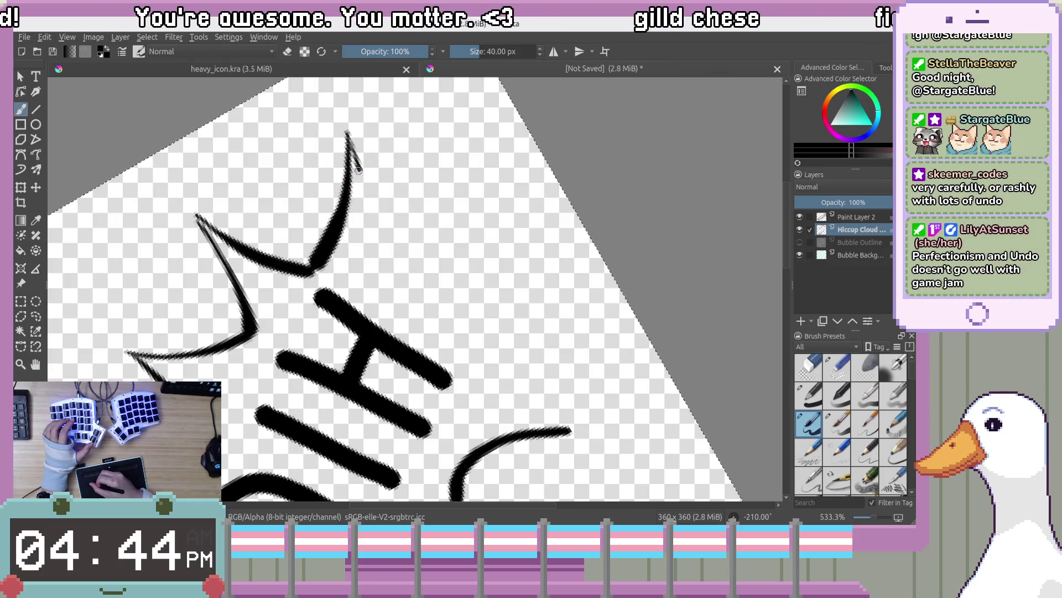
pyautogui.moveTo(391, 226); pyautogui.dragTo(376, 245)
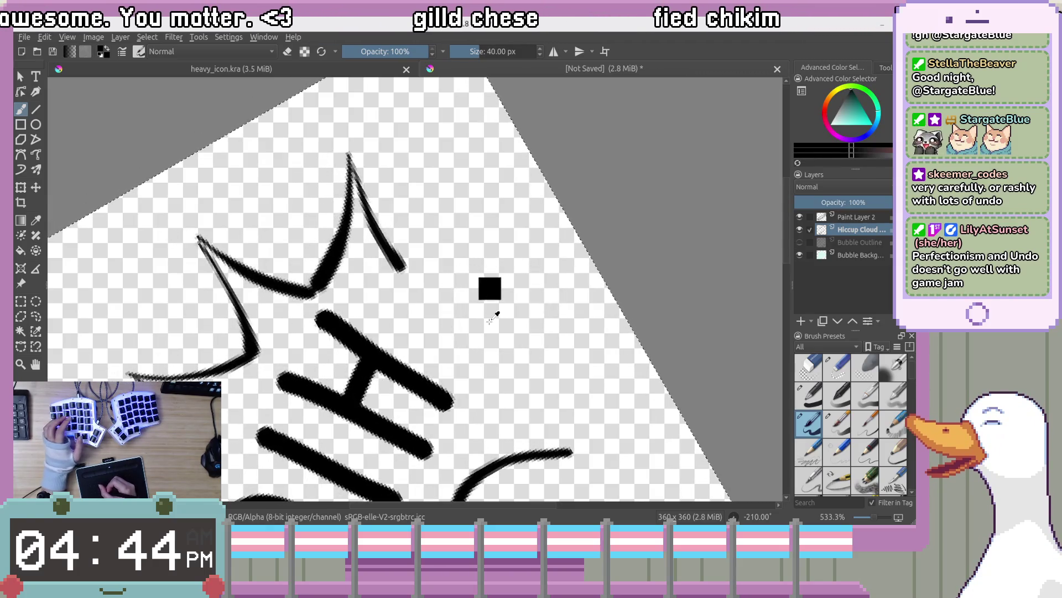
# Rotate to -225°, sample the black ink, and retry the curved outline stroke
pyautogui.press('4')
pyautogui.press('4')
pyautogui.press('4')
pyautogui.press('4')
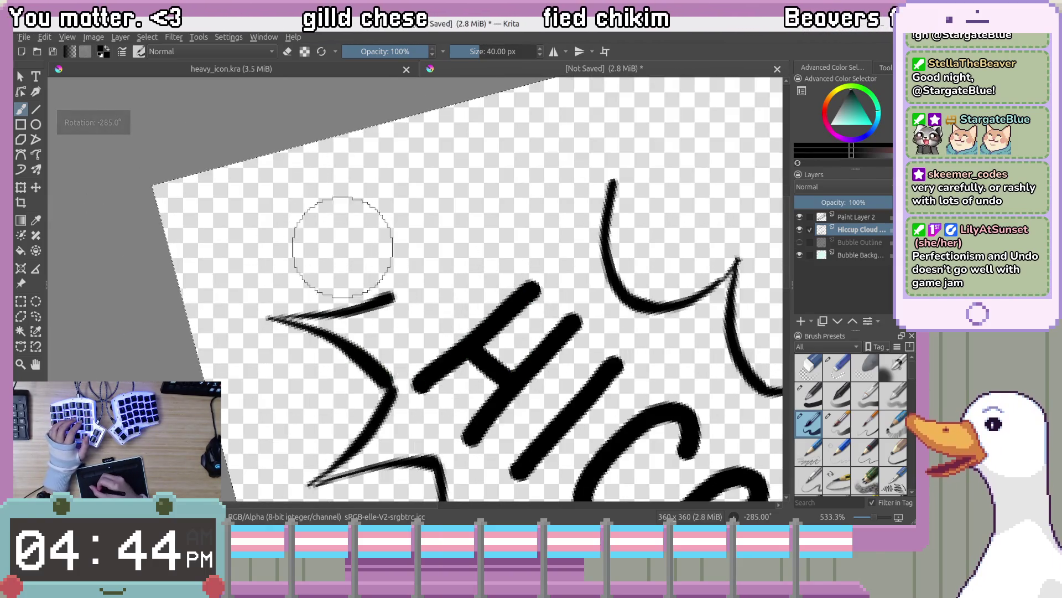
pyautogui.hotkey('ctrl', 'z')
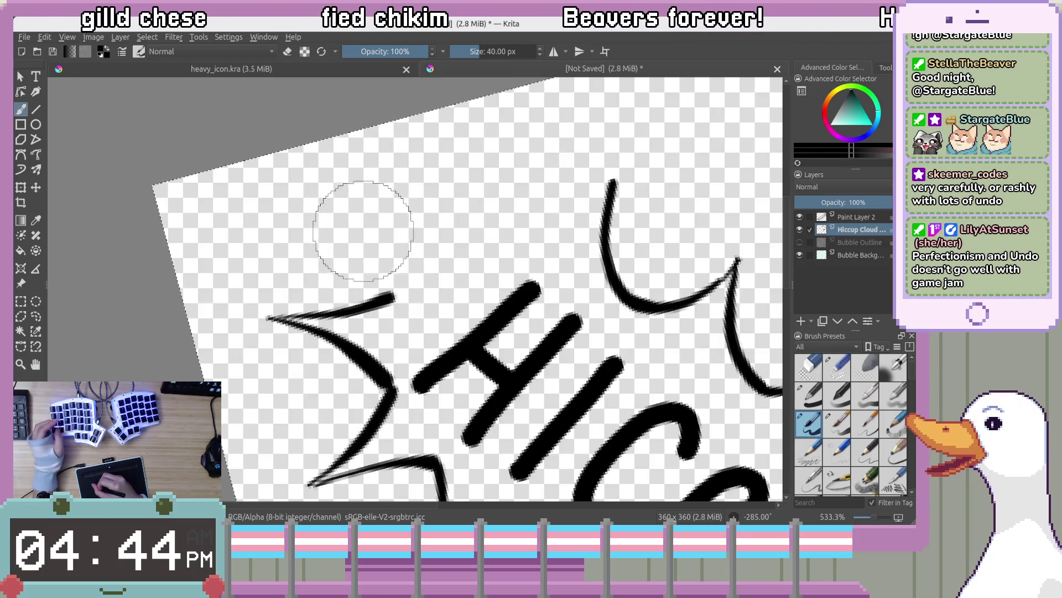
pyautogui.moveTo(344, 195); pyautogui.dragTo(406, 289)
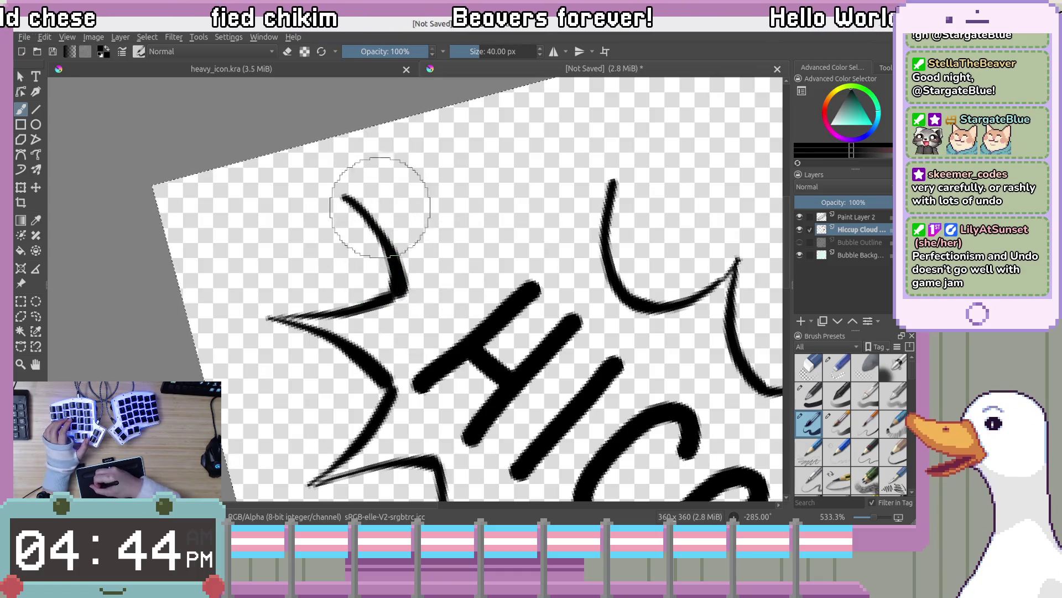
pyautogui.keyDown('ctrl'); pyautogui.click(407, 207); pyautogui.keyUp('ctrl')
pyautogui.hotkey('ctrl', 'z')
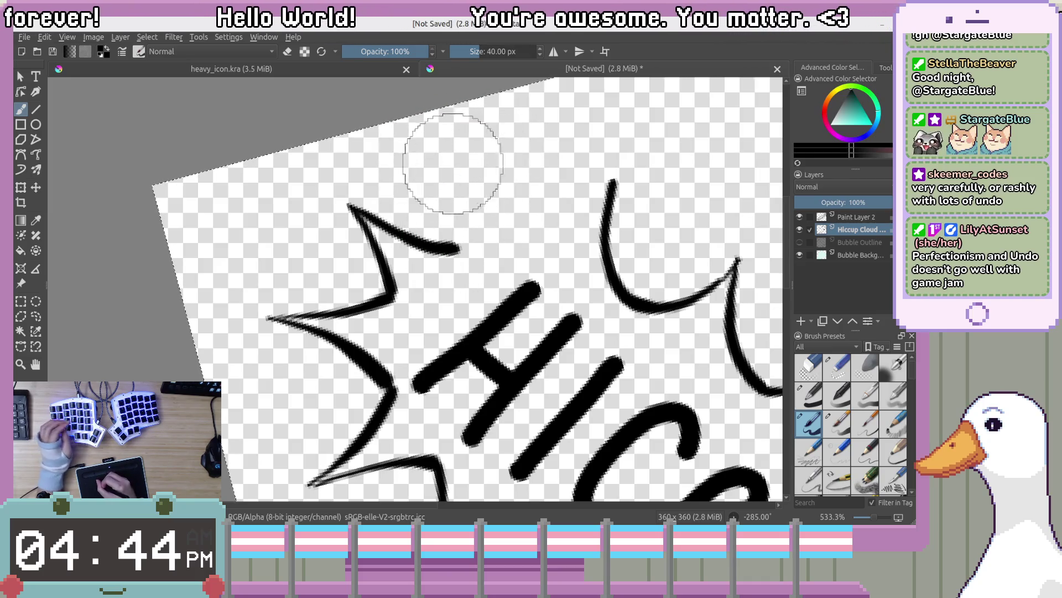
# Redraw the upper outline spikes, ending with a new tall peak, then zoom out
pyautogui.moveTo(445, 138); pyautogui.dragTo(470, 243)
pyautogui.hotkey('ctrl', 'z')
pyautogui.moveTo(448, 135); pyautogui.dragTo(453, 237)
pyautogui.hotkey('ctrl', 'z')
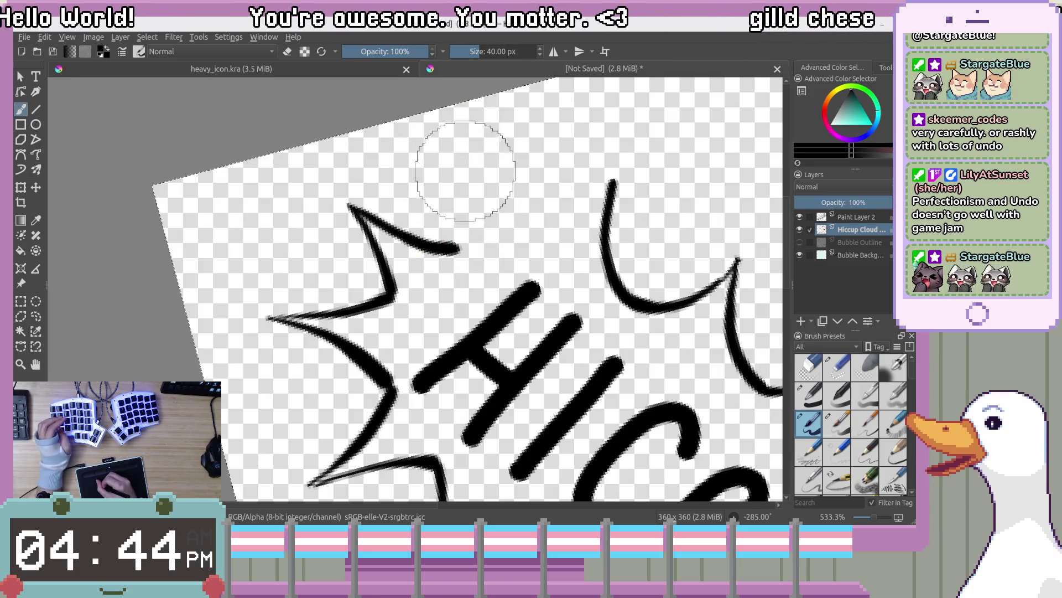
pyautogui.moveTo(449, 122)
pyautogui.mouseDown()
pyautogui.moveTo(467, 207)
pyautogui.moveTo(463, 252)
pyautogui.mouseUp()
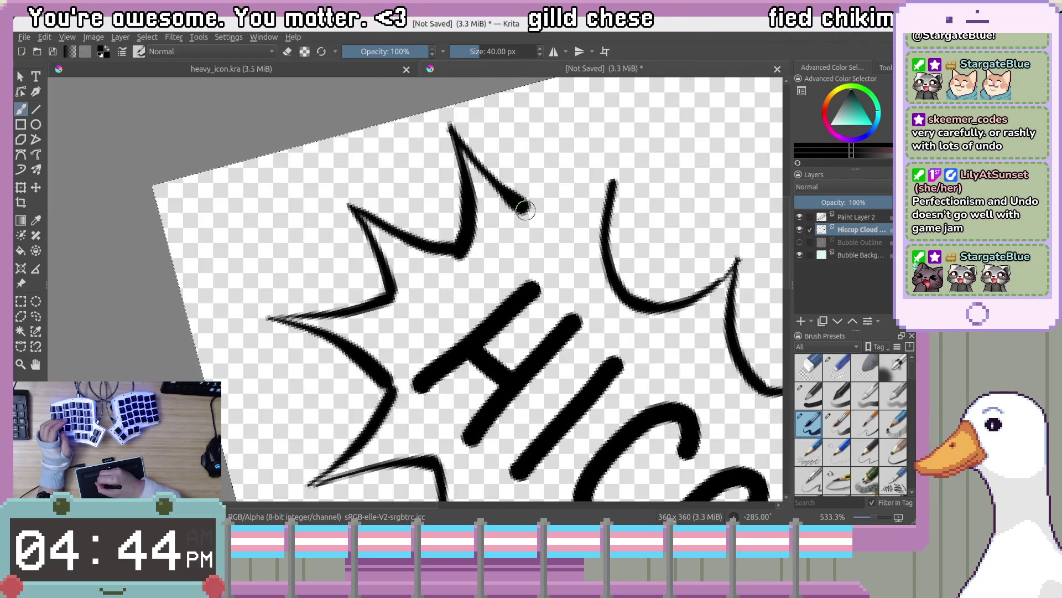
pyautogui.hotkey('ctrl', 'z')
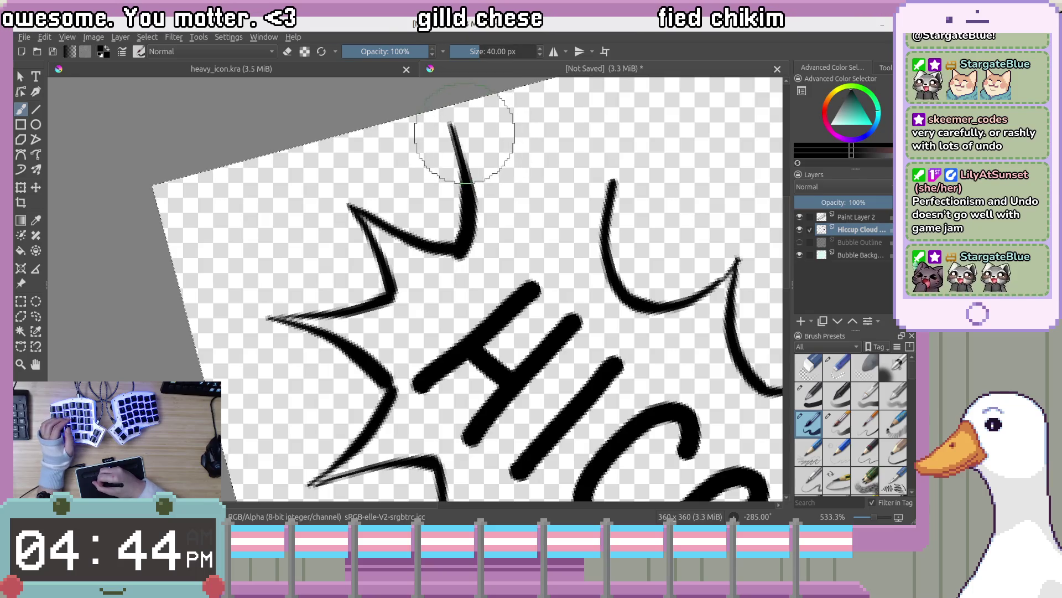
pyautogui.hotkey('ctrl', 'z')
pyautogui.moveTo(465, 161)
pyautogui.mouseDown()
pyautogui.moveTo(548, 227)
pyautogui.moveTo(592, 236)
pyautogui.mouseUp()
pyautogui.press('-')
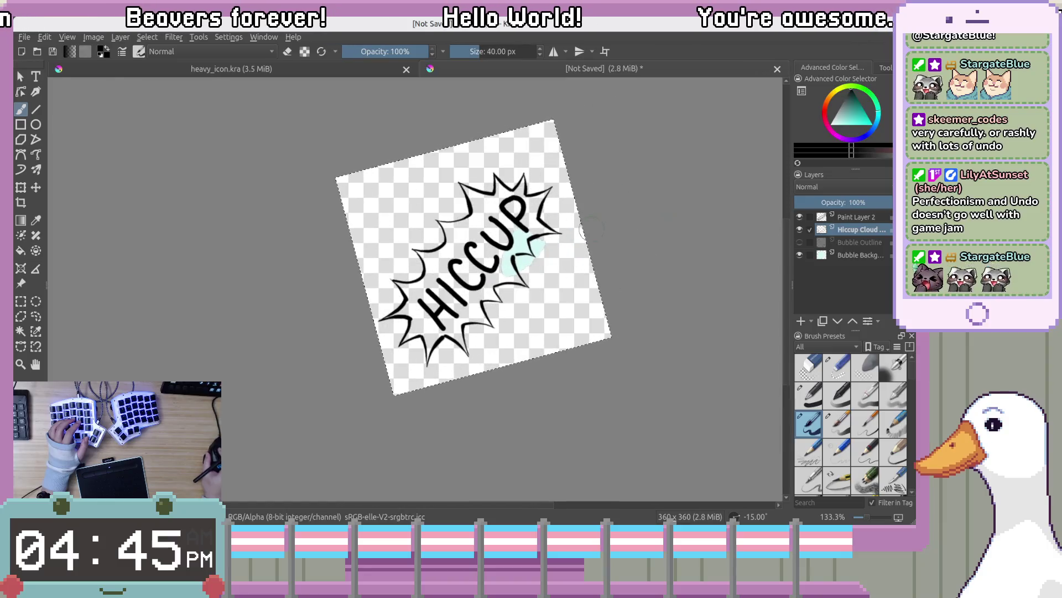
pyautogui.press('+')
pyautogui.press('-')
pyautogui.press('+')
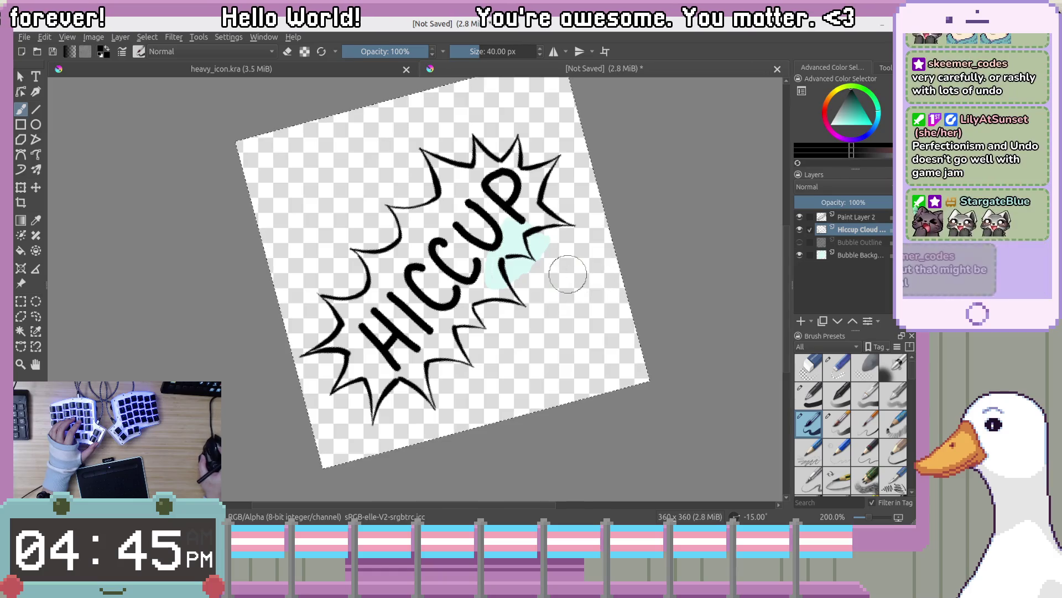
pyautogui.moveTo(568, 274); pyautogui.dragTo(608, 302)
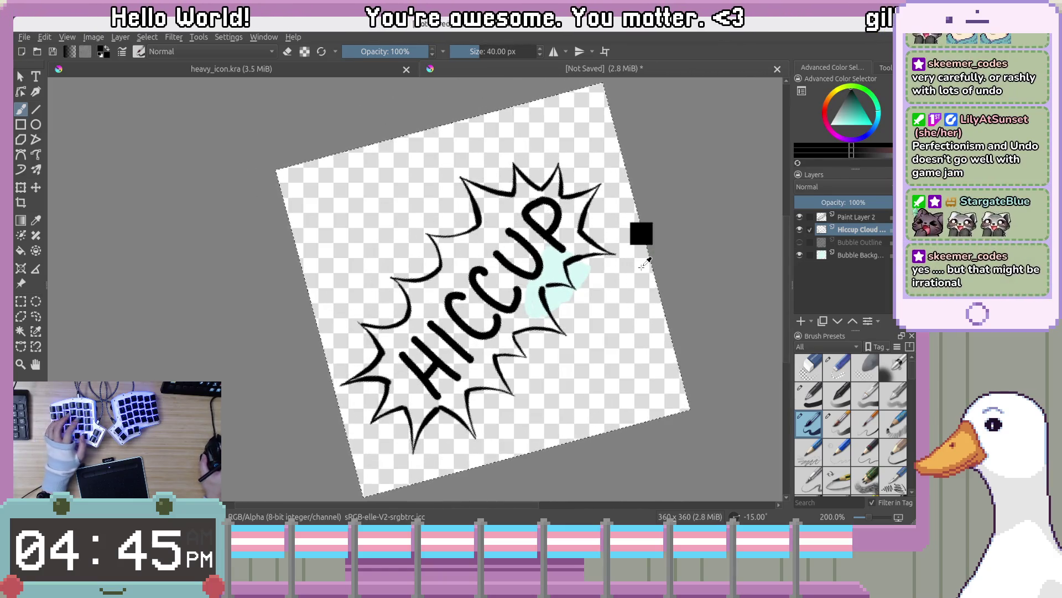
pyautogui.press('4')
pyautogui.press('4')
pyautogui.press('5')
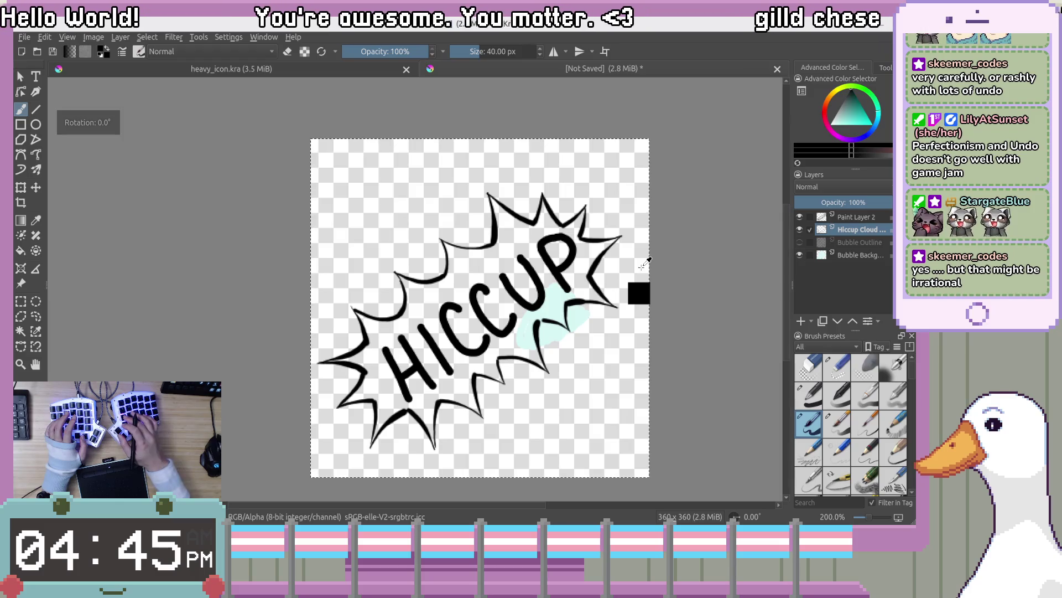
pyautogui.scroll(1, 526, 269)
pyautogui.scroll(-2, 591, 325)
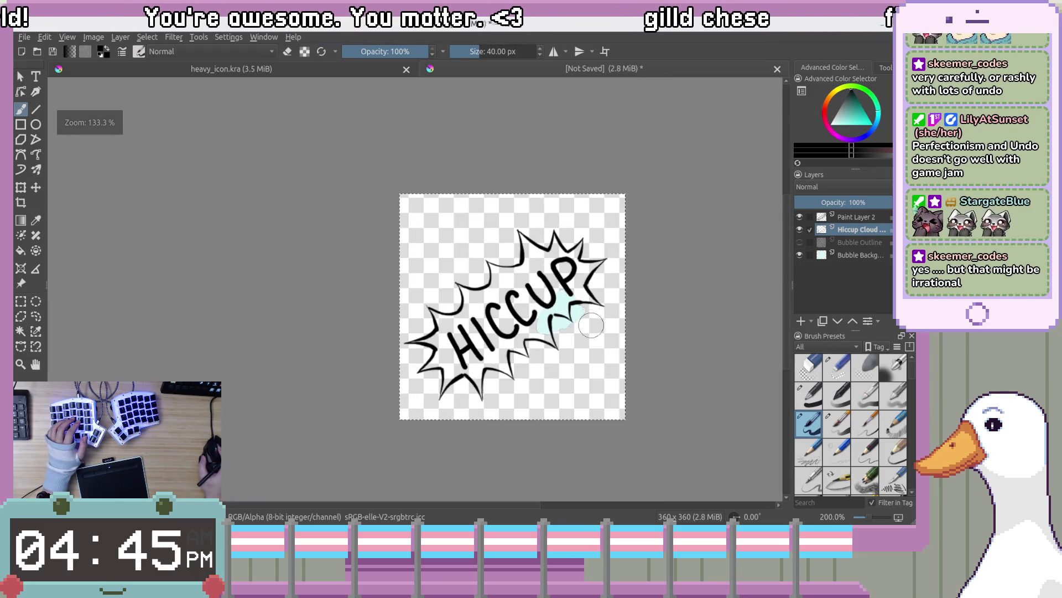
pyautogui.scroll(1, 591, 326)
# Show Bubble Outline, hide the Bubble Background cyan fill, and select Bubble Outline for editing
pyautogui.click(800, 241)
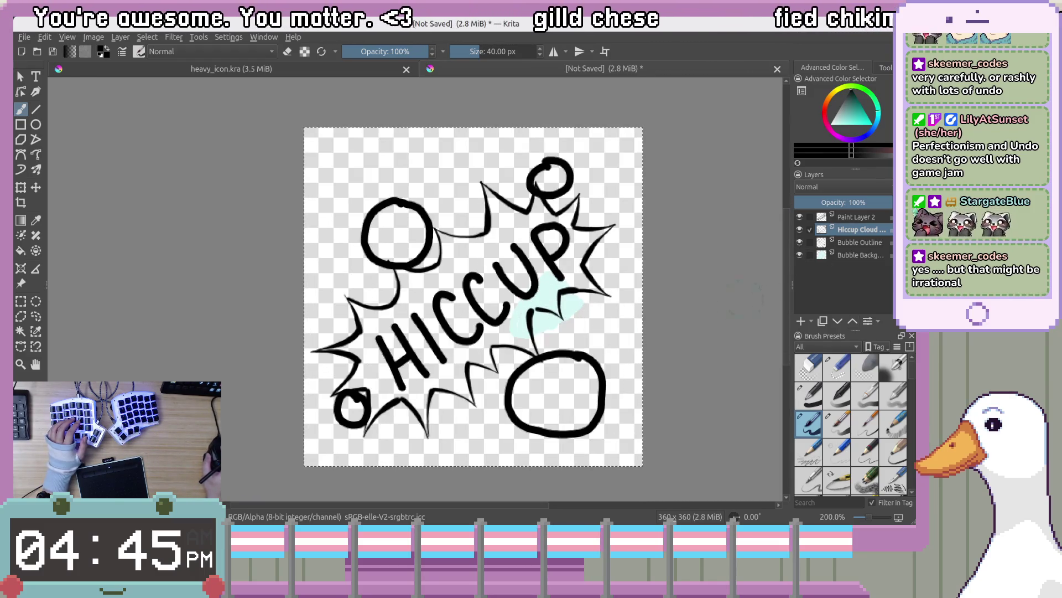
pyautogui.moveTo(626, 333)
pyautogui.mouseDown()
pyautogui.moveTo(643, 310)
pyautogui.moveTo(701, 285)
pyautogui.mouseUp()
pyautogui.click(799, 255)
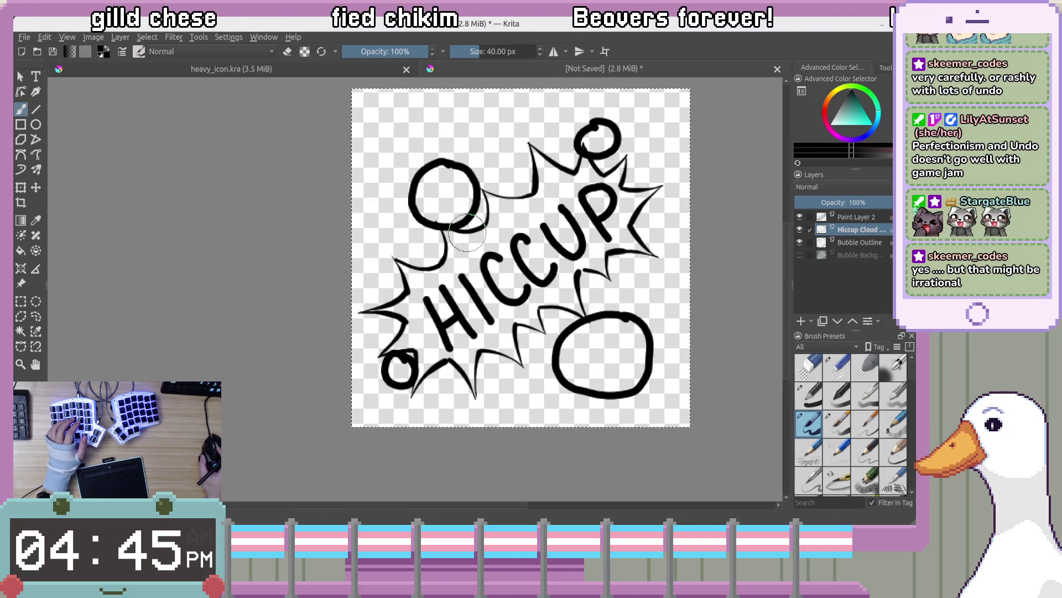
pyautogui.click(860, 242)
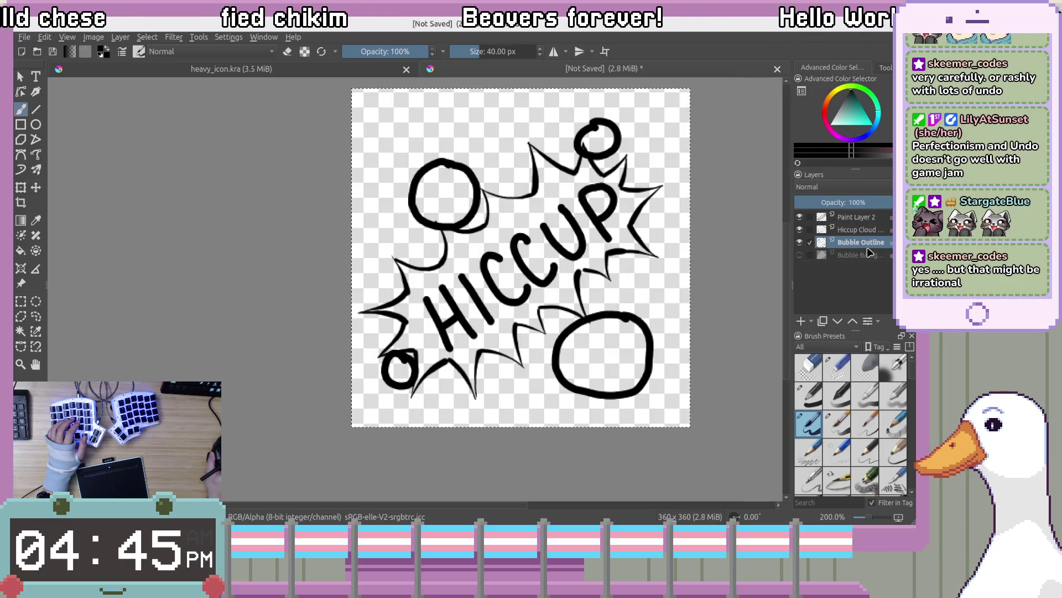
# Erase the top-left circle with the eraser, then view the canvas at 100%
pyautogui.hotkey('ctrl', '+')
pyautogui.moveTo(529, 185); pyautogui.dragTo(566, 214)
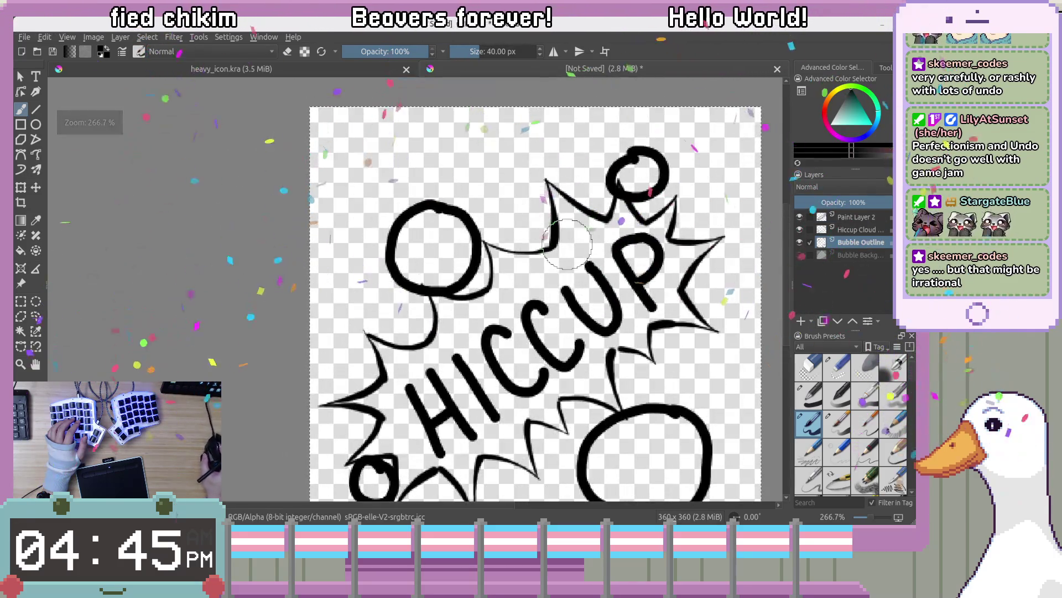
pyautogui.moveTo(453, 207)
pyautogui.mouseDown()
pyautogui.moveTo(470, 205)
pyautogui.moveTo(410, 221)
pyautogui.moveTo(453, 221)
pyautogui.moveTo(498, 244)
pyautogui.moveTo(482, 279)
pyautogui.mouseUp()
pyautogui.hotkey('ctrl', 'z')
pyautogui.press('e')
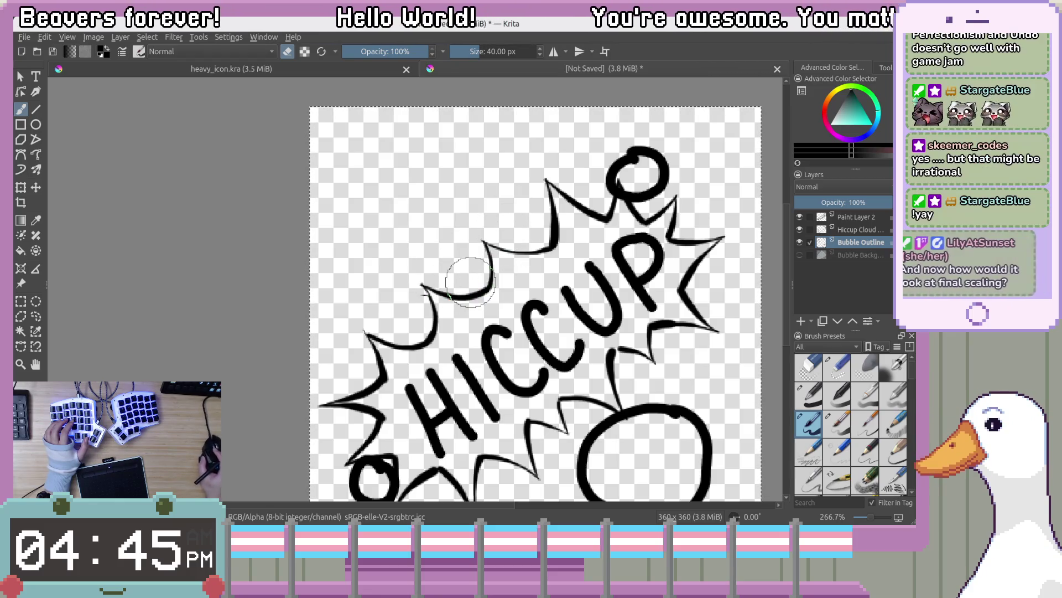
pyautogui.press('1')
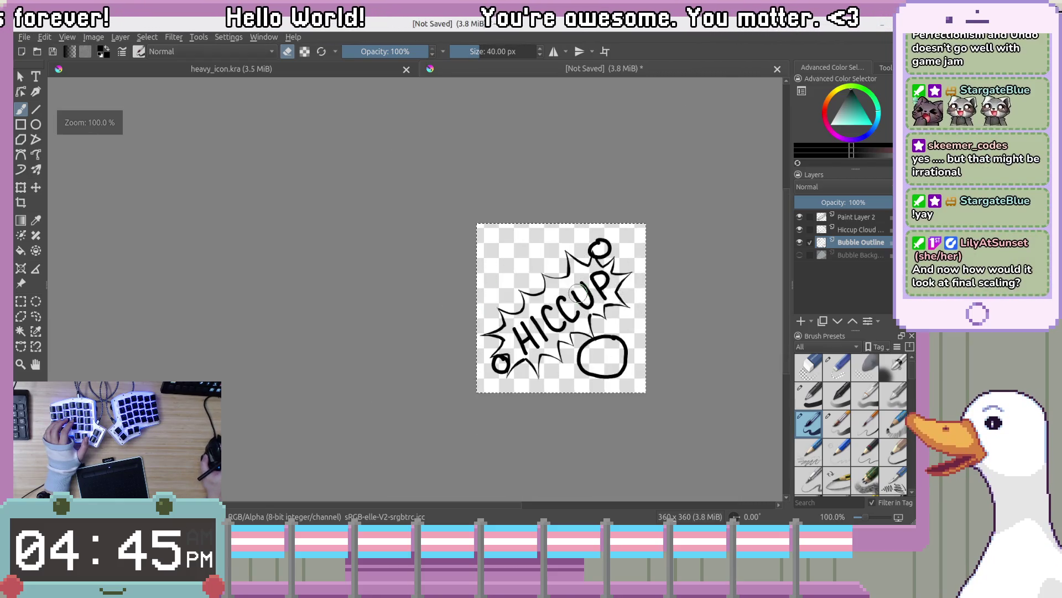
pyautogui.moveTo(600, 286); pyautogui.dragTo(550, 277)
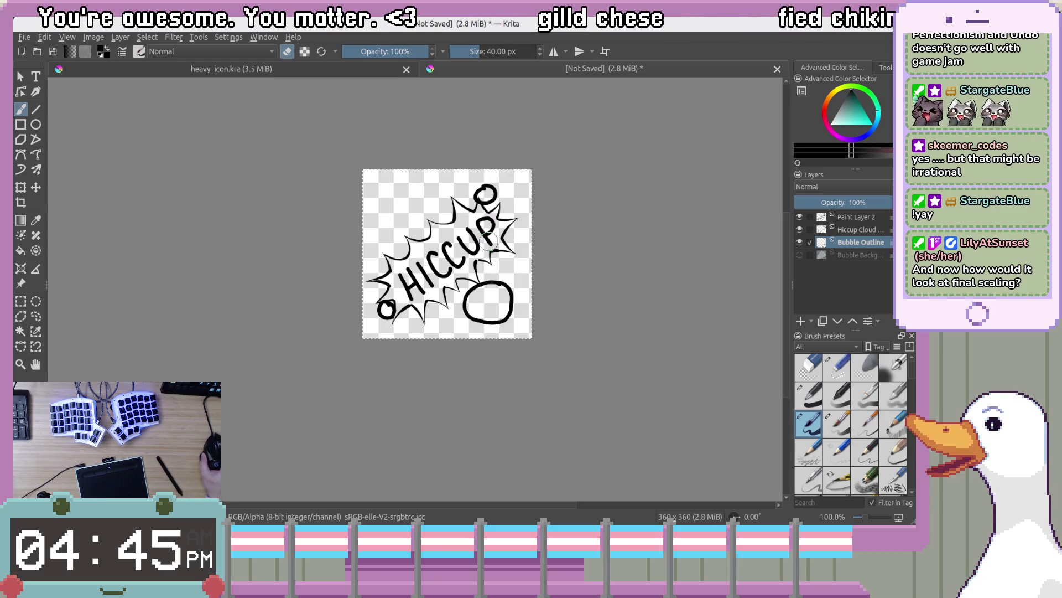
pyautogui.scroll(-2, 489, 240)
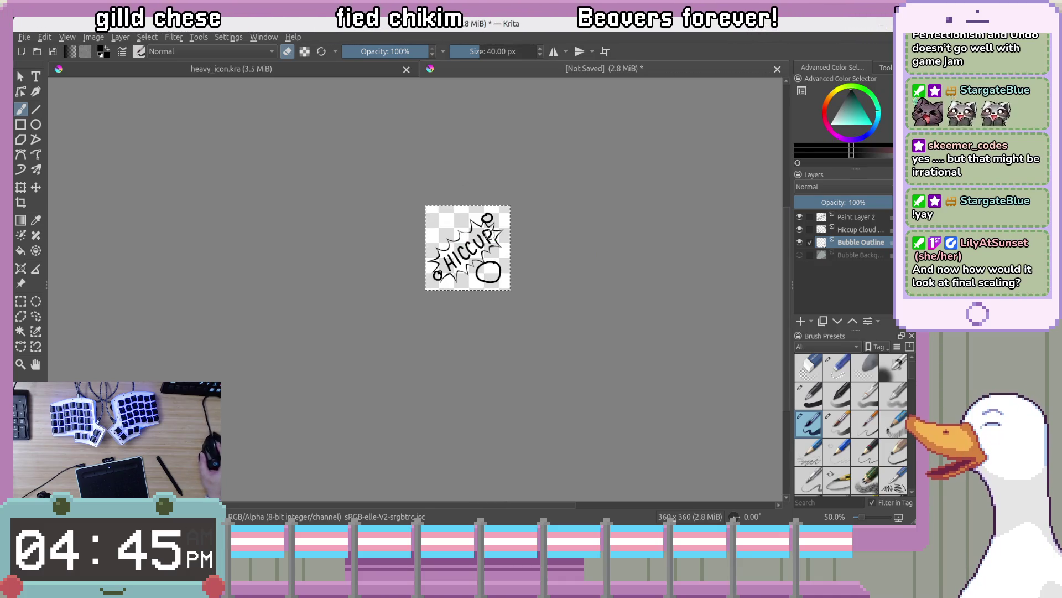
pyautogui.scroll(-2, 527, 230)
pyautogui.moveTo(582, 233); pyautogui.dragTo(492, 230)
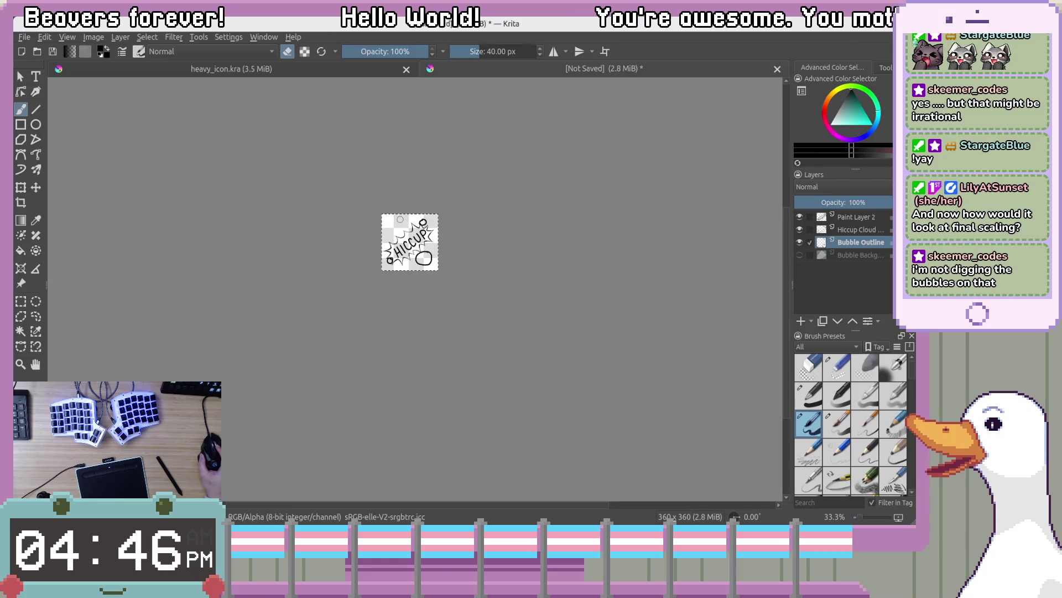
pyautogui.scroll(2, 400, 220)
pyautogui.scroll(2, 400, 219)
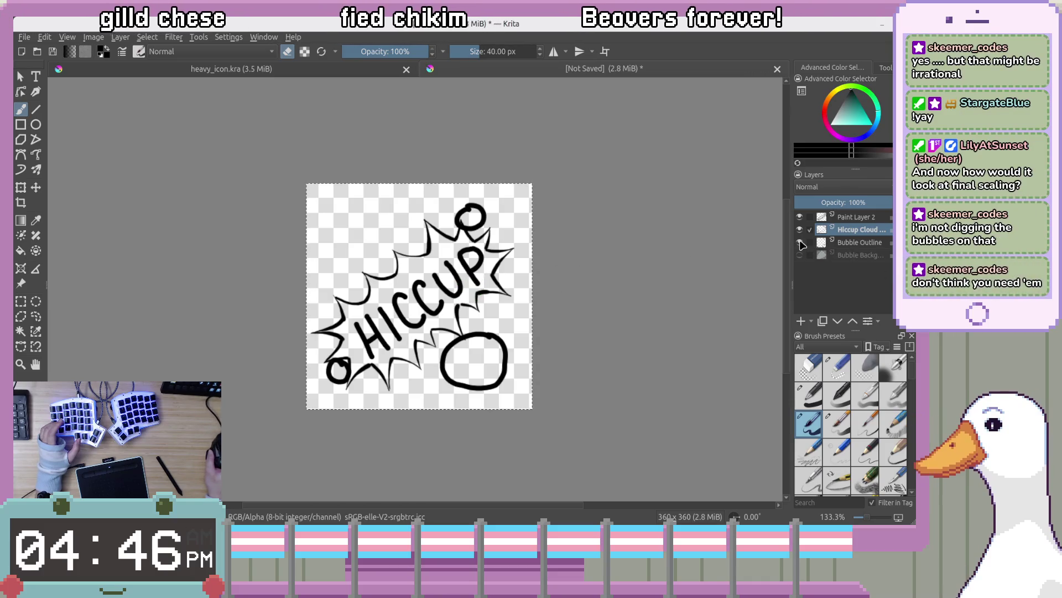
# Rotate the Hiccup Cloud bubble to a shallower tilt and nudge it slightly down
pyautogui.moveTo(544, 270); pyautogui.dragTo(502, 313)
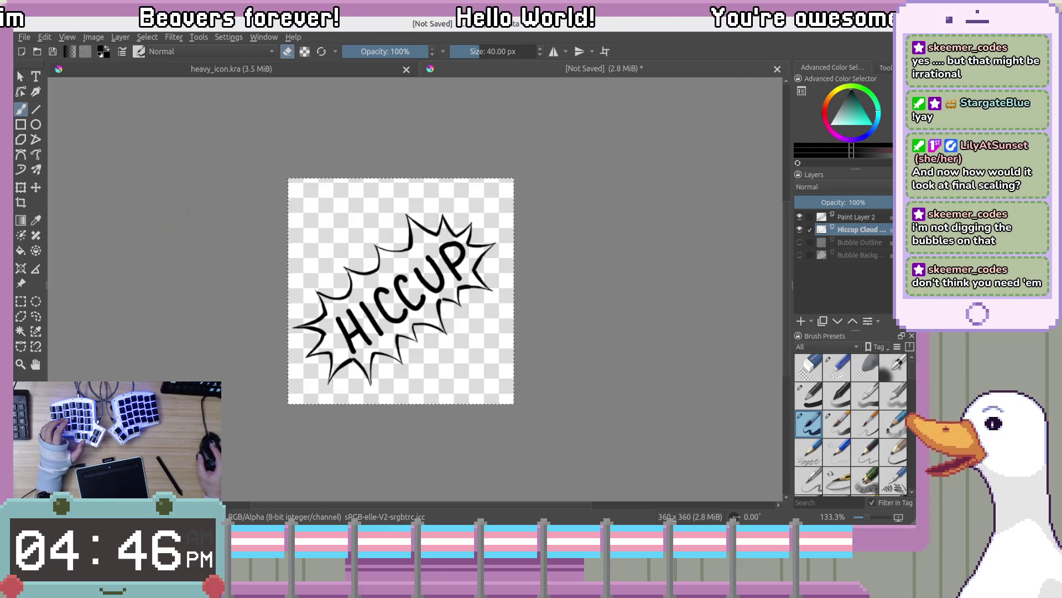
pyautogui.click(35, 187)
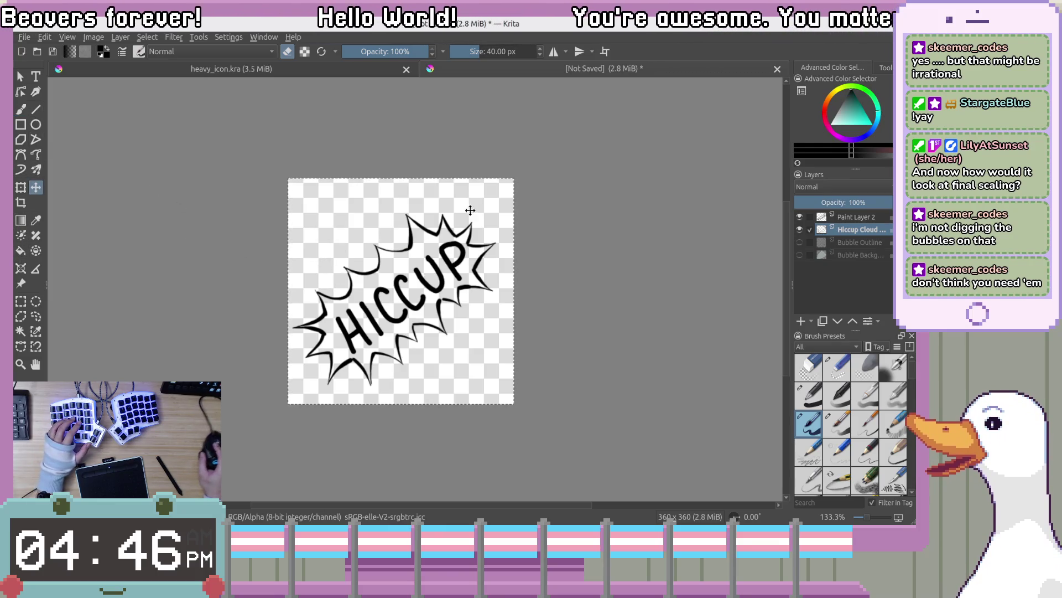
pyautogui.click(19, 188)
pyautogui.moveTo(285, 158)
pyautogui.mouseDown()
pyautogui.moveTo(272, 163)
pyautogui.moveTo(239, 133)
pyautogui.moveTo(267, 153)
pyautogui.moveTo(256, 145)
pyautogui.moveTo(299, 130)
pyautogui.mouseUp()
pyautogui.moveTo(453, 240); pyautogui.dragTo(396, 255)
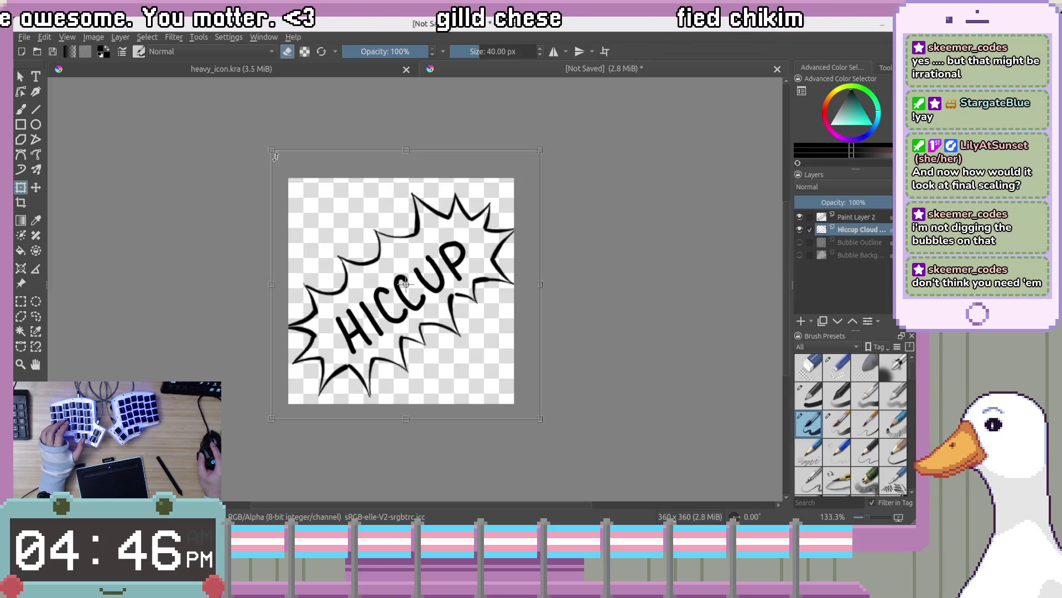
pyautogui.moveTo(436, 216); pyautogui.dragTo(438, 221)
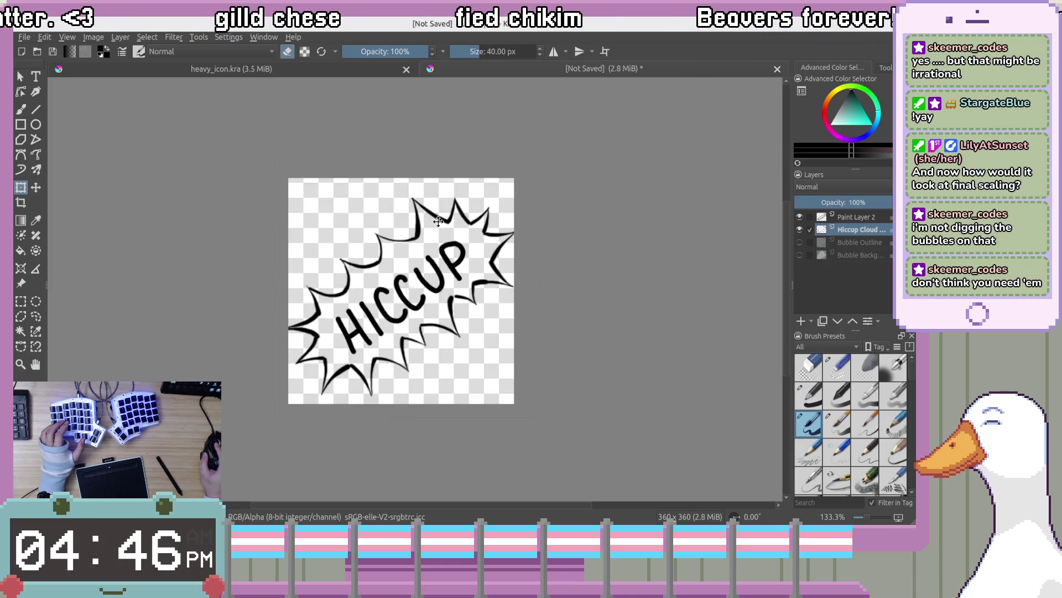
pyautogui.moveTo(417, 142)
pyautogui.mouseDown()
pyautogui.moveTo(403, 135)
pyautogui.moveTo(431, 147)
pyautogui.mouseUp()
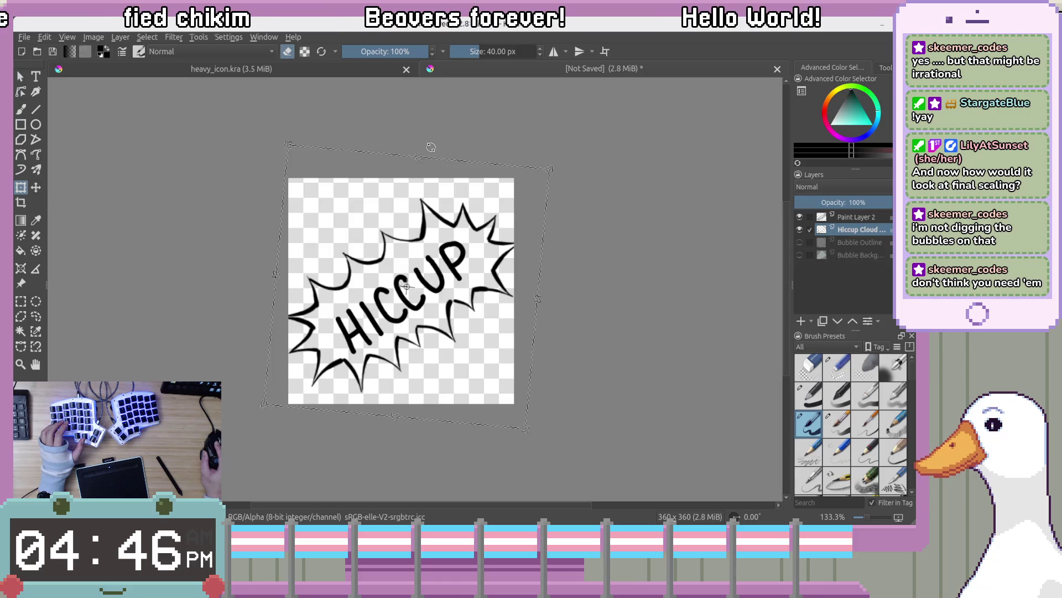
pyautogui.press('Return')
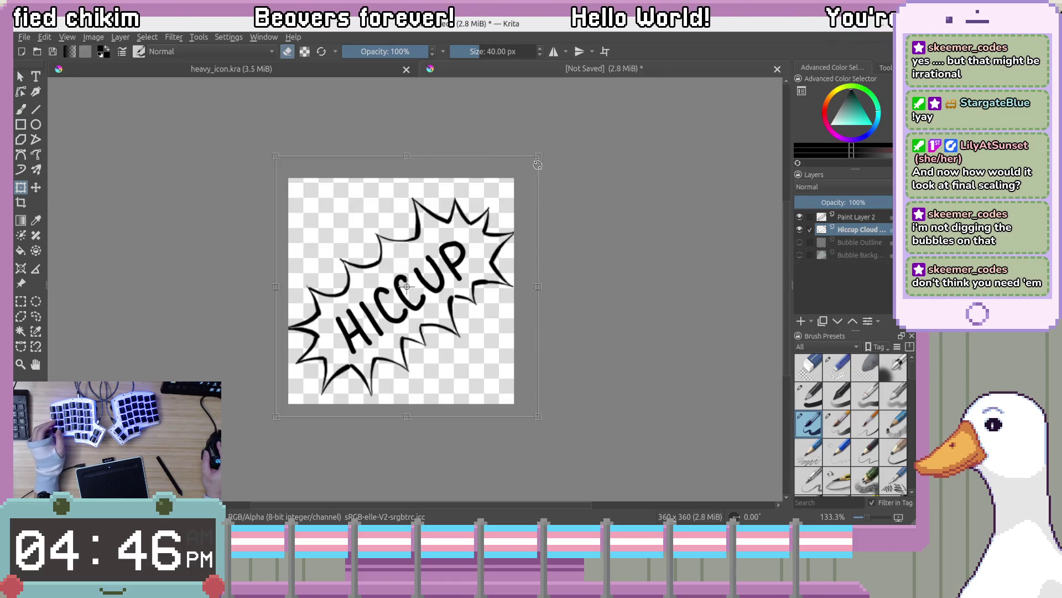
# Try shrinking the bubble, then undo to keep it large and apply the transform
pyautogui.moveTo(537, 156); pyautogui.dragTo(528, 167)
pyautogui.moveTo(473, 206); pyautogui.dragTo(475, 202)
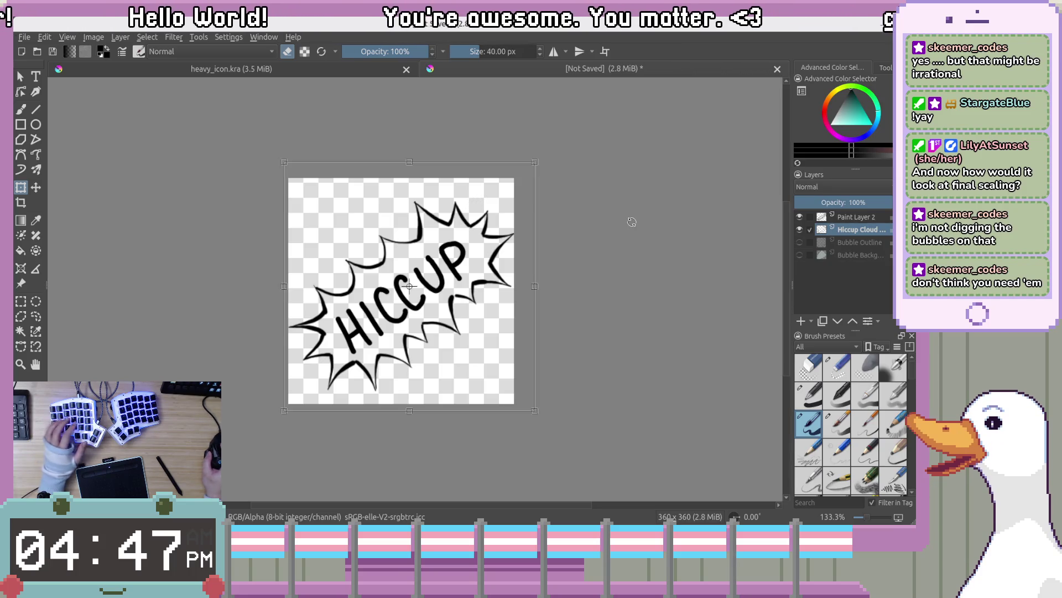
pyautogui.press('Return')
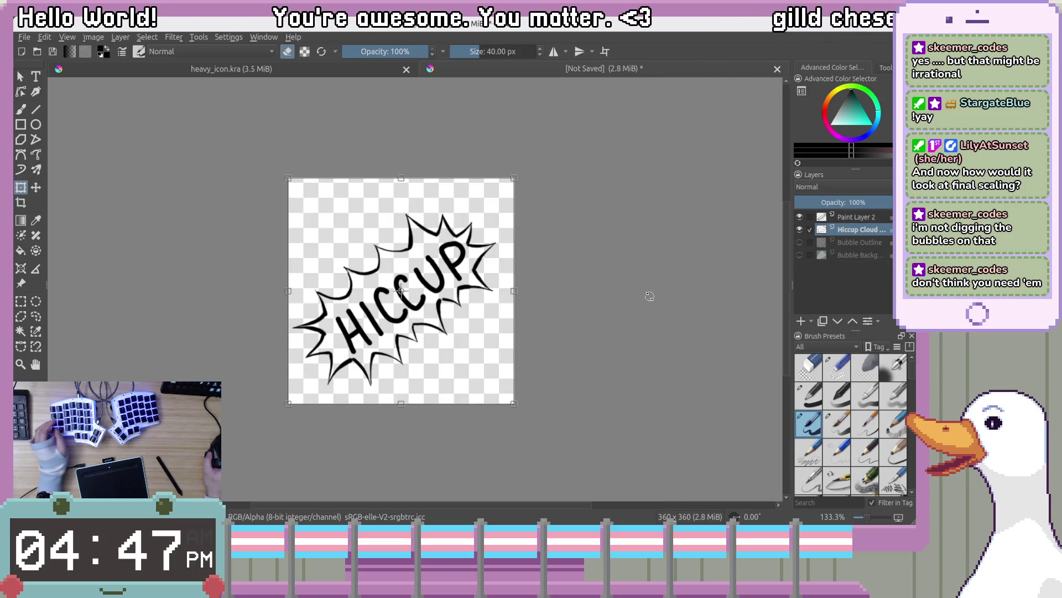
pyautogui.hotkey('ctrl', 'z')
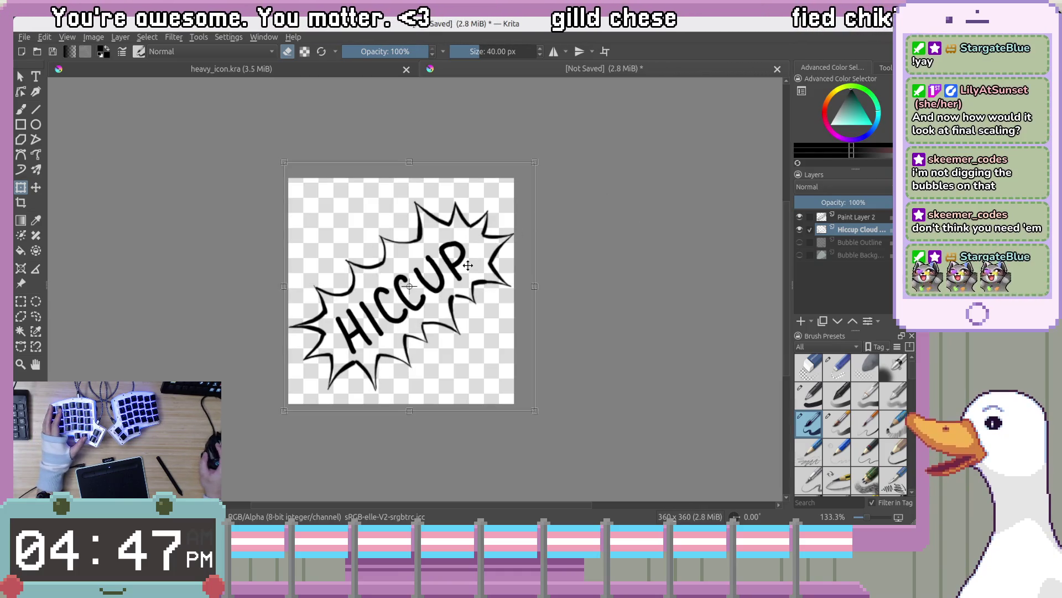
pyautogui.click(21, 76)
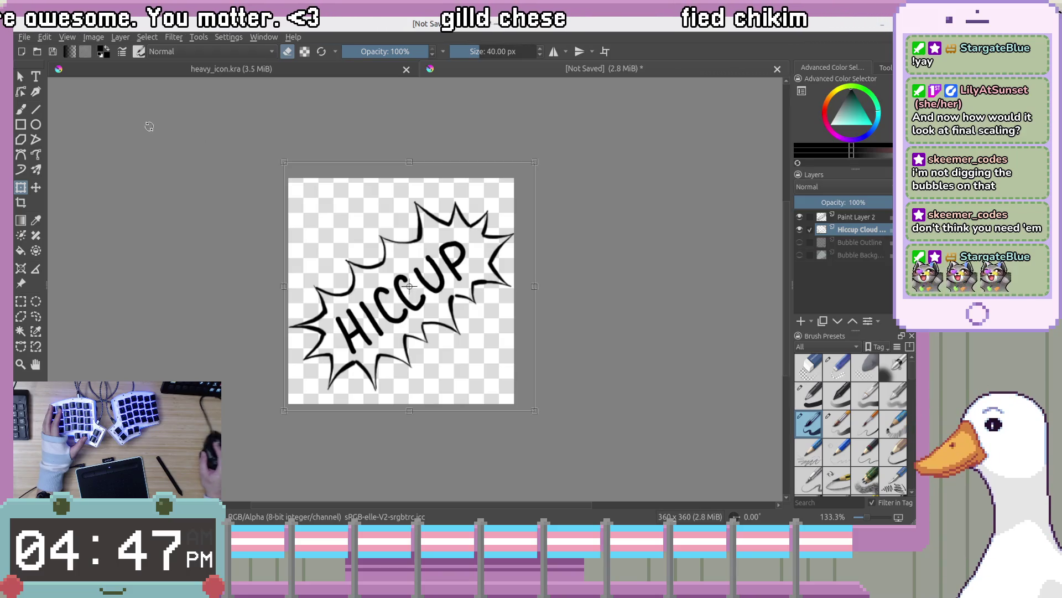
# Clear the canvas selection, zoom out to preview the bubble small, then zoom back to 200%
pyautogui.click(163, 157)
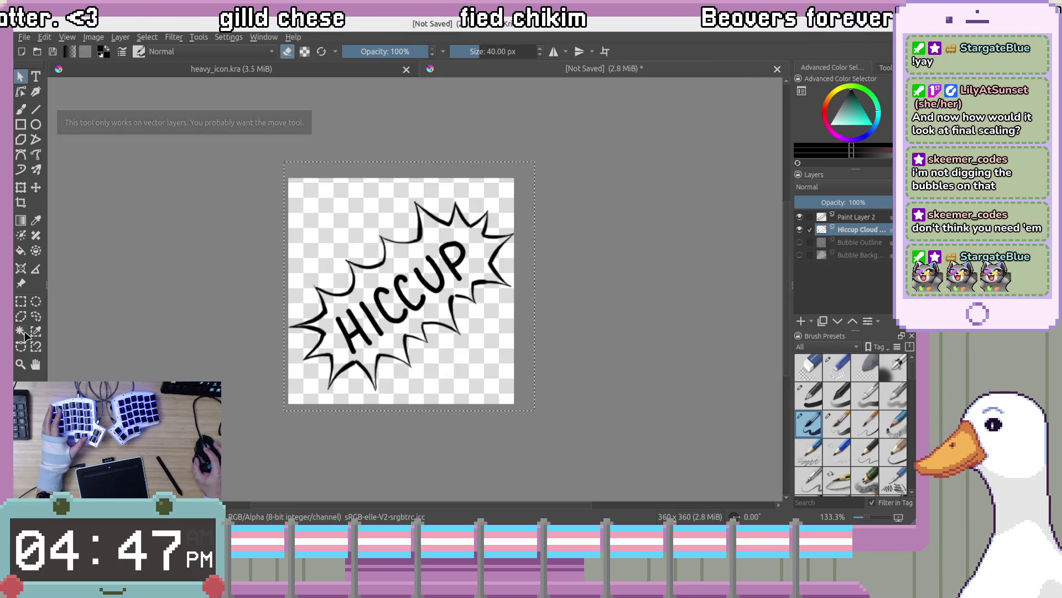
pyautogui.click(21, 301)
pyautogui.click(165, 291)
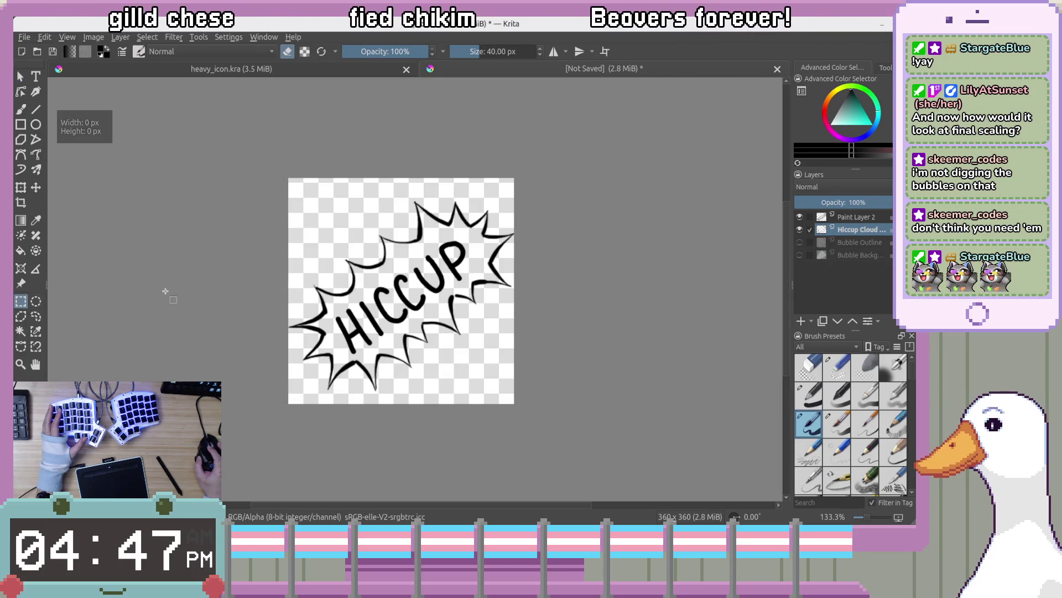
pyautogui.click(19, 79)
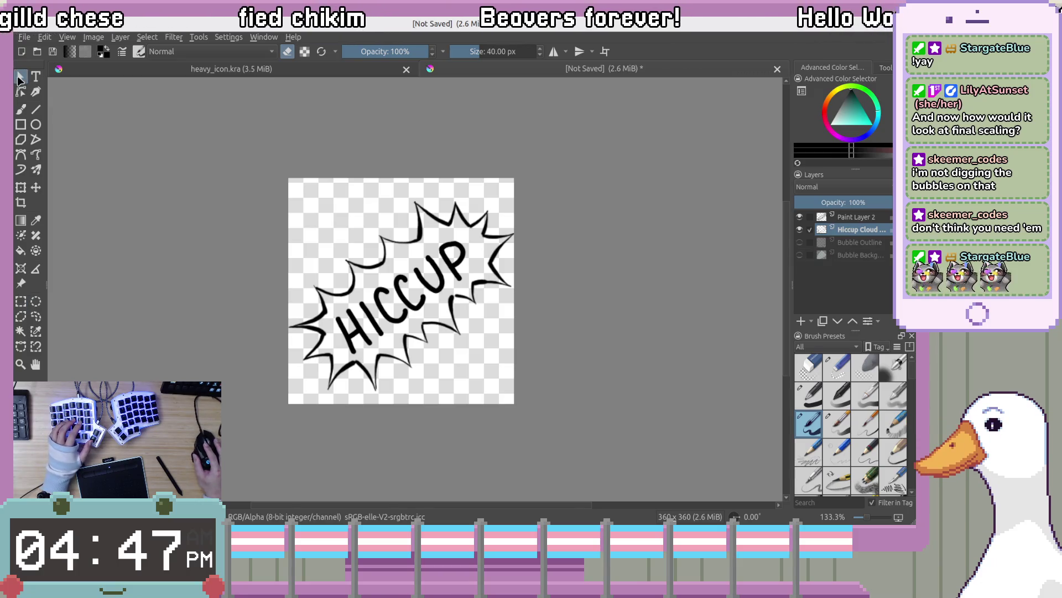
pyautogui.scroll(2, 486, 293)
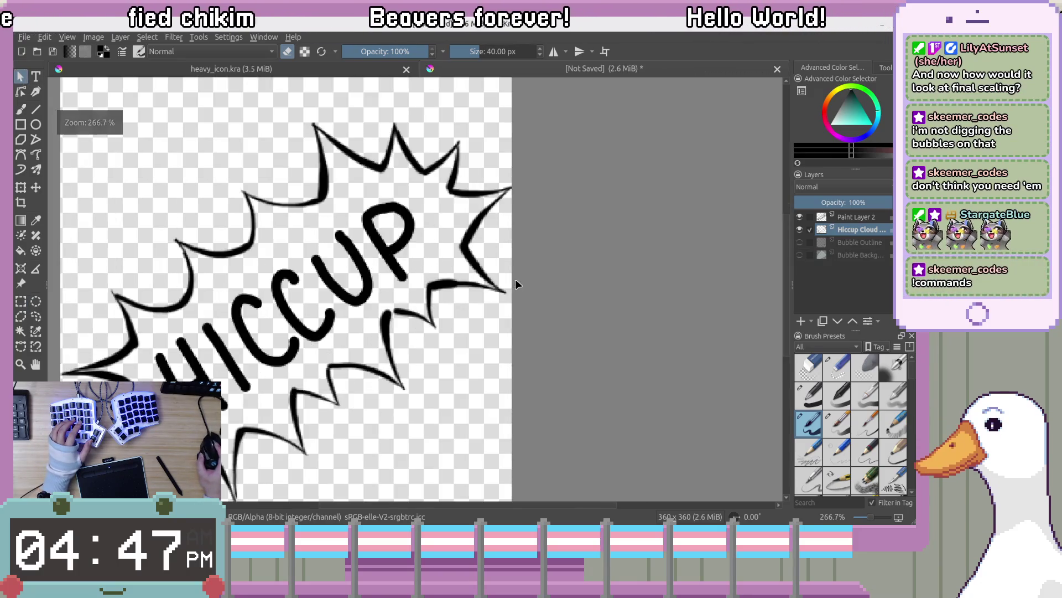
pyautogui.scroll(-4, 487, 284)
pyautogui.scroll(1, 487, 284)
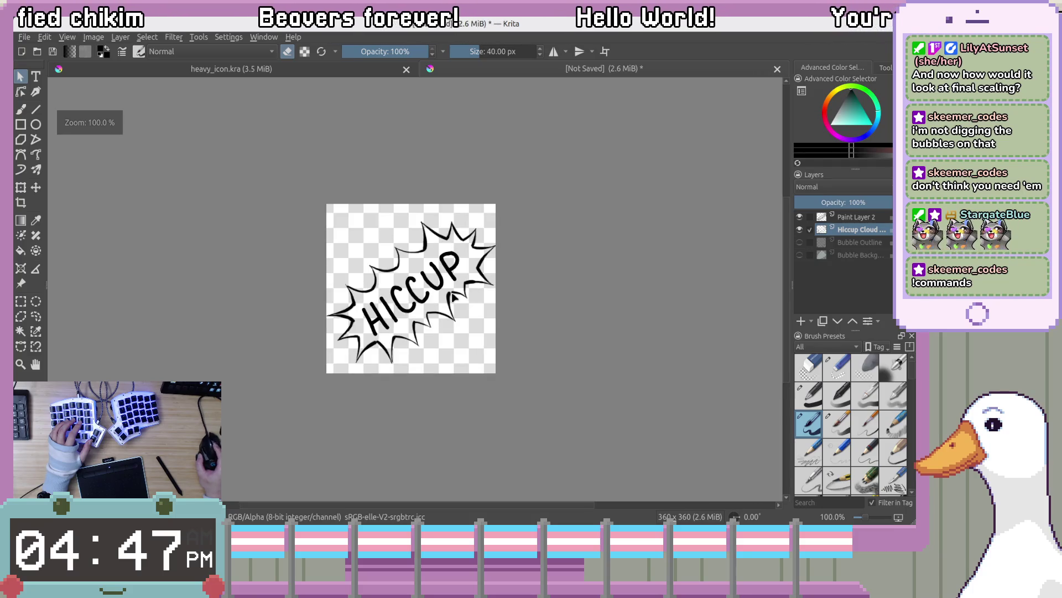
pyautogui.scroll(-4, 481, 283)
pyautogui.scroll(-1, 481, 284)
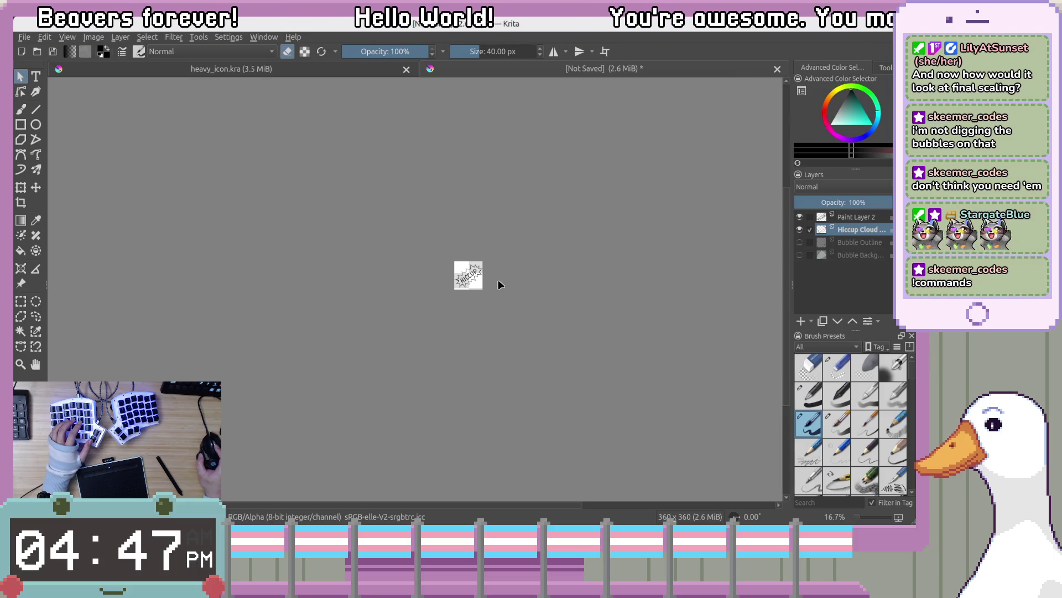
pyautogui.scroll(1, 497, 278)
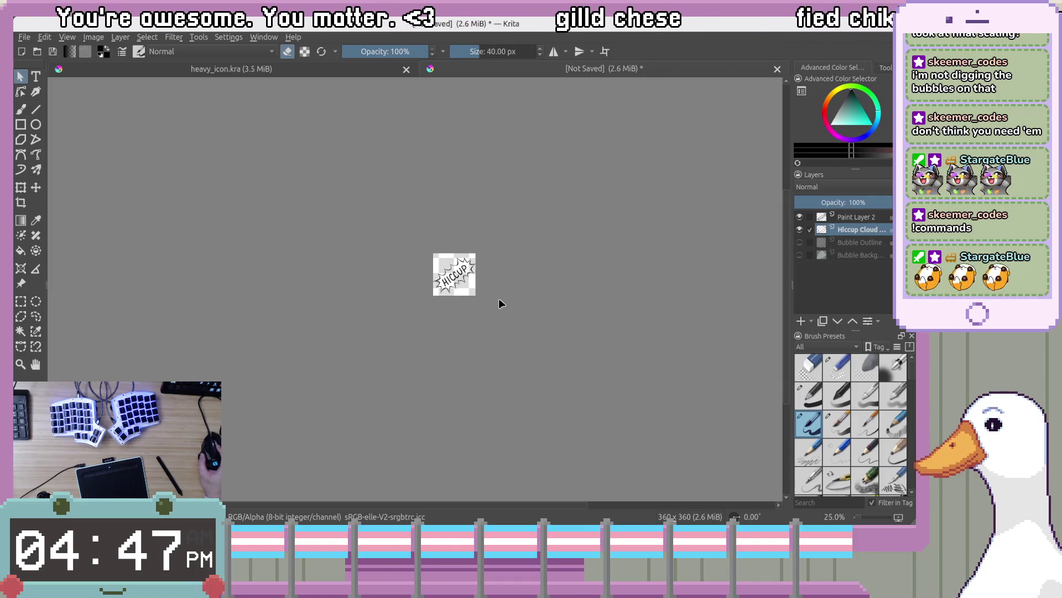
pyautogui.scroll(1, 500, 295)
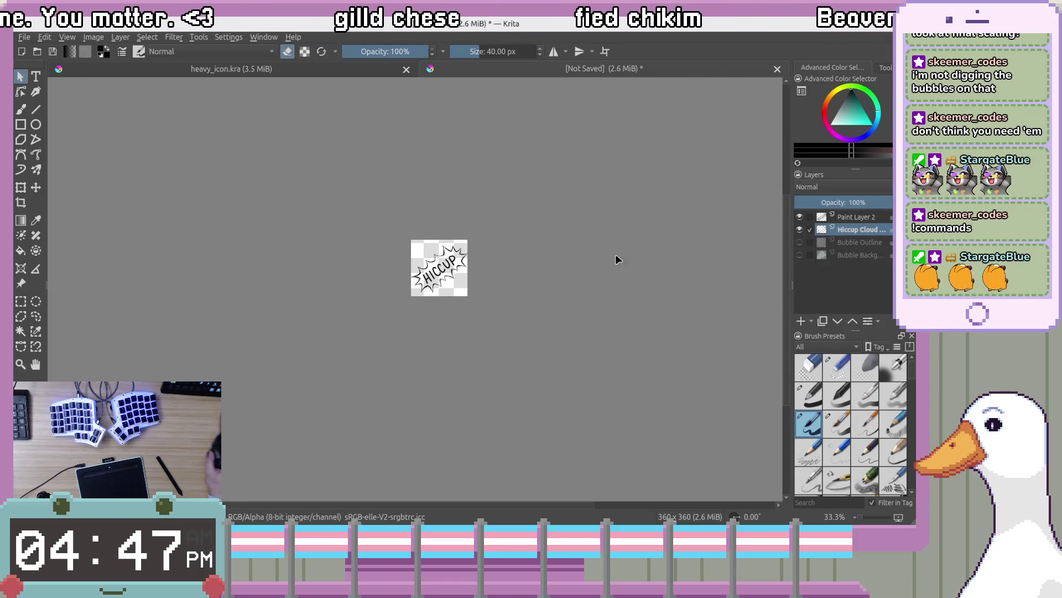
pyautogui.press('+')
pyautogui.press('+')
pyautogui.press('+')
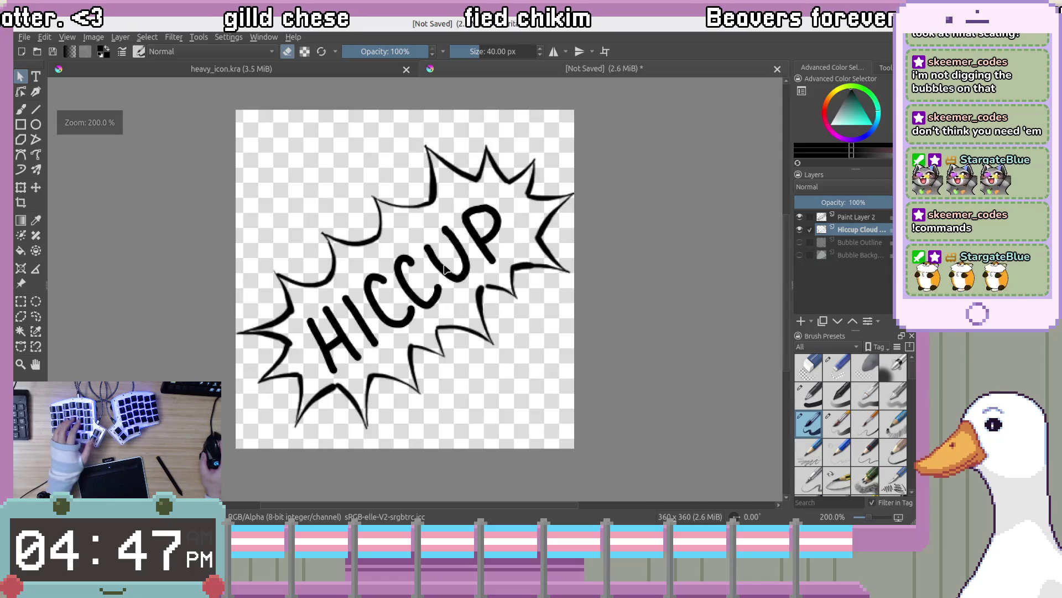
# Make Paint Layer 2 active and pick a thin 6.89 px brush preset
pyautogui.click(869, 243)
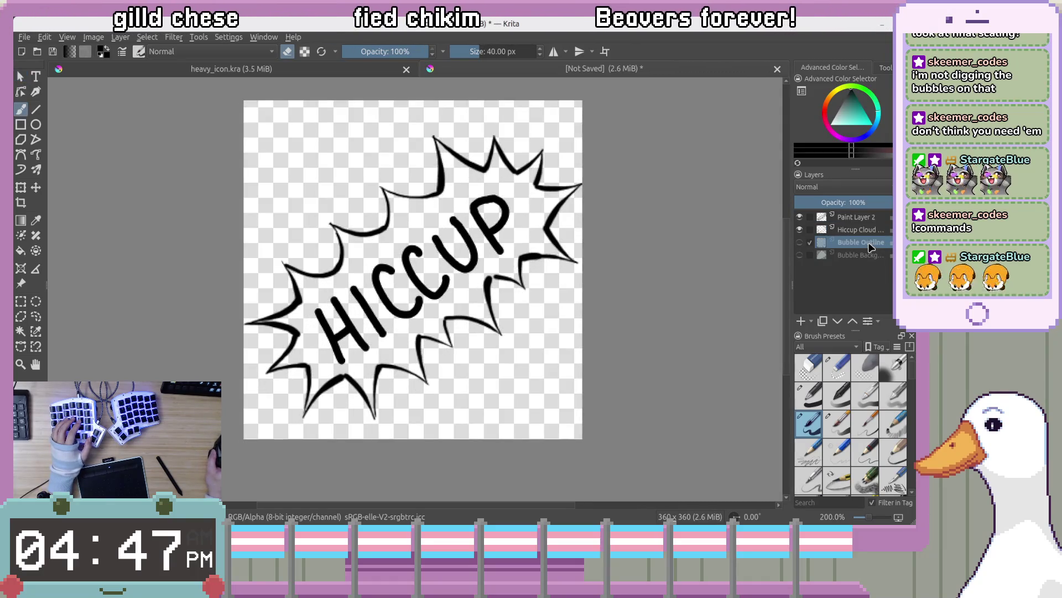
pyautogui.click(873, 220)
pyautogui.click(811, 397)
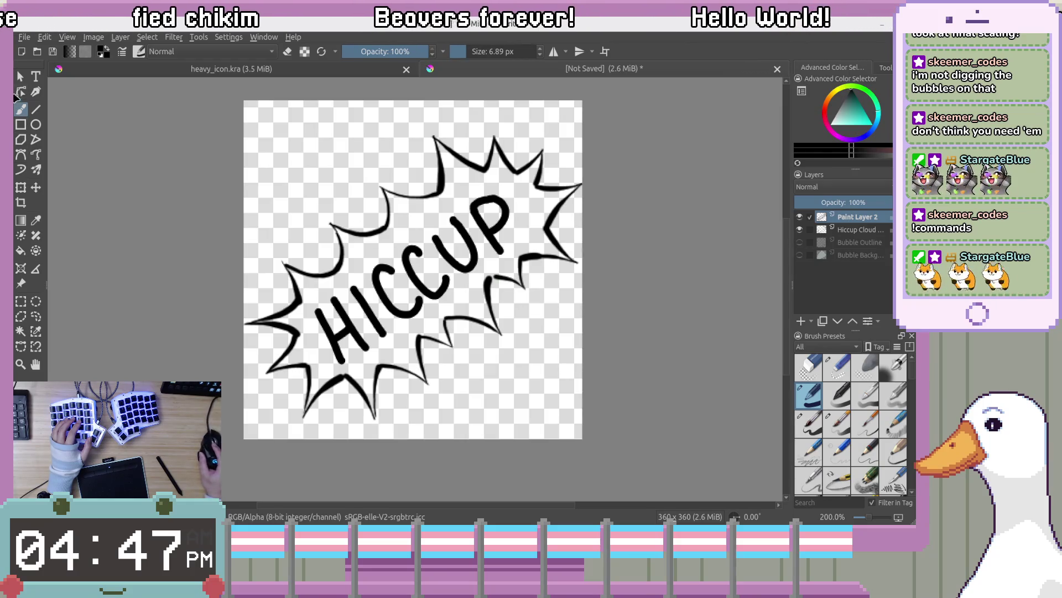
# Show the Bubble Background layer, sample its light cyan, and undo a test stroke
pyautogui.click(801, 256)
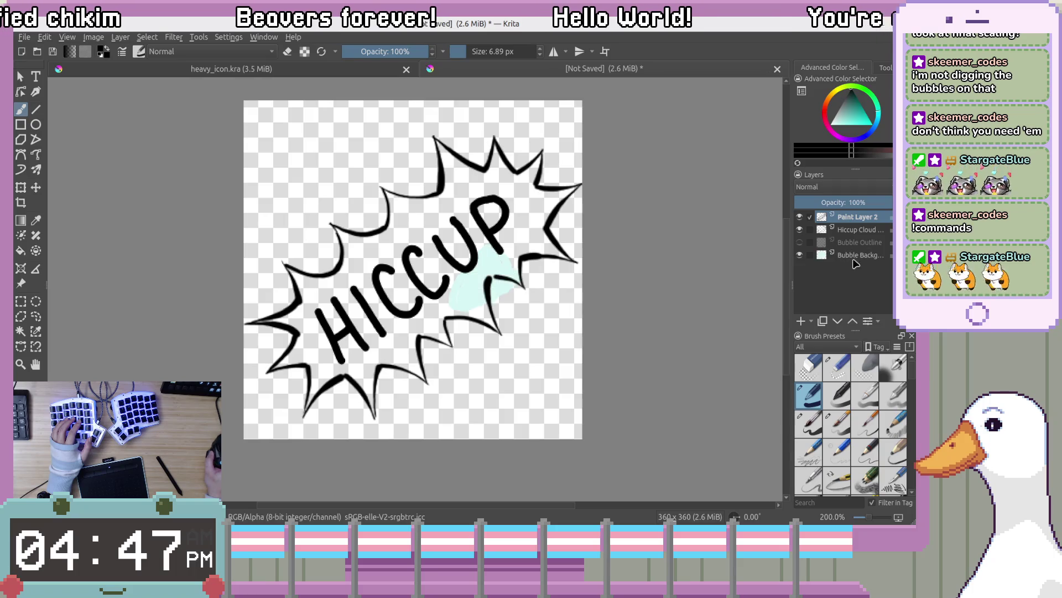
pyautogui.keyDown('ctrl'); pyautogui.click(489, 261); pyautogui.keyUp('ctrl')
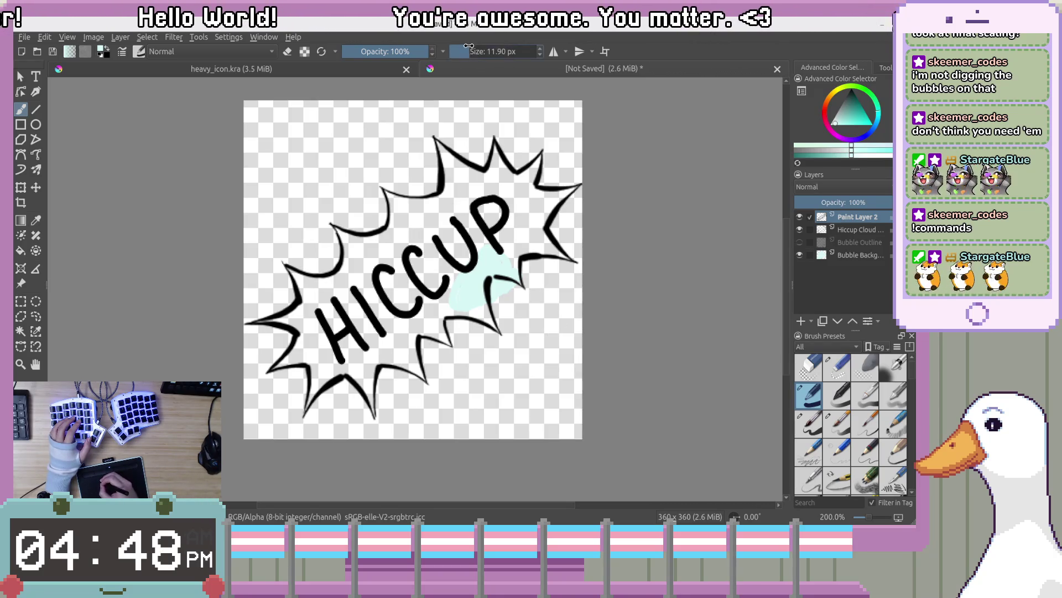
pyautogui.moveTo(431, 354); pyautogui.dragTo(463, 363)
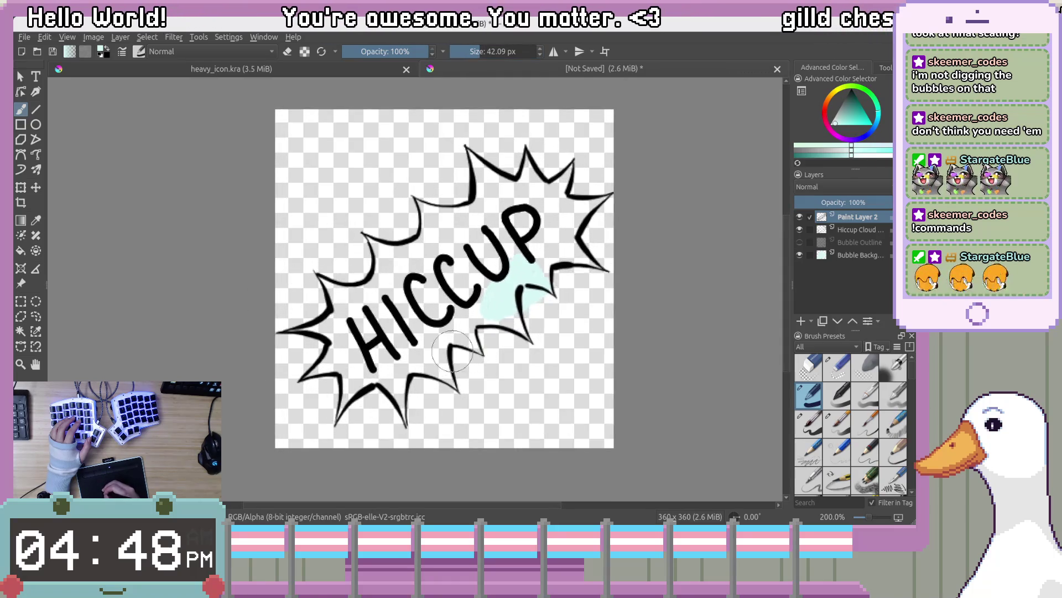
pyautogui.moveTo(406, 291)
pyautogui.mouseDown()
pyautogui.moveTo(387, 321)
pyautogui.moveTo(399, 299)
pyautogui.mouseUp()
pyautogui.hotkey('ctrl', 'z')
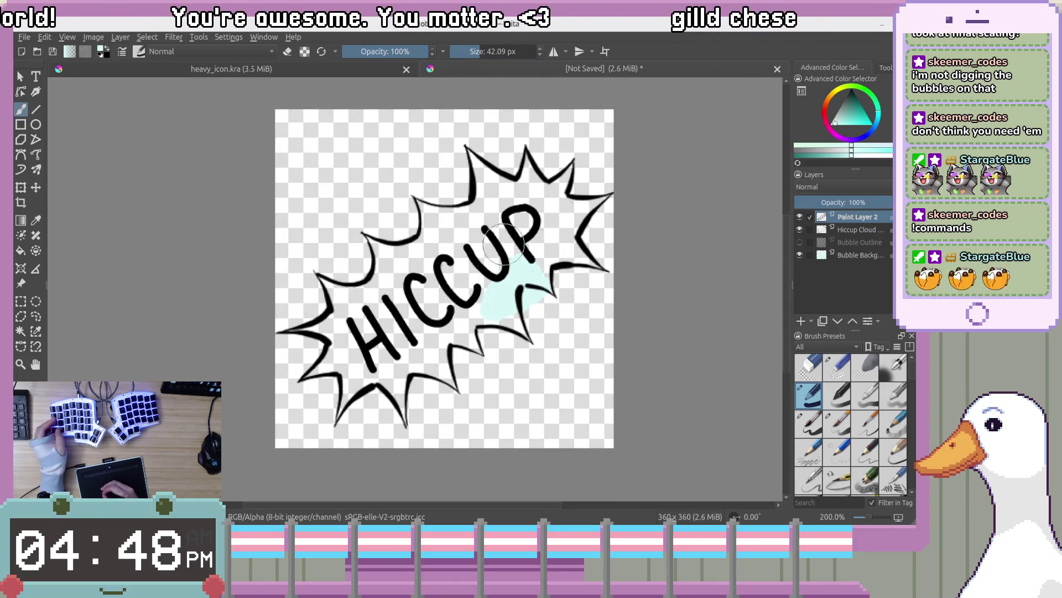
# Make Bubble Background active and undo a cyan fill stroke behind the HICCUP letters
pyautogui.click(849, 256)
pyautogui.moveTo(445, 301); pyautogui.dragTo(357, 321)
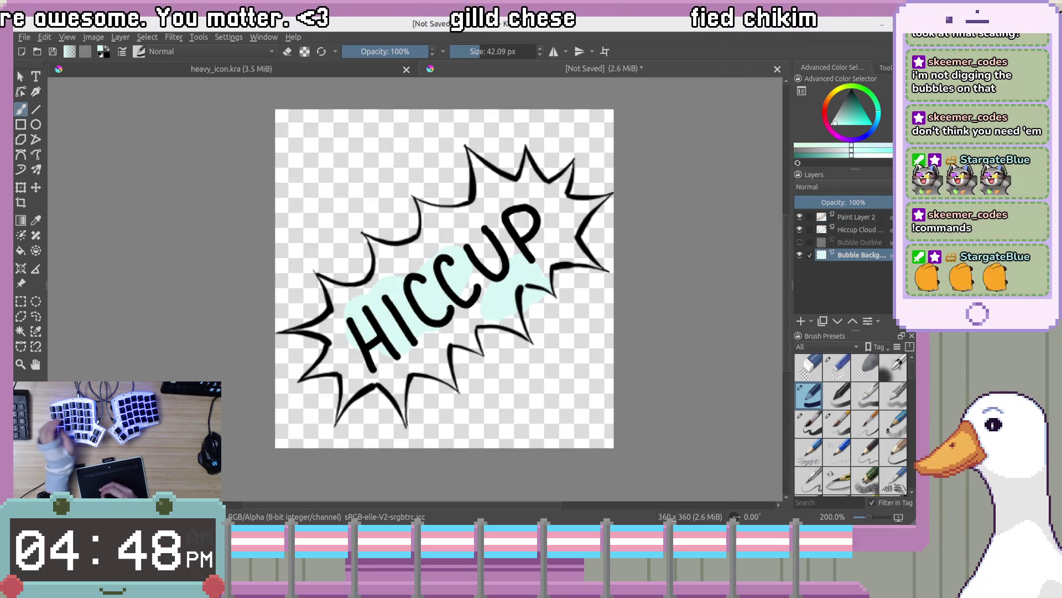
pyautogui.hotkey('ctrl', 'z')
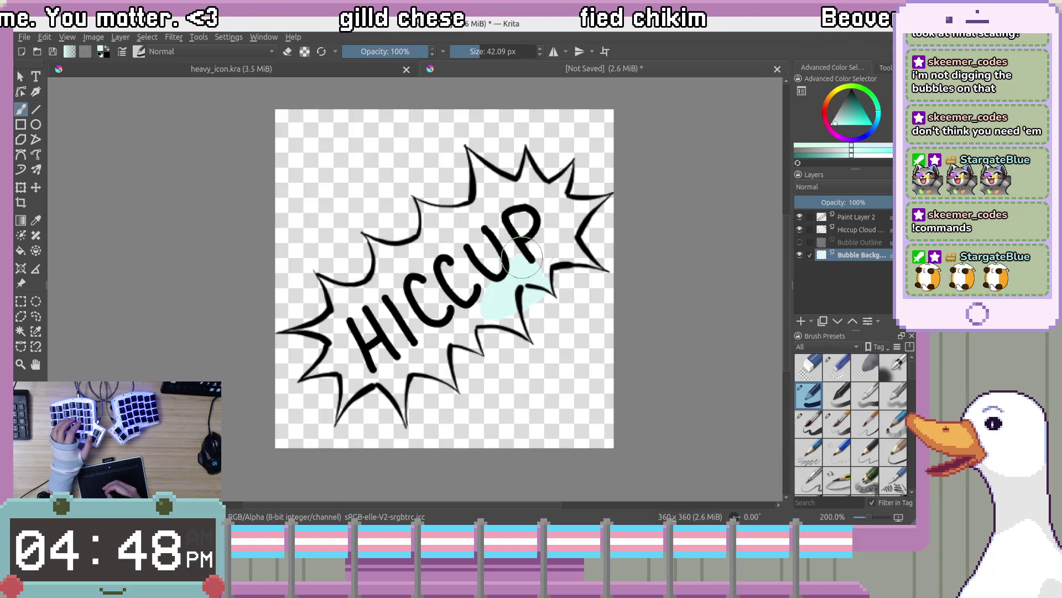
pyautogui.click(837, 94)
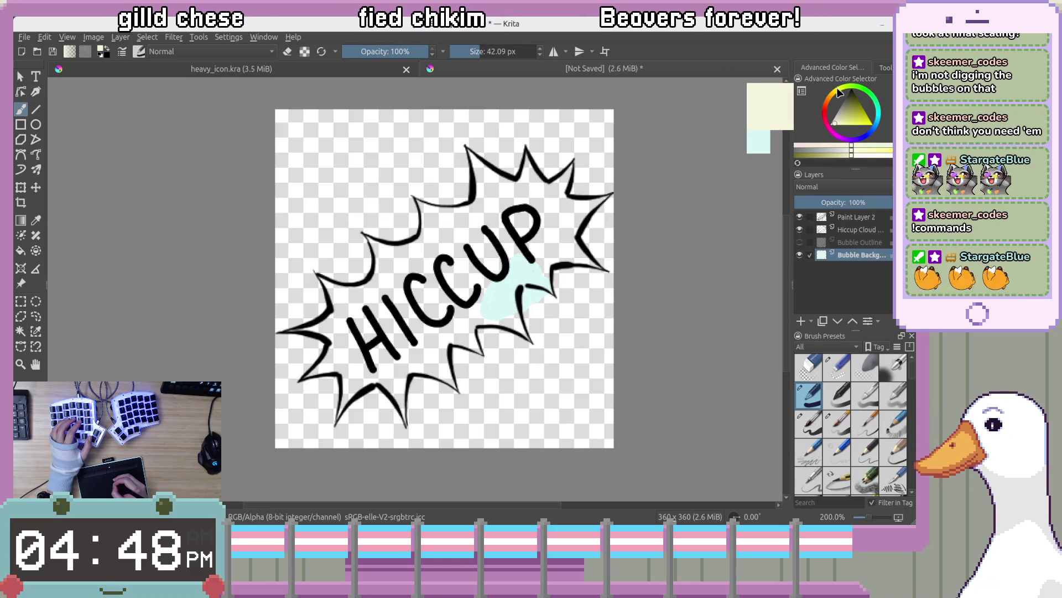
# Pick a pale cream colour, test and undo strokes behind HI, and toggle Bubble Background visibility
pyautogui.moveTo(851, 118); pyautogui.dragTo(839, 130)
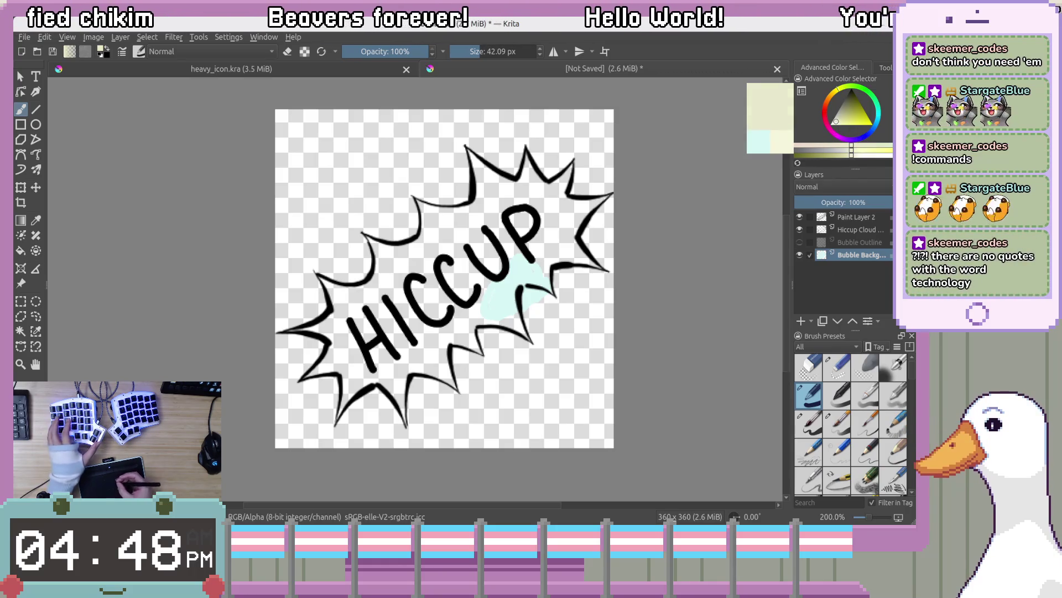
pyautogui.moveTo(836, 122); pyautogui.dragTo(838, 125)
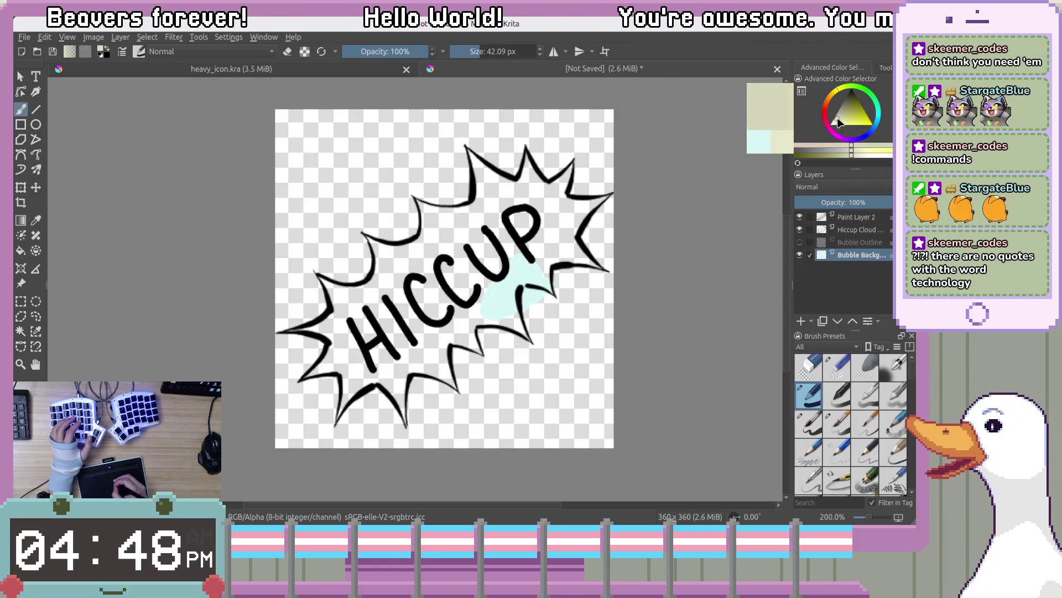
pyautogui.moveTo(410, 274)
pyautogui.mouseDown()
pyautogui.moveTo(387, 326)
pyautogui.moveTo(380, 311)
pyautogui.moveTo(324, 287)
pyautogui.moveTo(354, 323)
pyautogui.moveTo(336, 303)
pyautogui.moveTo(289, 336)
pyautogui.mouseUp()
pyautogui.moveTo(850, 157); pyautogui.dragTo(866, 153)
pyautogui.moveTo(382, 349); pyautogui.dragTo(404, 299)
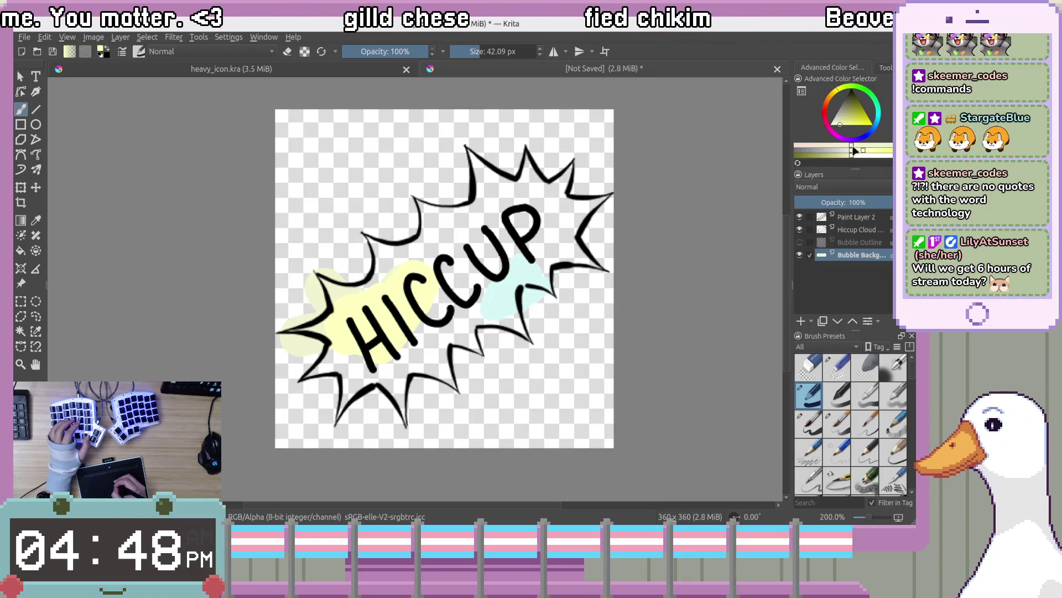
pyautogui.moveTo(852, 158); pyautogui.dragTo(851, 160)
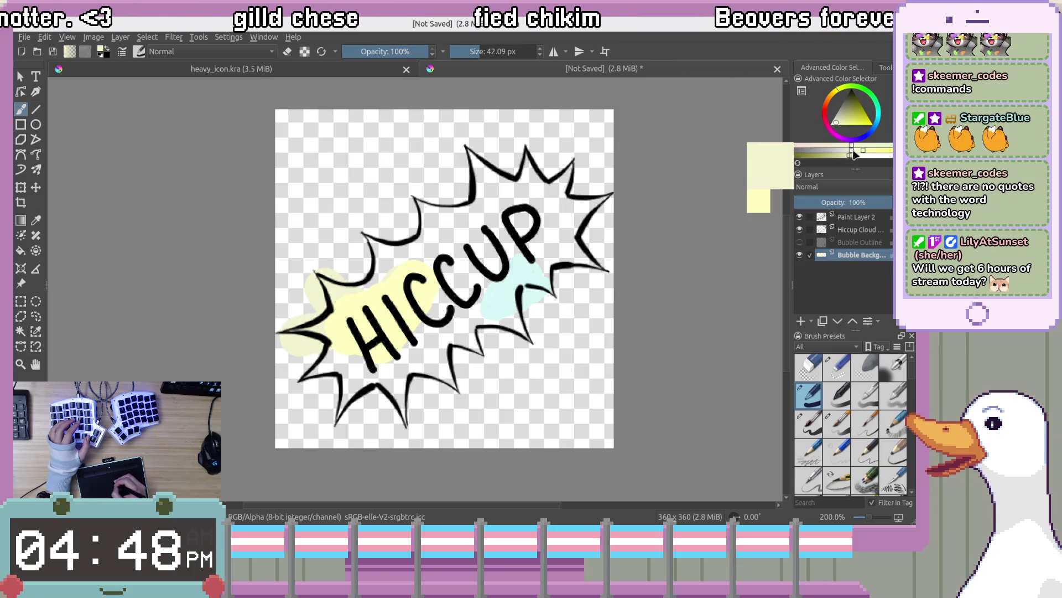
pyautogui.moveTo(866, 153); pyautogui.dragTo(865, 152)
pyautogui.moveTo(356, 324); pyautogui.dragTo(345, 353)
pyautogui.hotkey('ctrl', 'z')
pyautogui.hotkey('ctrl', 'z')
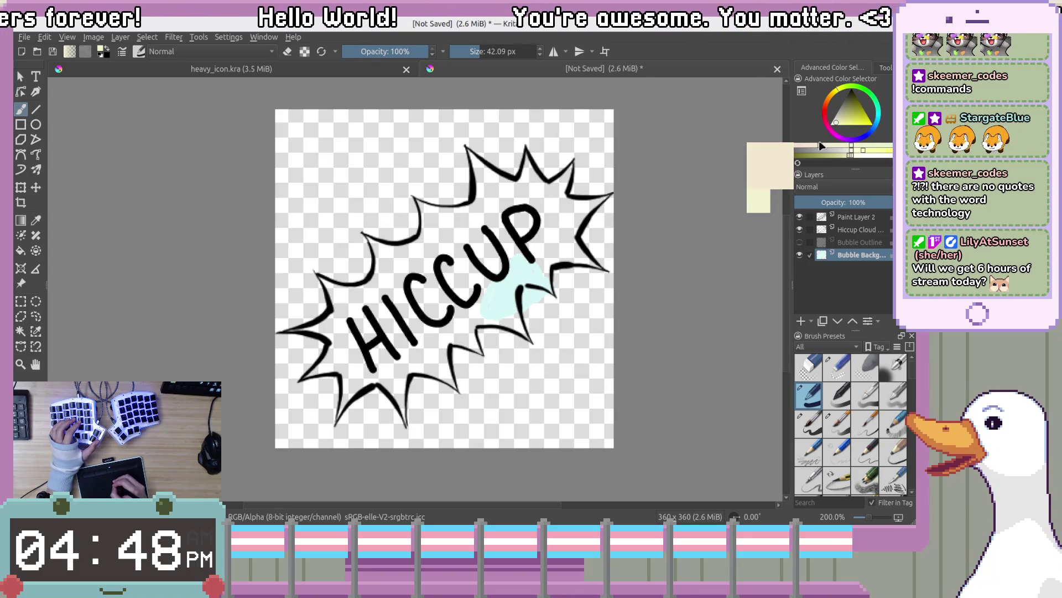
pyautogui.click(800, 254)
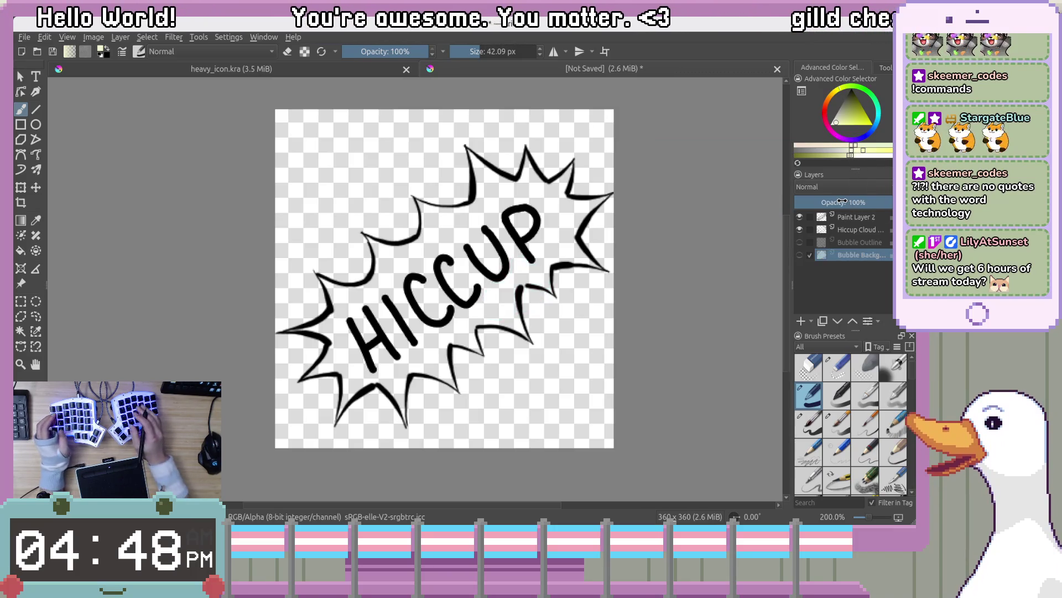
pyautogui.hotkey('ctrl', 'z')
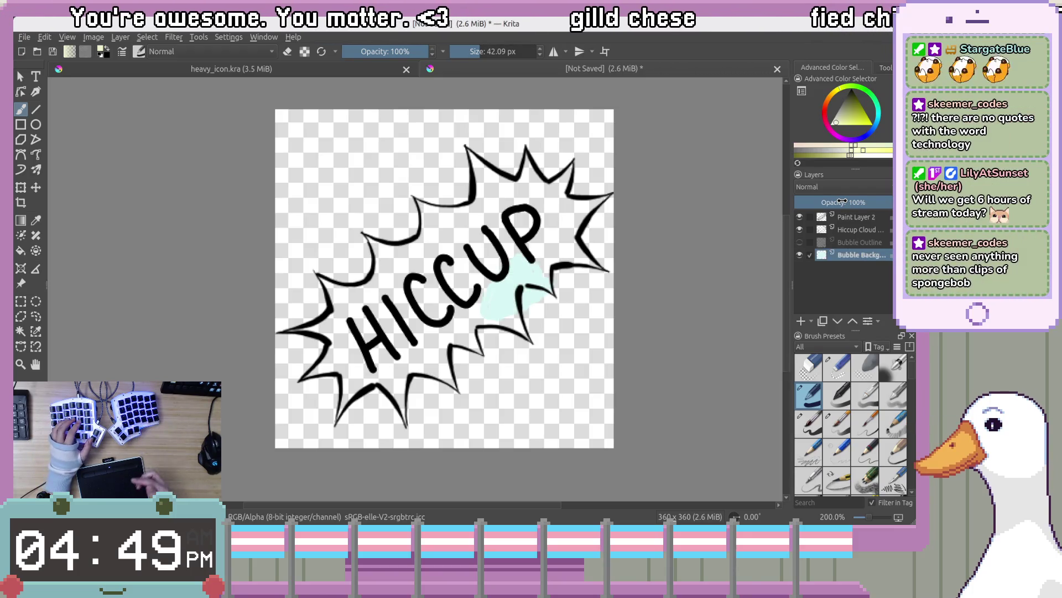
pyautogui.click(834, 127)
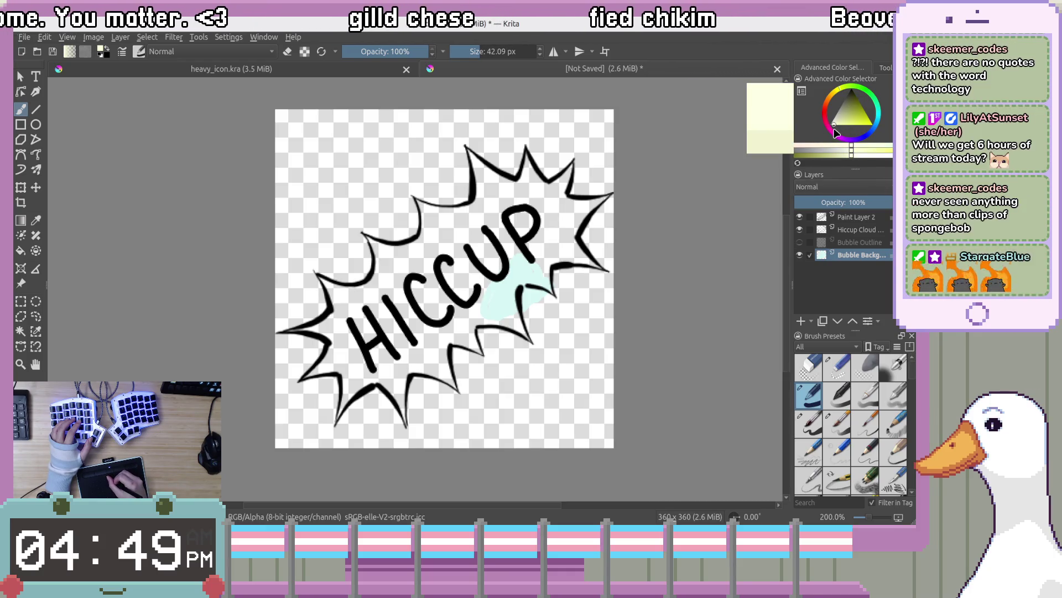
pyautogui.click(844, 92)
pyautogui.moveTo(844, 93); pyautogui.dragTo(836, 94)
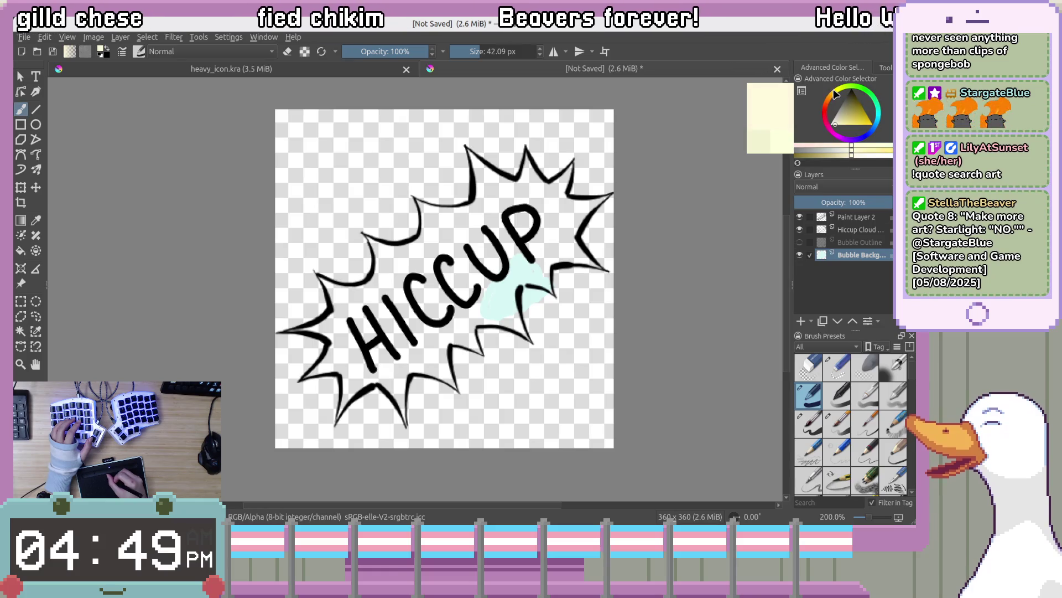
pyautogui.click(838, 126)
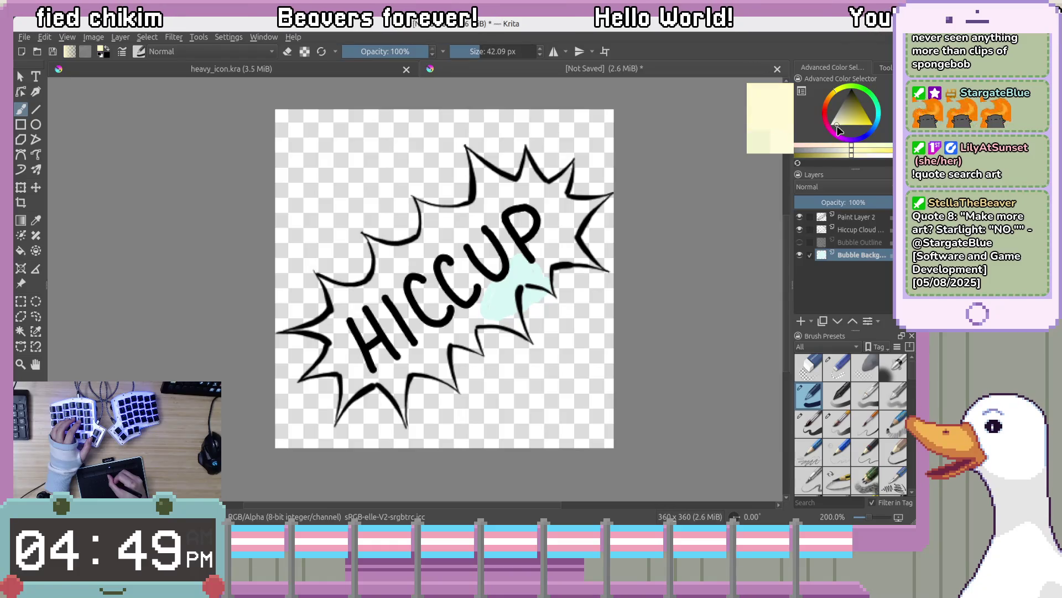
pyautogui.moveTo(423, 274); pyautogui.dragTo(394, 322)
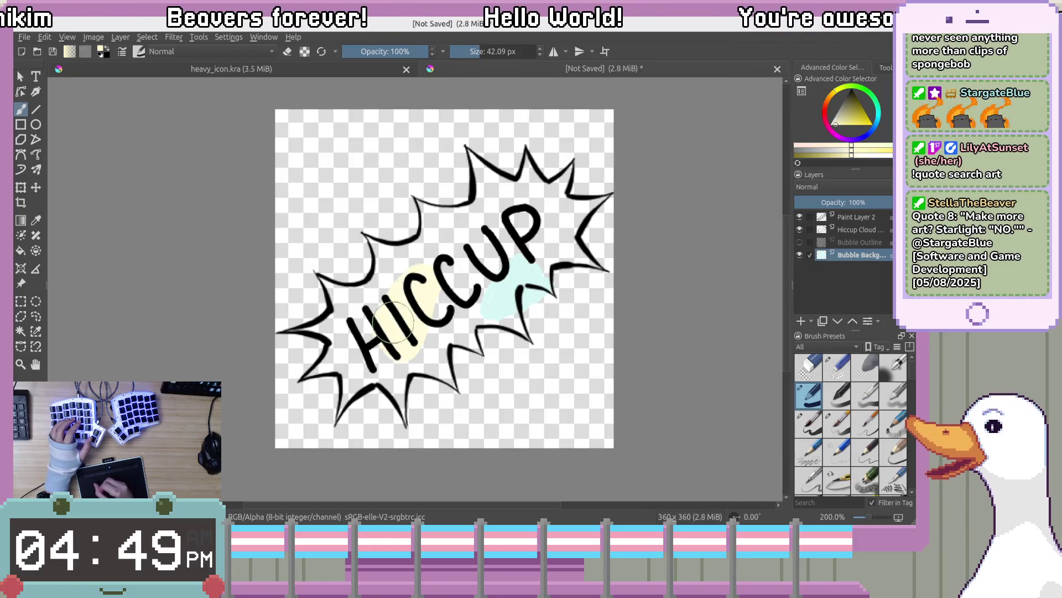
pyautogui.hotkey('ctrl', 'z')
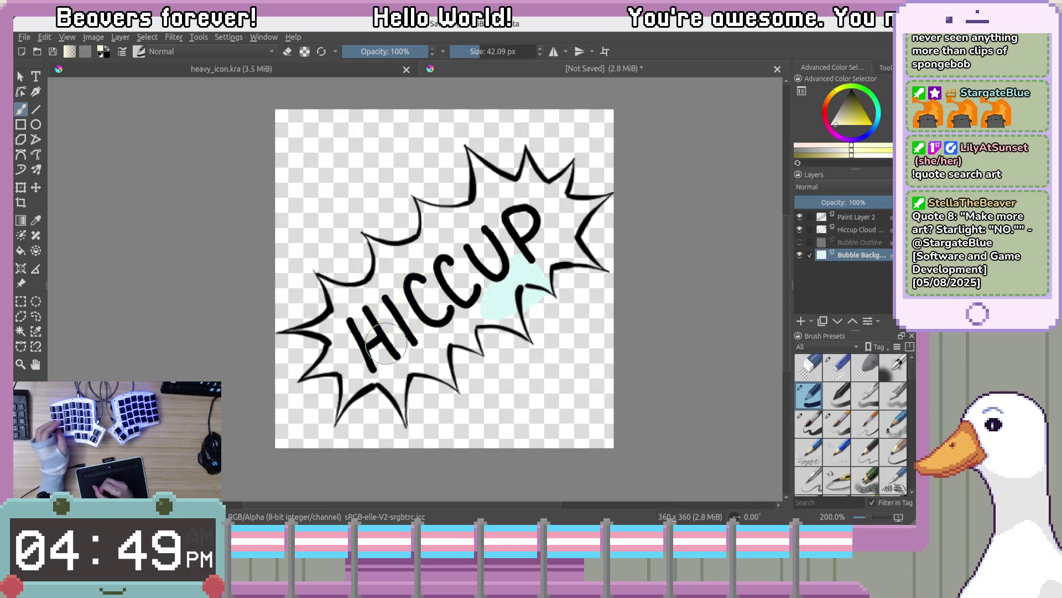
pyautogui.scroll(1, 461, 306)
pyautogui.moveTo(461, 306); pyautogui.dragTo(485, 316)
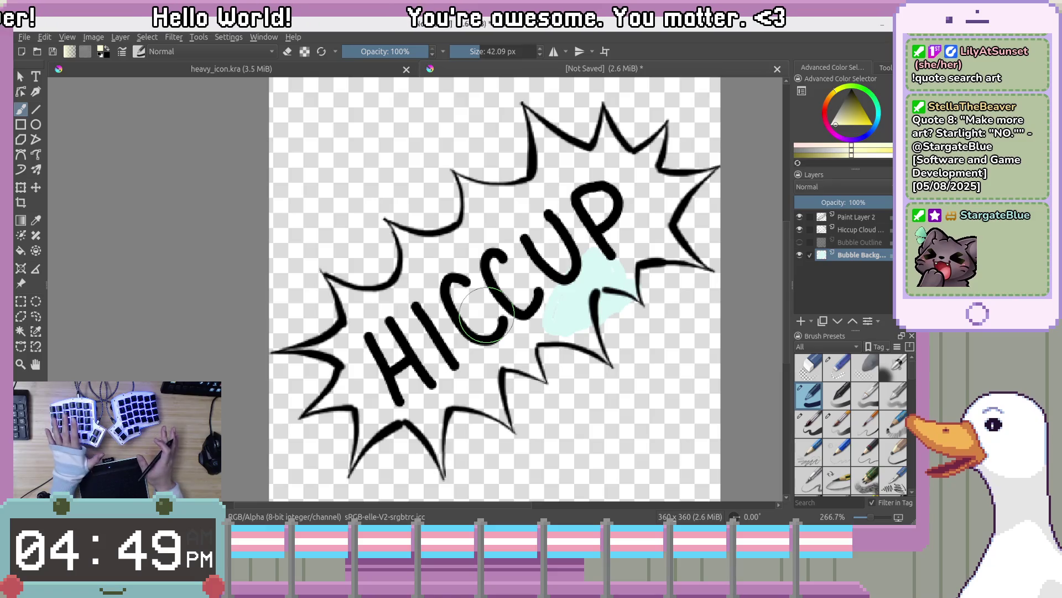
pyautogui.moveTo(481, 272)
pyautogui.mouseDown()
pyautogui.moveTo(453, 277)
pyautogui.moveTo(447, 209)
pyautogui.moveTo(521, 183)
pyautogui.moveTo(547, 144)
pyautogui.moveTo(598, 128)
pyautogui.moveTo(657, 147)
pyautogui.moveTo(697, 222)
pyautogui.moveTo(597, 343)
pyautogui.moveTo(561, 268)
pyautogui.moveTo(498, 387)
pyautogui.moveTo(464, 415)
pyautogui.moveTo(482, 354)
pyautogui.moveTo(443, 365)
pyautogui.moveTo(420, 354)
pyautogui.mouseUp()
pyautogui.moveTo(394, 391)
pyautogui.mouseDown()
pyautogui.moveTo(375, 398)
pyautogui.moveTo(382, 376)
pyautogui.moveTo(365, 349)
pyautogui.moveTo(326, 349)
pyautogui.mouseUp()
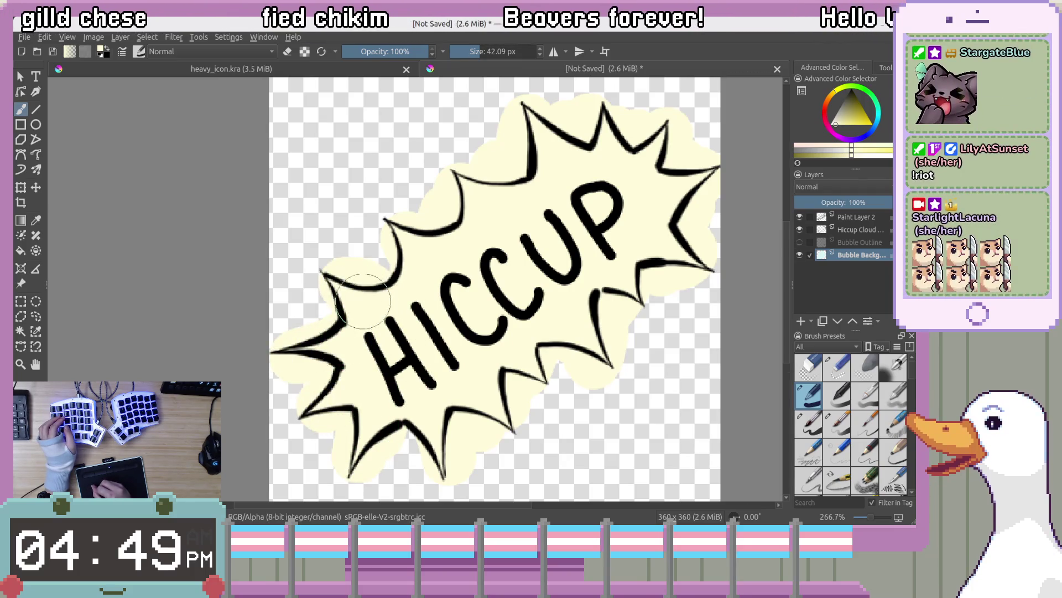
pyautogui.moveTo(680, 301)
pyautogui.mouseDown()
pyautogui.moveTo(601, 304)
pyautogui.moveTo(619, 308)
pyautogui.moveTo(617, 277)
pyautogui.mouseUp()
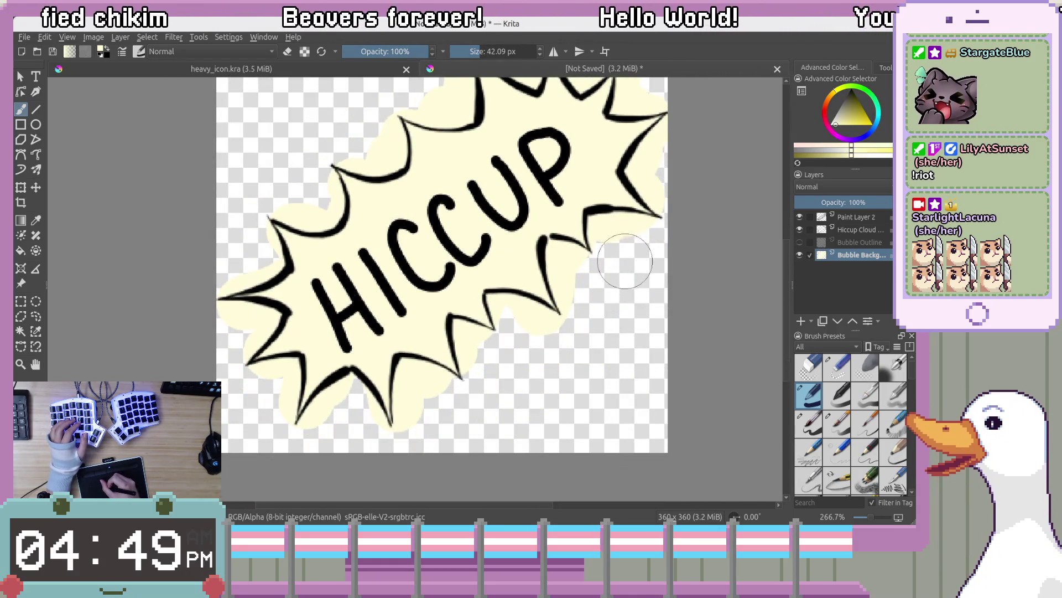
pyautogui.moveTo(568, 392); pyautogui.dragTo(583, 421)
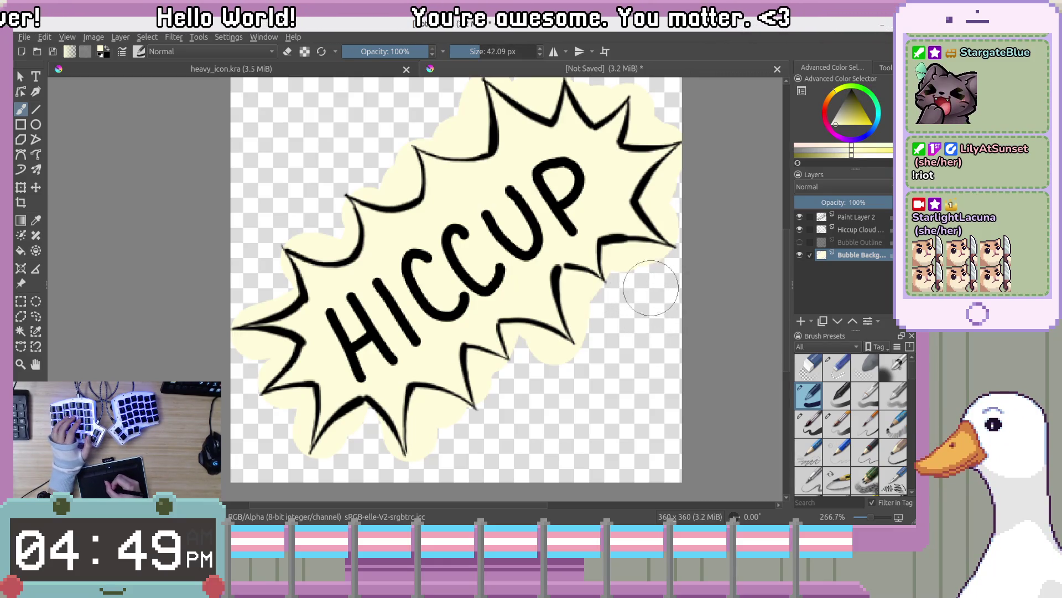
# Zoom to 533% on the upper-left spikes and shrink the brush to 5.78 px
pyautogui.scroll(1, 651, 288)
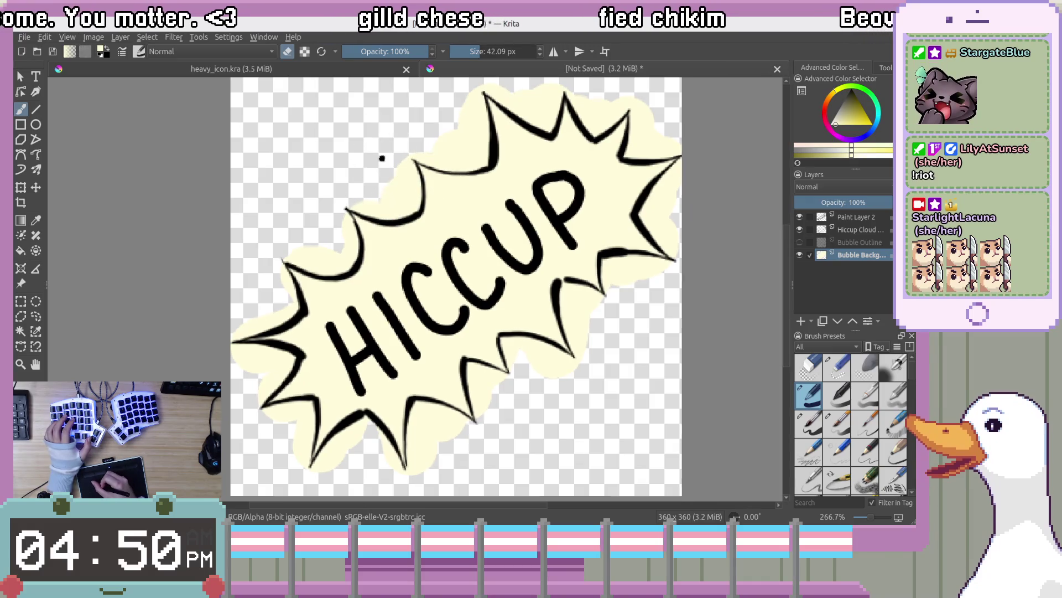
pyautogui.moveTo(382, 158); pyautogui.dragTo(408, 184)
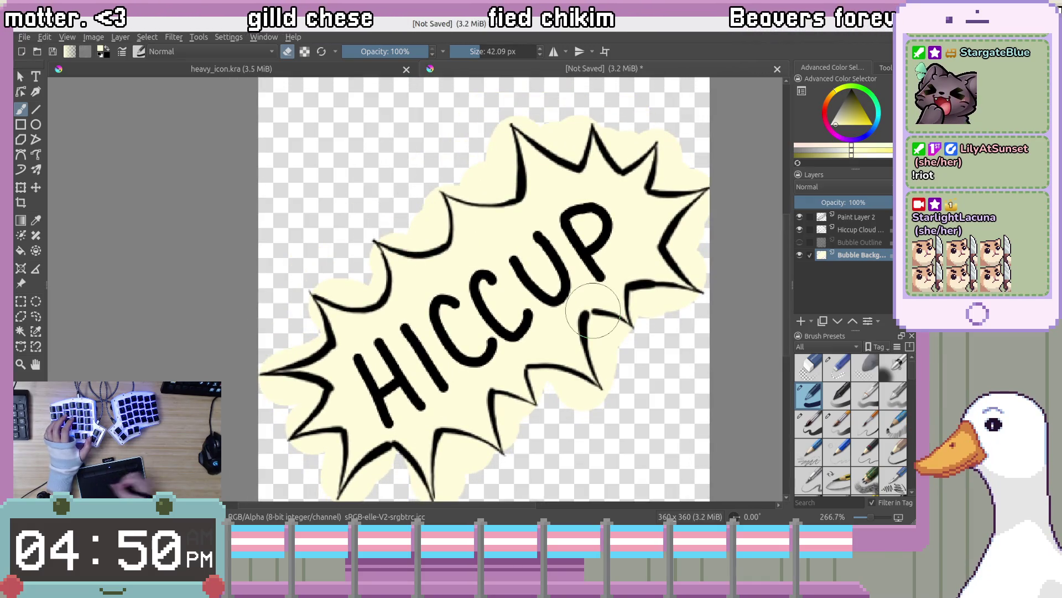
pyautogui.scroll(5, 593, 310)
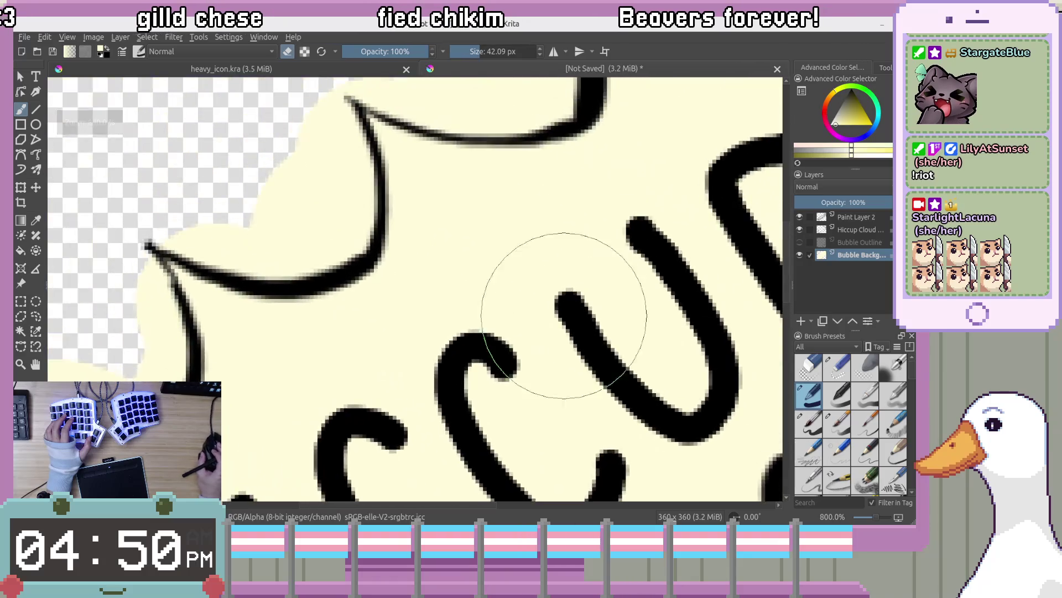
pyautogui.scroll(-3, 564, 316)
pyautogui.scroll(2, 460, 271)
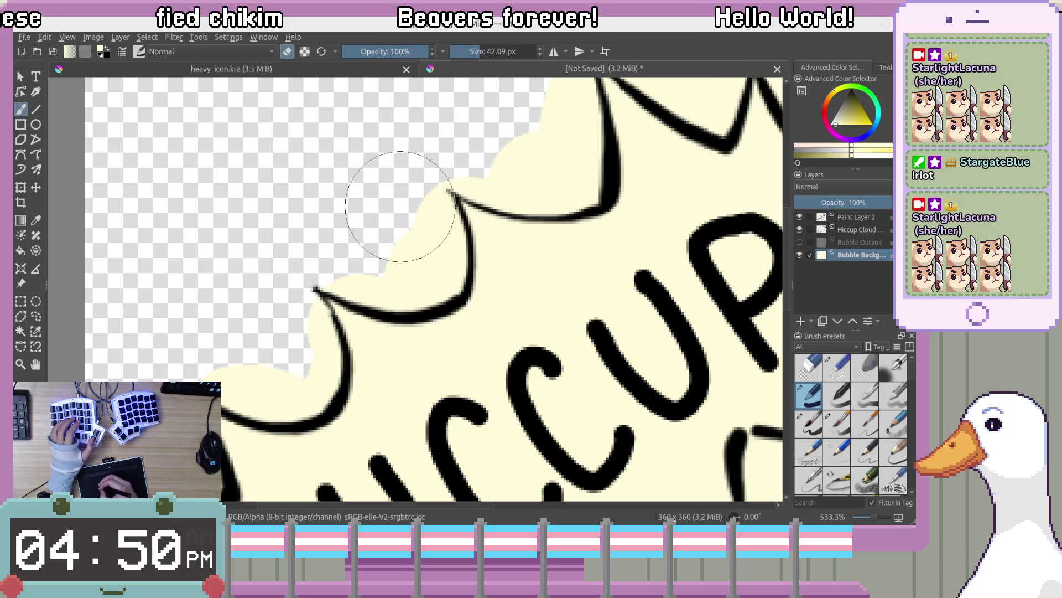
pyautogui.click(467, 51)
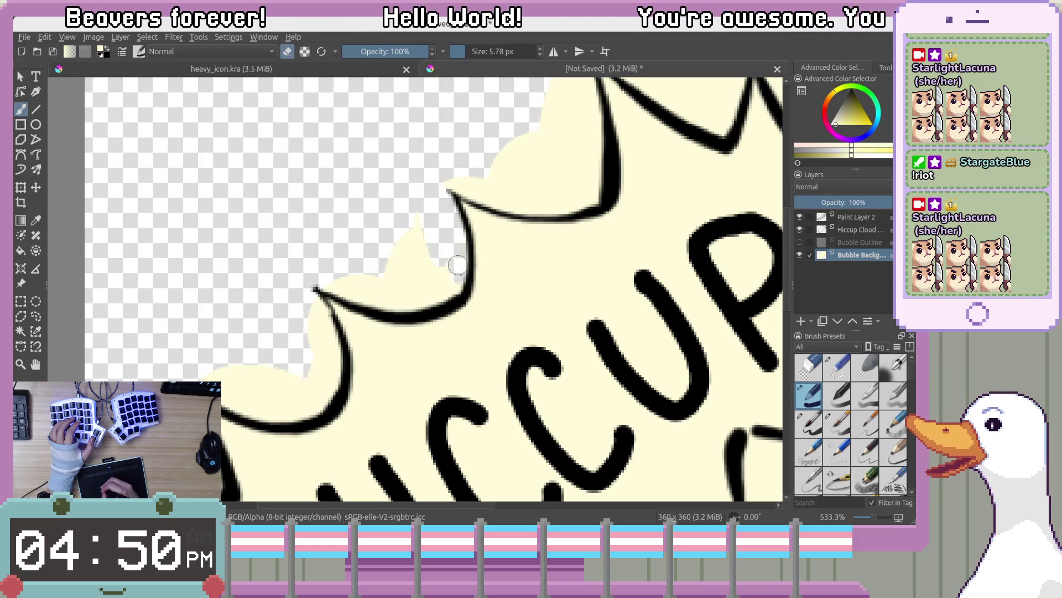
# Erase the stray cream fill outside the top-left spiky outline and beside the top spike
pyautogui.moveTo(452, 287)
pyautogui.mouseDown()
pyautogui.moveTo(434, 252)
pyautogui.moveTo(410, 302)
pyautogui.moveTo(372, 298)
pyautogui.mouseUp()
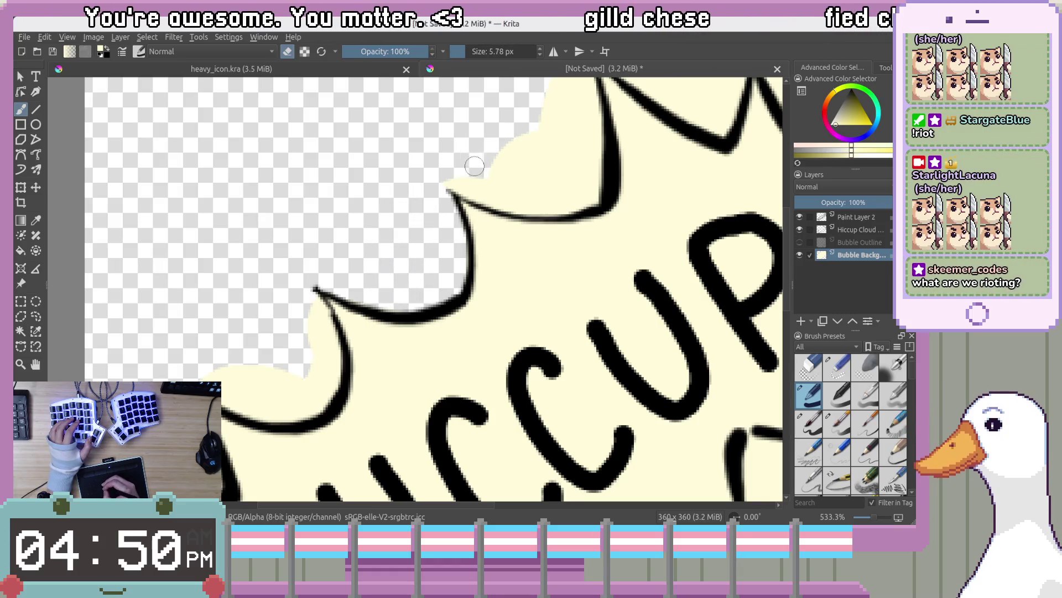
pyautogui.moveTo(474, 166); pyautogui.dragTo(414, 250)
pyautogui.moveTo(487, 199)
pyautogui.mouseDown()
pyautogui.moveTo(519, 177)
pyautogui.moveTo(523, 138)
pyautogui.mouseUp()
pyautogui.moveTo(535, 233)
pyautogui.mouseDown()
pyautogui.moveTo(526, 260)
pyautogui.moveTo(490, 182)
pyautogui.moveTo(481, 216)
pyautogui.moveTo(492, 236)
pyautogui.mouseUp()
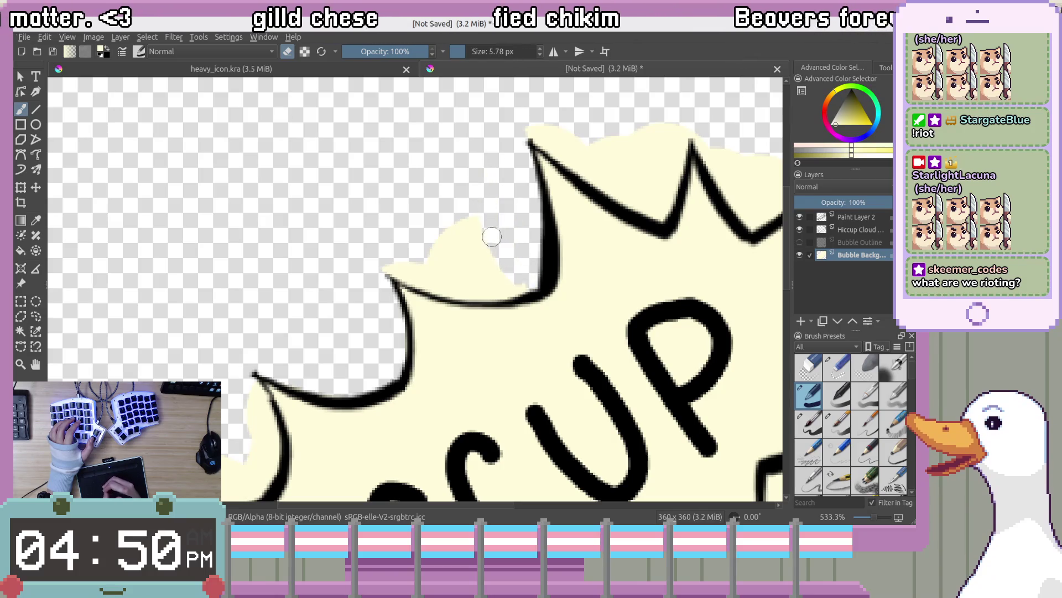
pyautogui.moveTo(492, 288)
pyautogui.mouseDown()
pyautogui.moveTo(506, 297)
pyautogui.moveTo(401, 266)
pyautogui.mouseUp()
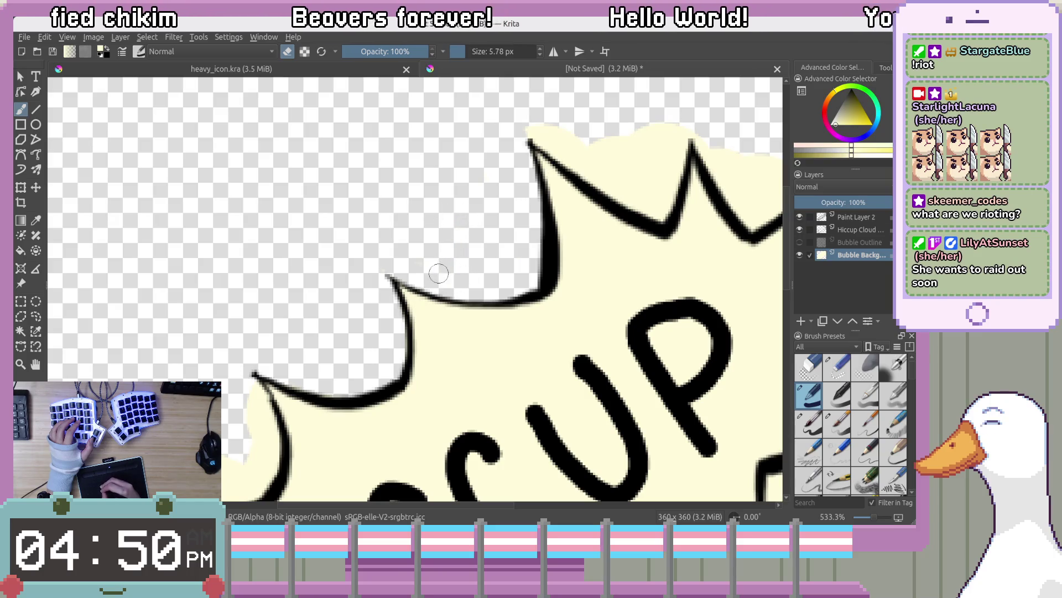
pyautogui.moveTo(471, 161)
pyautogui.mouseDown()
pyautogui.moveTo(422, 238)
pyautogui.moveTo(508, 206)
pyautogui.moveTo(451, 207)
pyautogui.mouseUp()
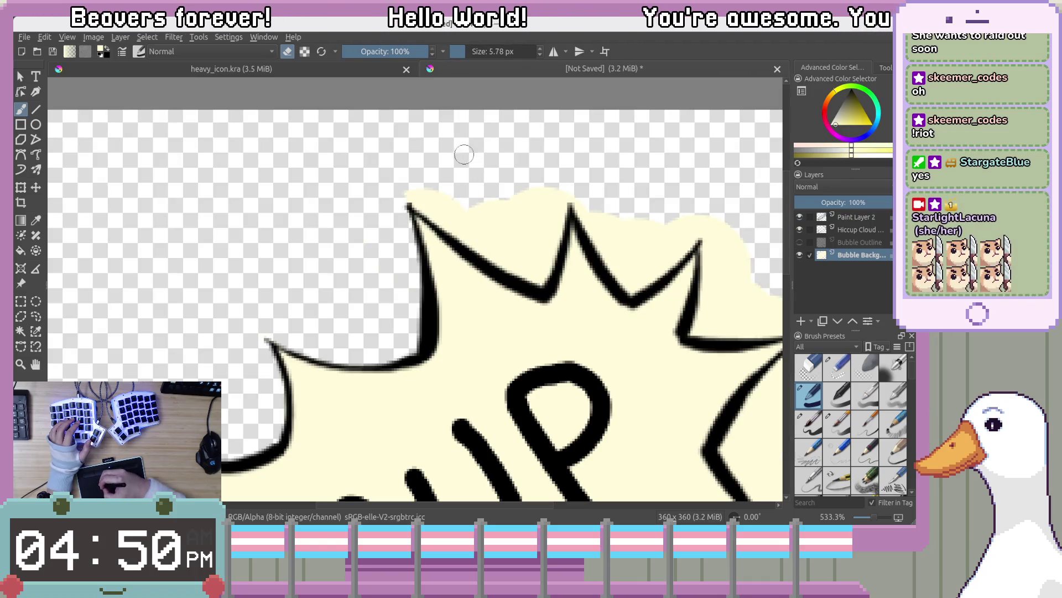
pyautogui.moveTo(468, 216)
pyautogui.mouseDown()
pyautogui.moveTo(482, 240)
pyautogui.moveTo(454, 235)
pyautogui.moveTo(512, 255)
pyautogui.mouseUp()
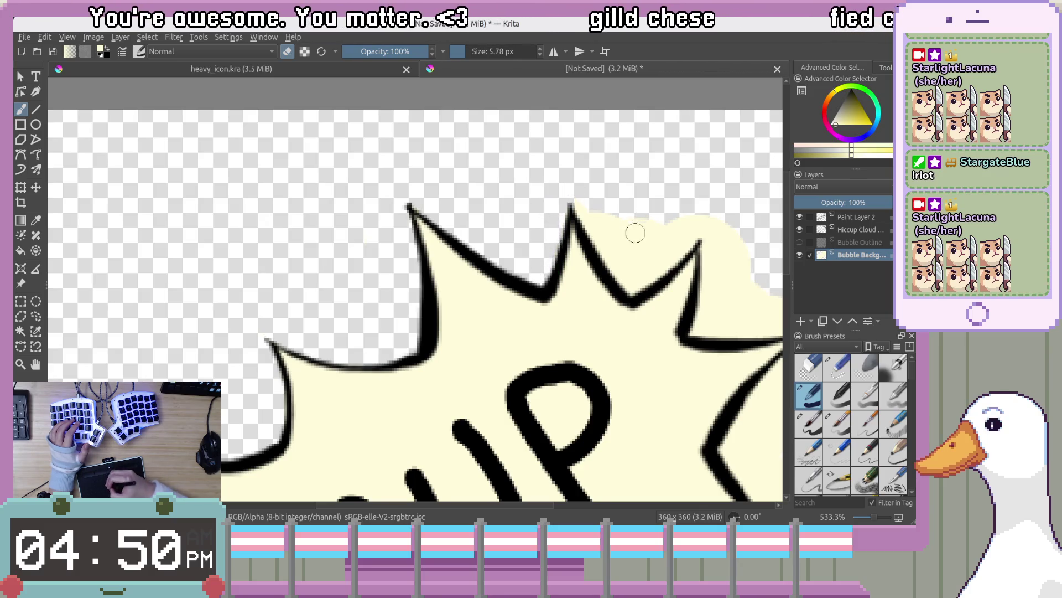
pyautogui.moveTo(636, 230); pyautogui.dragTo(479, 166)
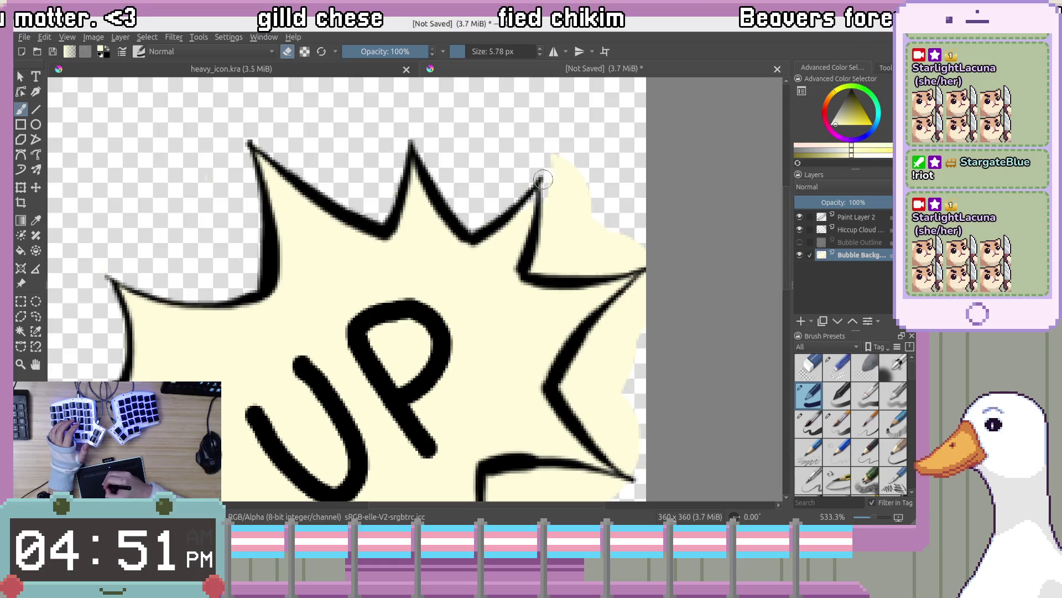
# Erase cream spilling past the upper-right spikes and along the right outline
pyautogui.moveTo(558, 223)
pyautogui.mouseDown()
pyautogui.moveTo(519, 171)
pyautogui.moveTo(530, 165)
pyautogui.mouseUp()
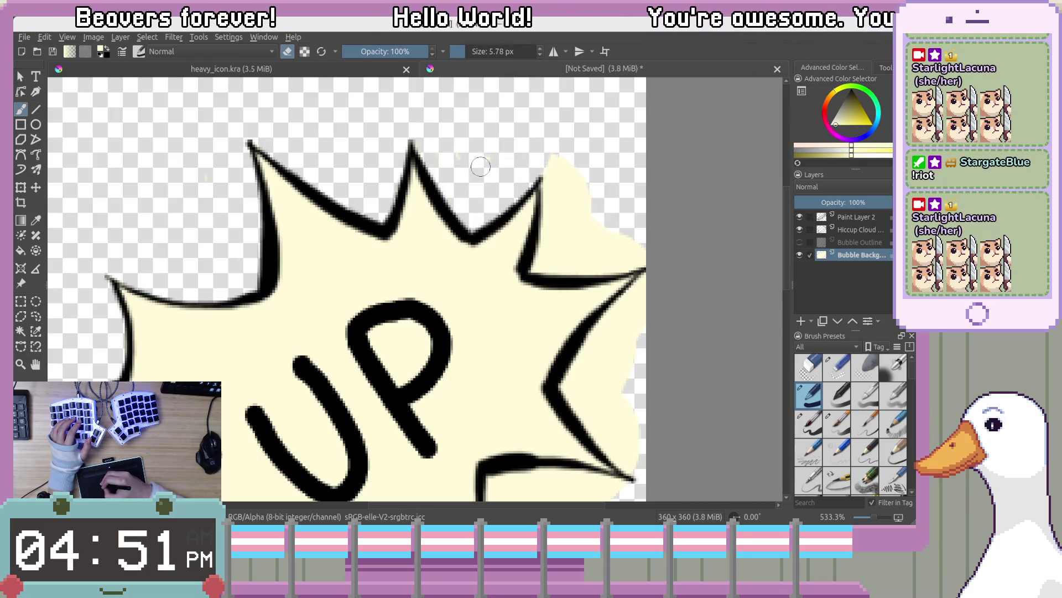
pyautogui.moveTo(559, 201); pyautogui.dragTo(461, 167)
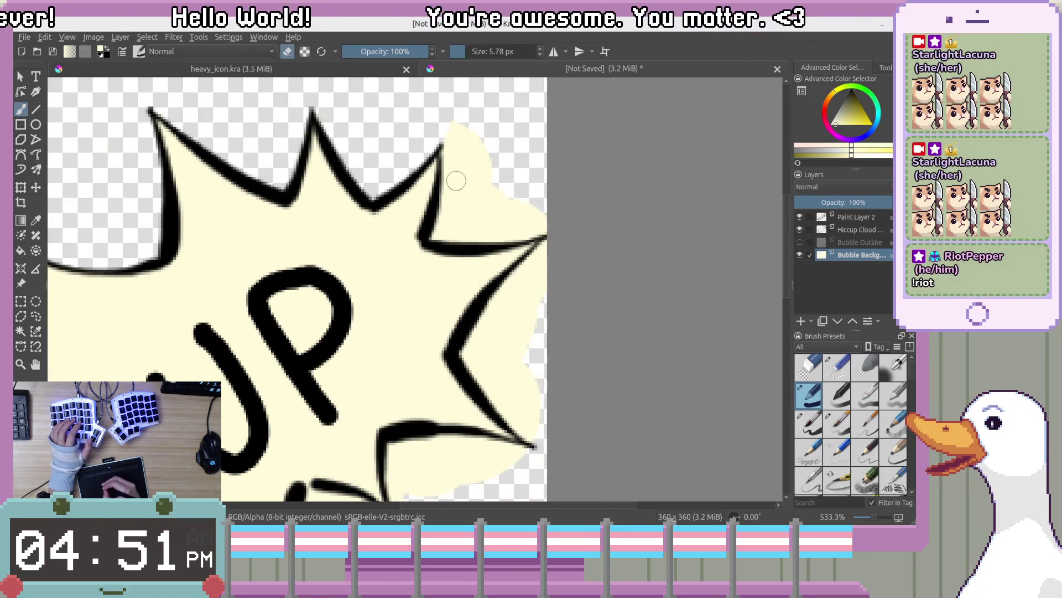
pyautogui.moveTo(472, 153)
pyautogui.mouseDown()
pyautogui.moveTo(451, 158)
pyautogui.moveTo(437, 235)
pyautogui.moveTo(504, 235)
pyautogui.mouseUp()
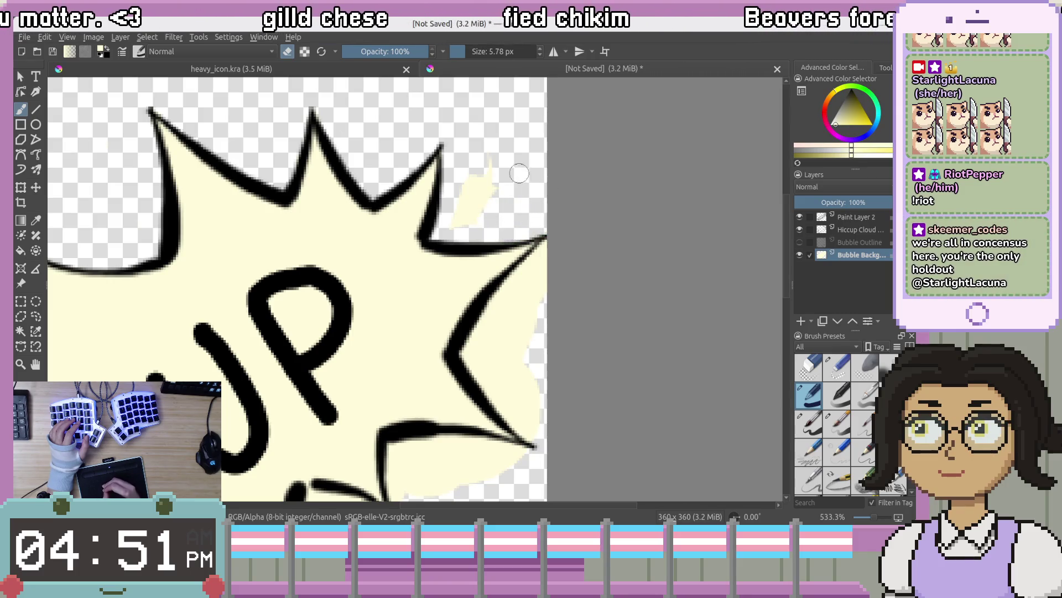
pyautogui.moveTo(475, 208)
pyautogui.mouseDown()
pyautogui.moveTo(470, 166)
pyautogui.moveTo(487, 152)
pyautogui.moveTo(485, 193)
pyautogui.mouseUp()
pyautogui.moveTo(508, 142); pyautogui.dragTo(509, 114)
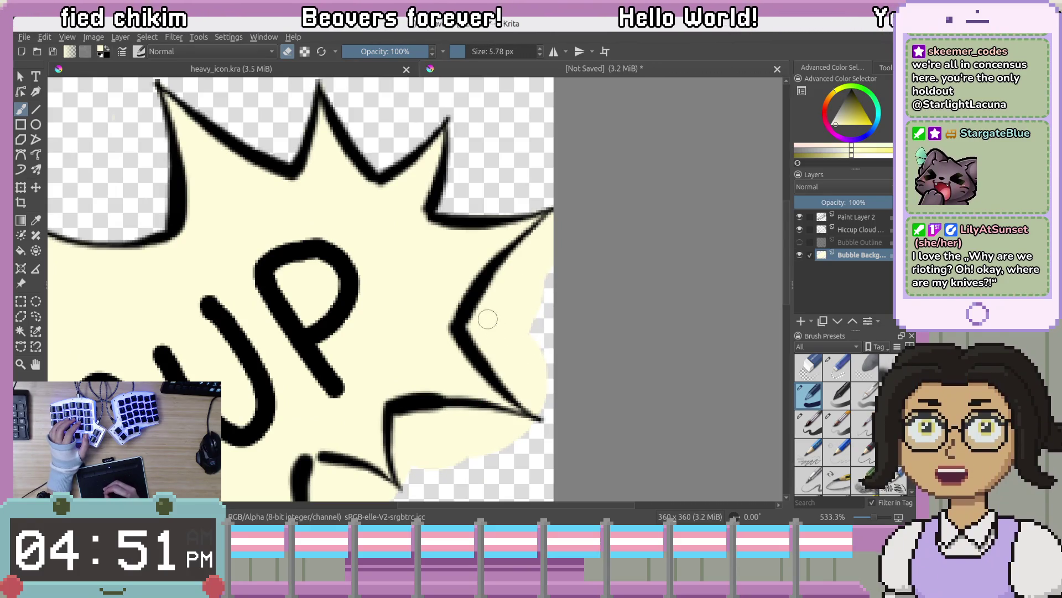
pyautogui.moveTo(478, 316)
pyautogui.mouseDown()
pyautogui.moveTo(491, 285)
pyautogui.moveTo(543, 233)
pyautogui.mouseUp()
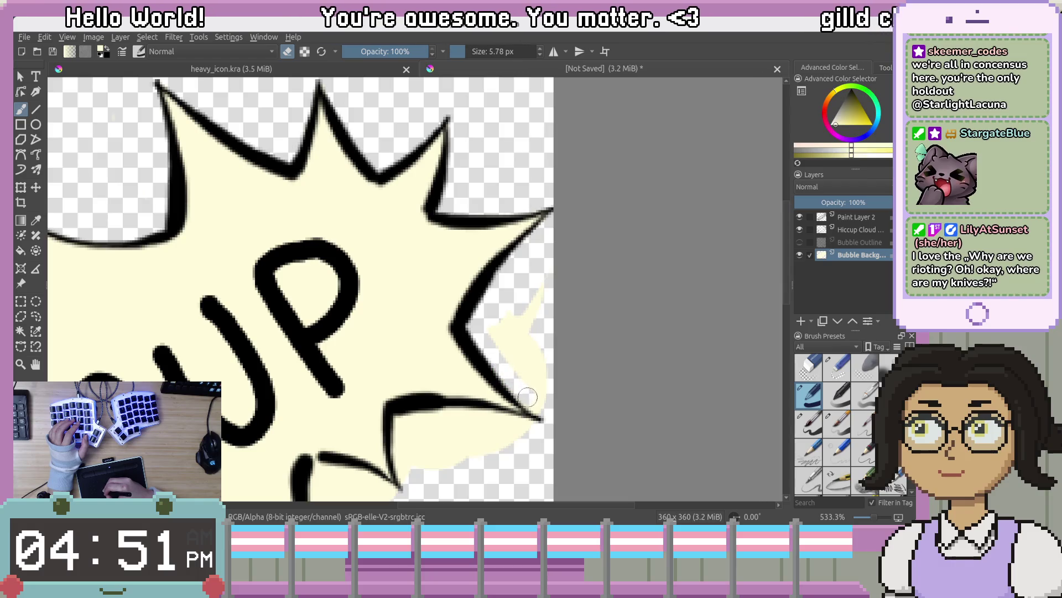
pyautogui.moveTo(548, 424)
pyautogui.mouseDown()
pyautogui.moveTo(512, 371)
pyautogui.moveTo(522, 332)
pyautogui.moveTo(481, 189)
pyautogui.moveTo(520, 230)
pyautogui.moveTo(493, 234)
pyautogui.moveTo(501, 246)
pyautogui.mouseUp()
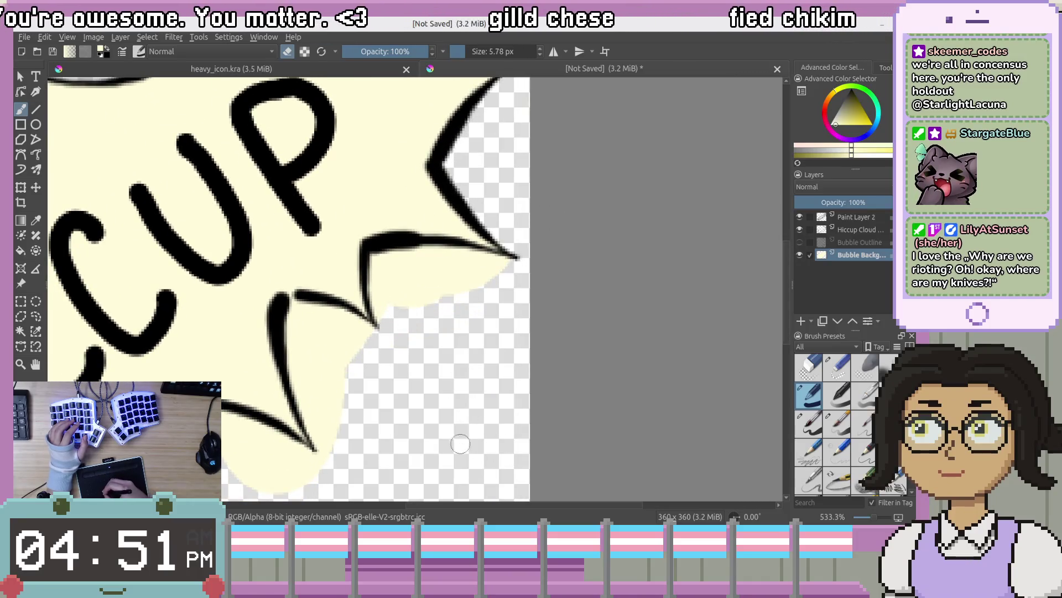
# Erase the stray cream triangle below the lower-right outline
pyautogui.moveTo(391, 355); pyautogui.dragTo(479, 340)
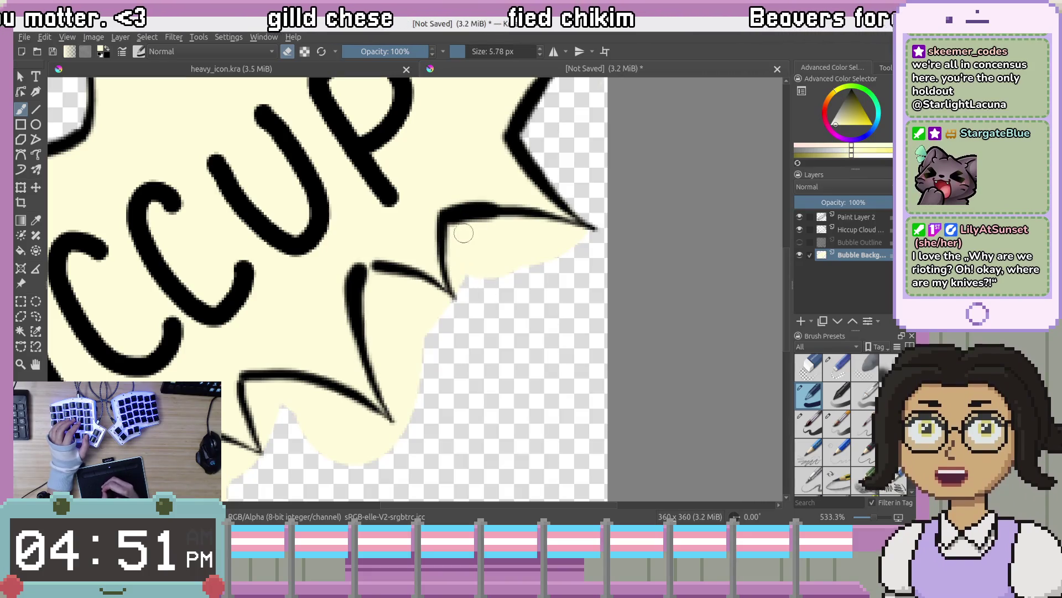
pyautogui.moveTo(455, 230)
pyautogui.mouseDown()
pyautogui.moveTo(468, 290)
pyautogui.moveTo(460, 224)
pyautogui.moveTo(567, 234)
pyautogui.mouseUp()
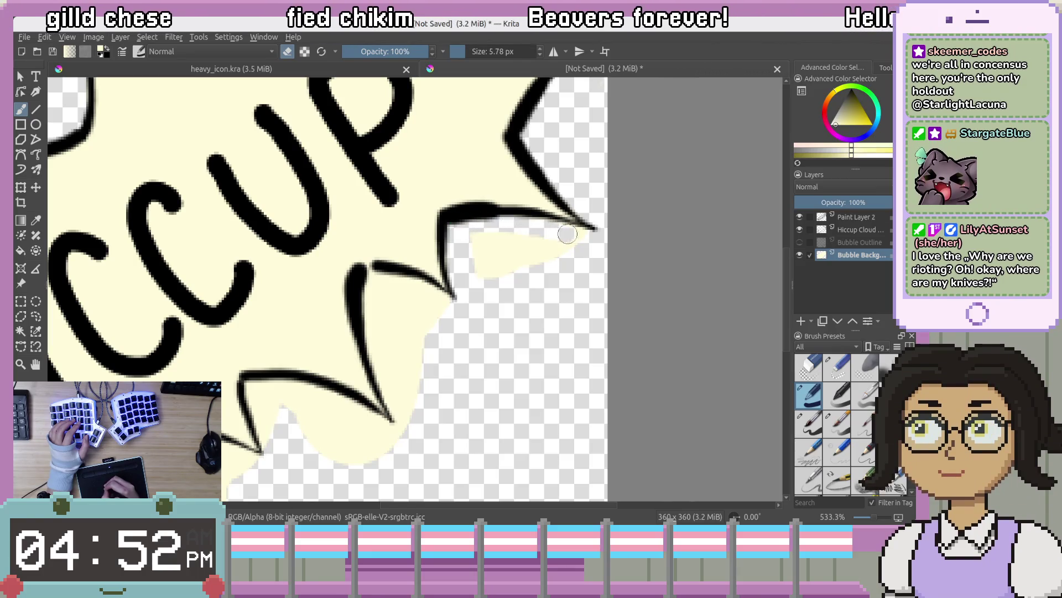
pyautogui.moveTo(497, 289); pyautogui.dragTo(523, 284)
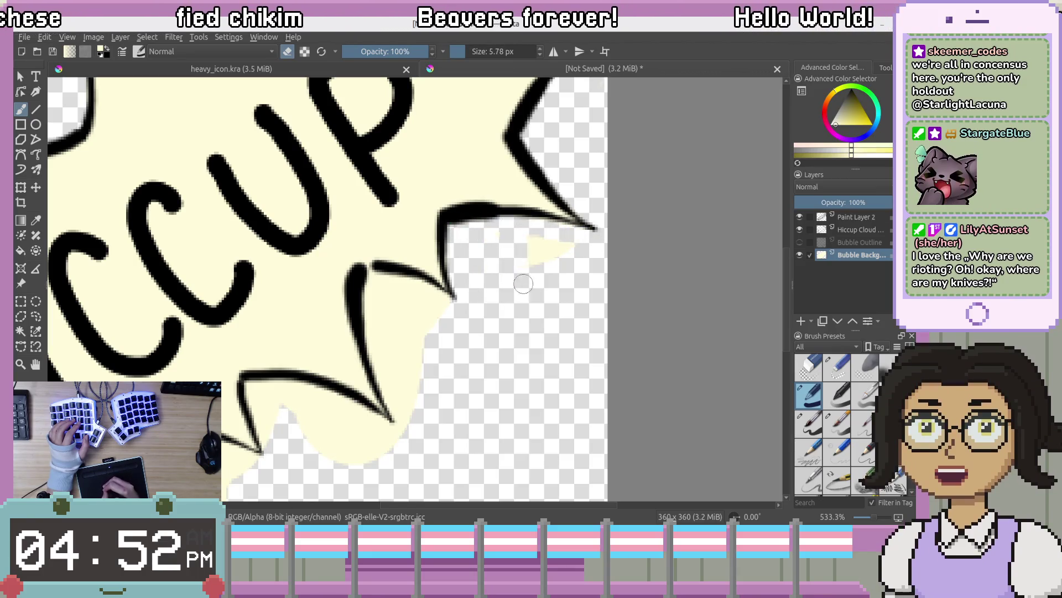
pyautogui.moveTo(499, 246); pyautogui.dragTo(539, 238)
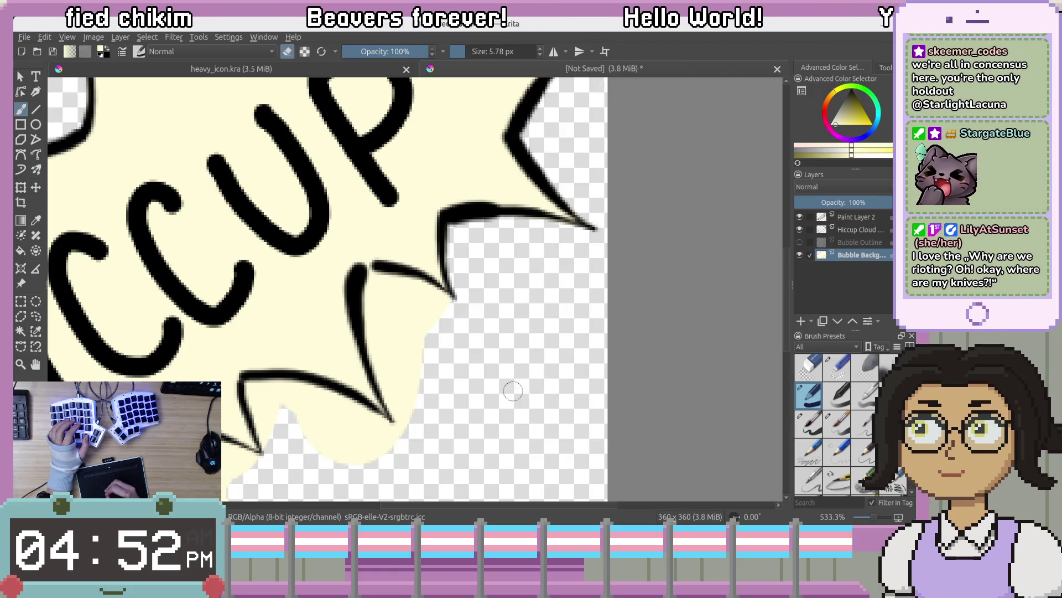
# Trim cream fill around and between the bottom spikes back to the outline
pyautogui.moveTo(513, 391); pyautogui.dragTo(583, 364)
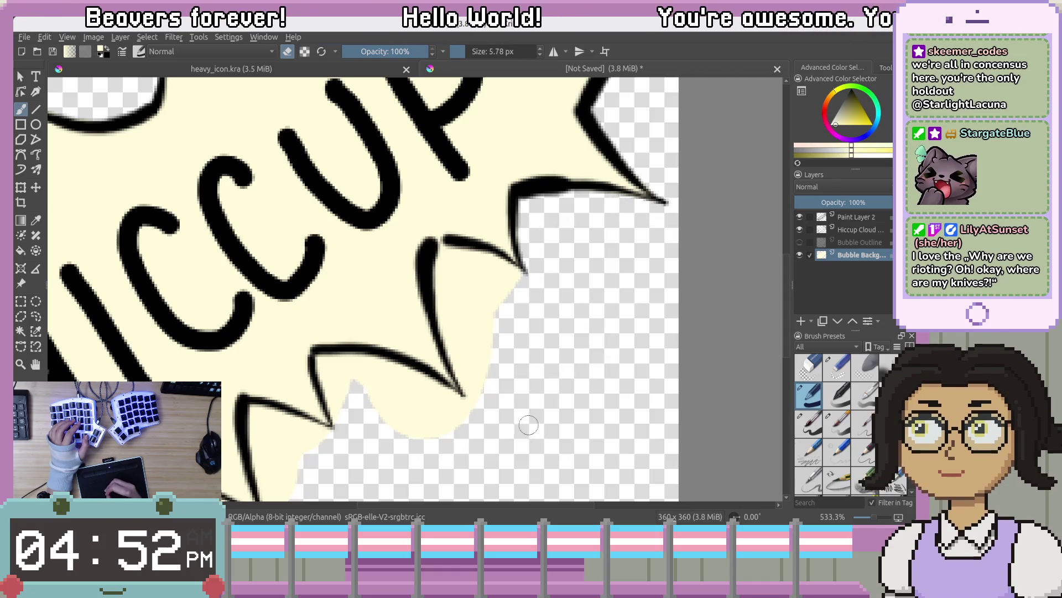
pyautogui.moveTo(444, 246)
pyautogui.mouseDown()
pyautogui.moveTo(464, 333)
pyautogui.moveTo(446, 329)
pyautogui.moveTo(462, 362)
pyautogui.moveTo(457, 311)
pyautogui.mouseUp()
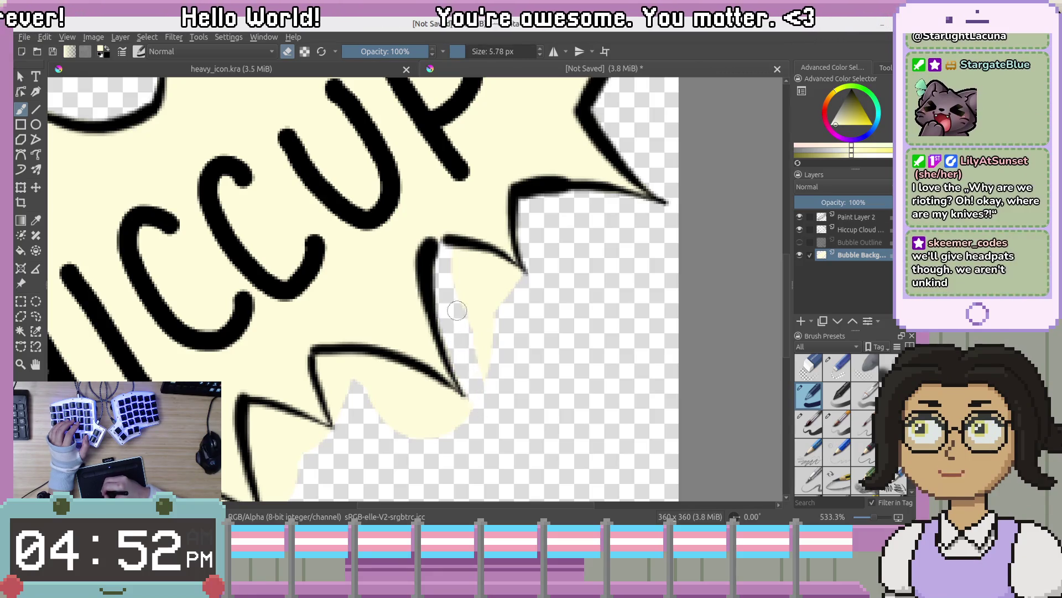
pyautogui.moveTo(452, 258)
pyautogui.mouseDown()
pyautogui.moveTo(474, 286)
pyautogui.moveTo(488, 274)
pyautogui.moveTo(509, 284)
pyautogui.moveTo(520, 274)
pyautogui.mouseUp()
pyautogui.moveTo(509, 332); pyautogui.dragTo(535, 255)
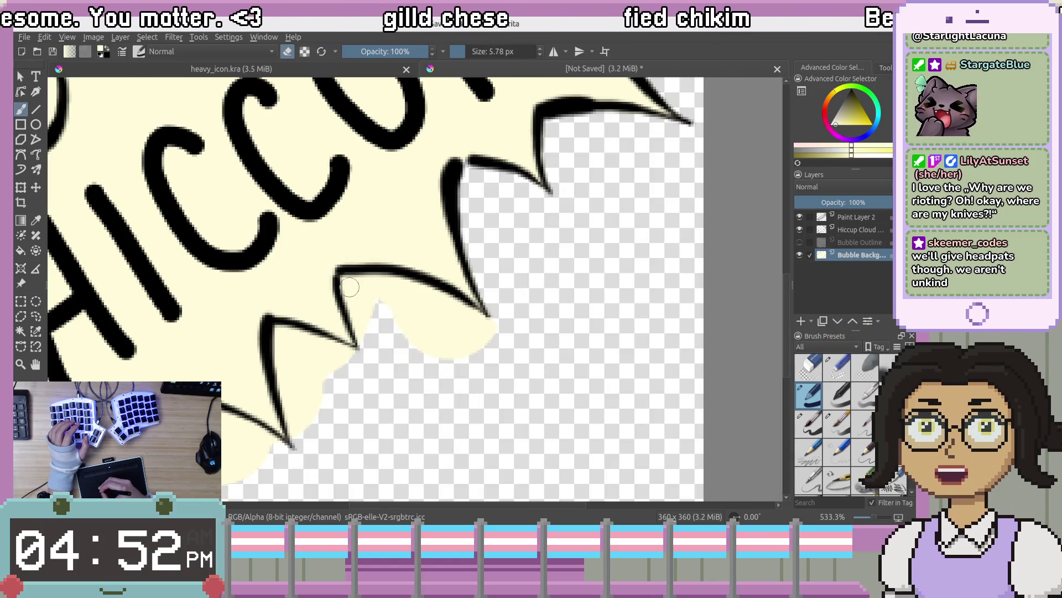
pyautogui.moveTo(350, 282)
pyautogui.mouseDown()
pyautogui.moveTo(360, 313)
pyautogui.moveTo(361, 294)
pyautogui.moveTo(447, 354)
pyautogui.moveTo(404, 289)
pyautogui.moveTo(475, 361)
pyautogui.mouseUp()
pyautogui.moveTo(457, 312); pyautogui.dragTo(455, 310)
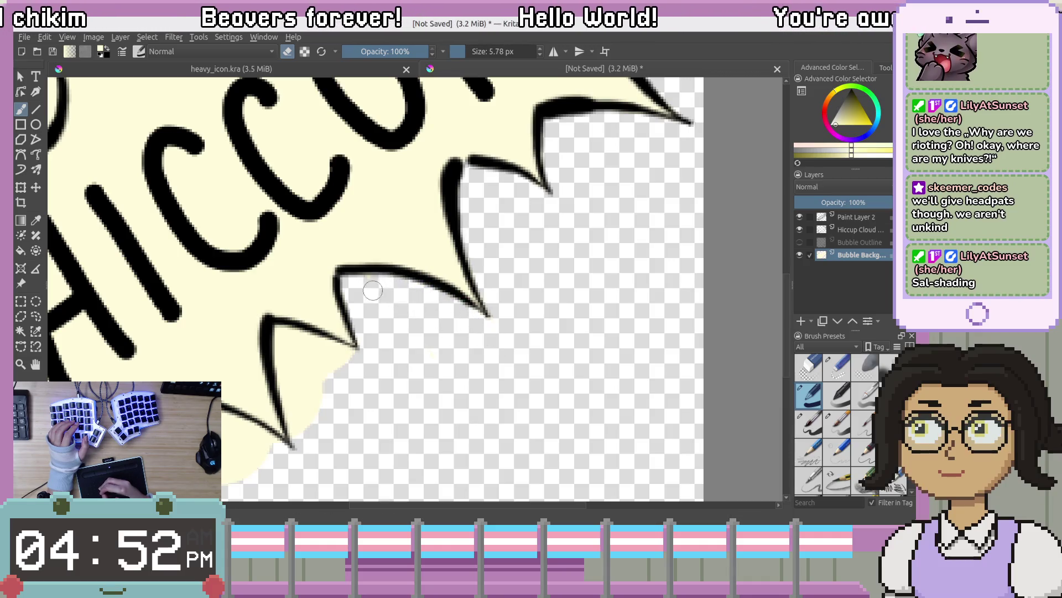
pyautogui.moveTo(444, 364)
pyautogui.mouseDown()
pyautogui.moveTo(463, 193)
pyautogui.moveTo(486, 299)
pyautogui.mouseUp()
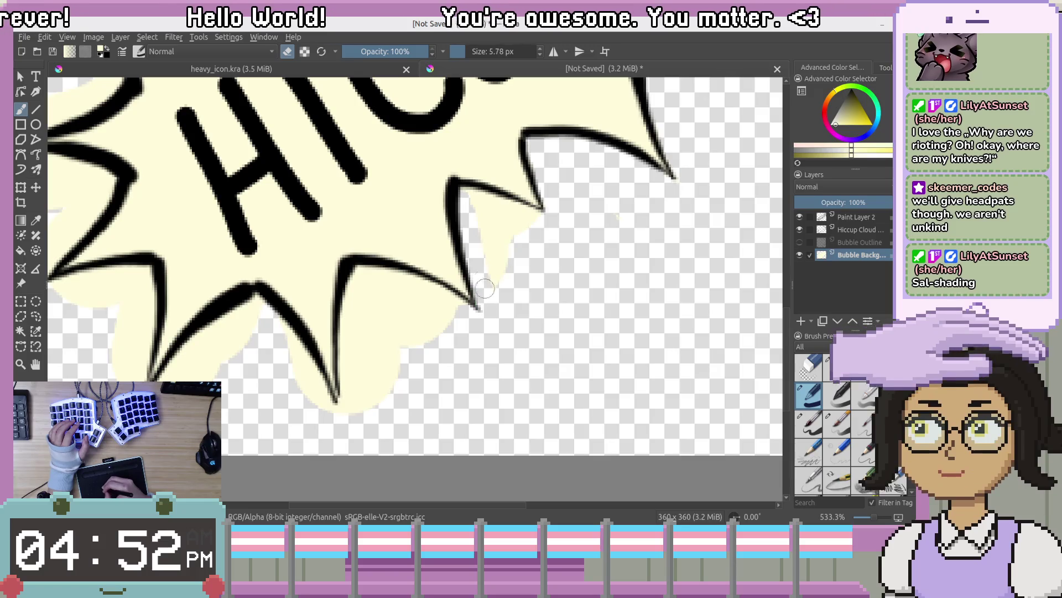
pyautogui.moveTo(466, 192)
pyautogui.mouseDown()
pyautogui.moveTo(498, 265)
pyautogui.moveTo(467, 189)
pyautogui.moveTo(510, 216)
pyautogui.mouseUp()
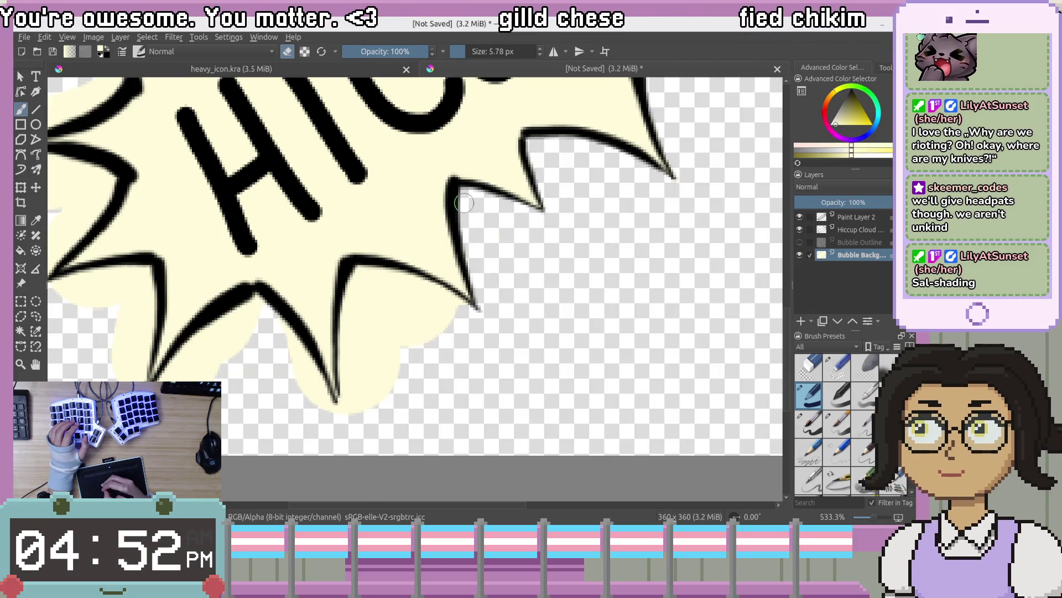
# Erase cream fill spilling past the lower spike at the bubble's bottom
pyautogui.moveTo(518, 327); pyautogui.dragTo(533, 335)
pyautogui.moveTo(582, 300)
pyautogui.mouseDown()
pyautogui.moveTo(629, 277)
pyautogui.moveTo(553, 321)
pyautogui.mouseUp()
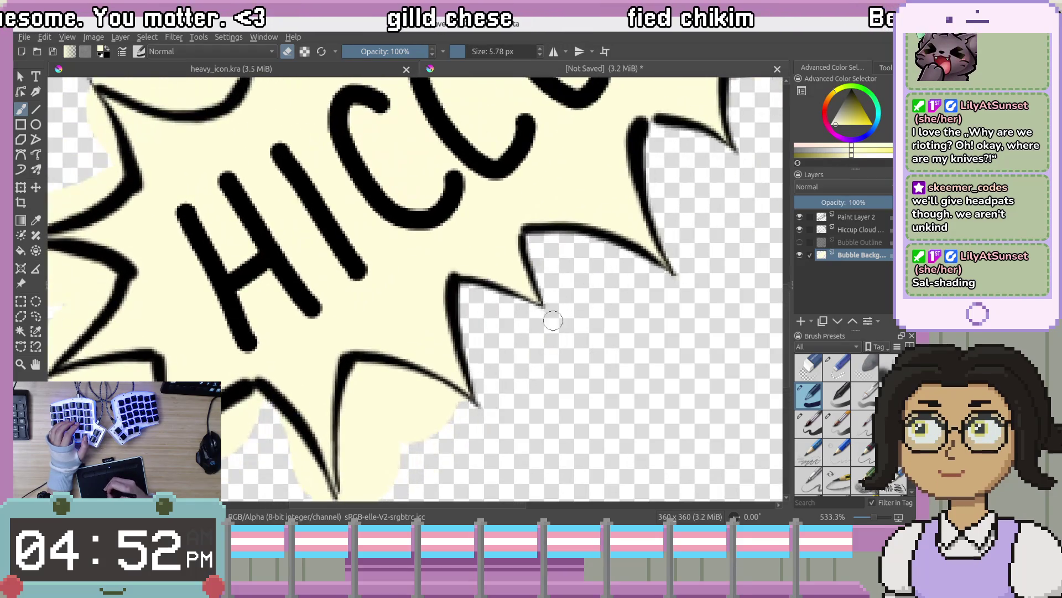
pyautogui.moveTo(648, 326)
pyautogui.mouseDown()
pyautogui.moveTo(555, 386)
pyautogui.moveTo(596, 190)
pyautogui.mouseUp()
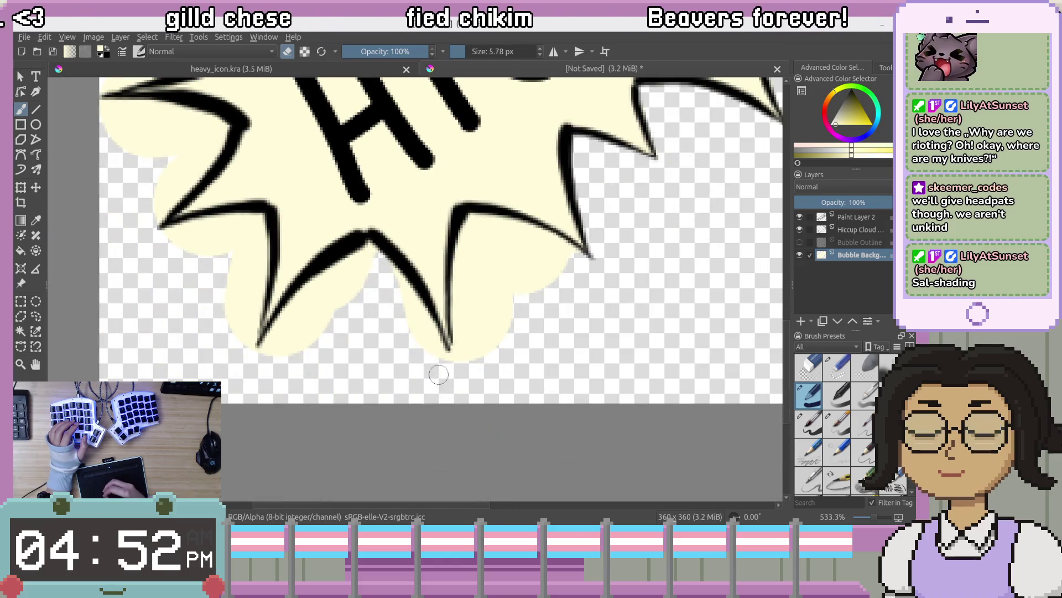
pyautogui.moveTo(467, 205)
pyautogui.mouseDown()
pyautogui.moveTo(460, 321)
pyautogui.moveTo(477, 362)
pyautogui.moveTo(482, 260)
pyautogui.moveTo(500, 321)
pyautogui.moveTo(481, 229)
pyautogui.moveTo(495, 233)
pyautogui.moveTo(549, 319)
pyautogui.mouseUp()
pyautogui.moveTo(487, 221); pyautogui.dragTo(574, 295)
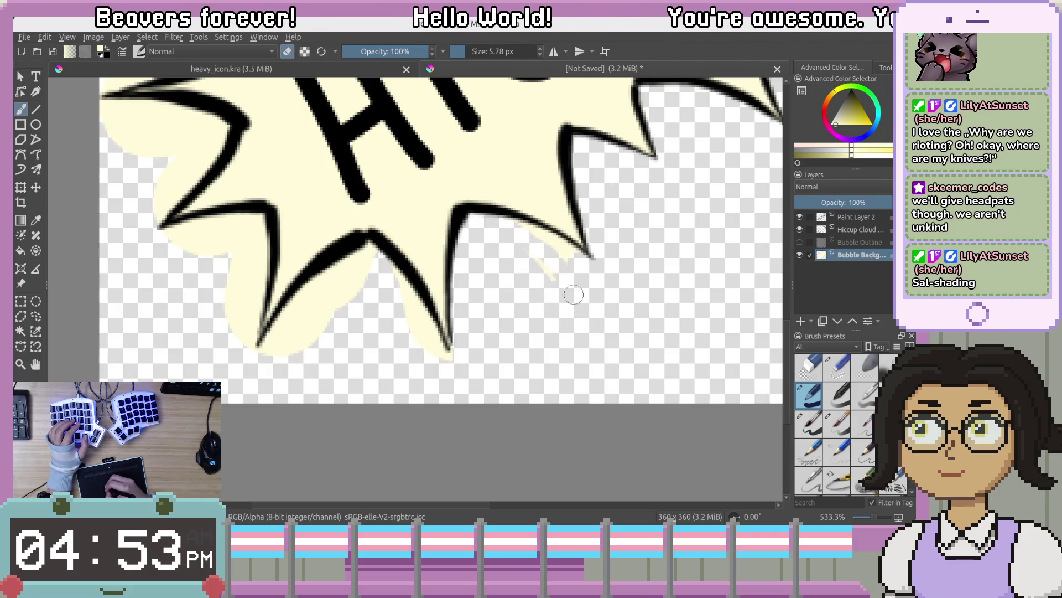
pyautogui.moveTo(523, 227); pyautogui.dragTo(555, 251)
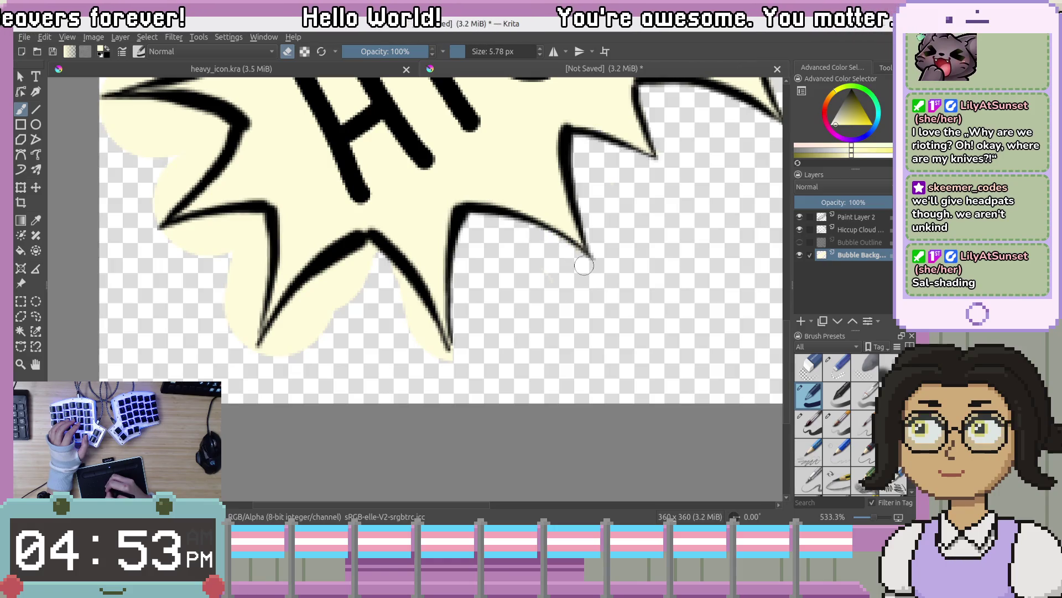
# Erase cream fill outside the lower-left spike's outlines
pyautogui.moveTo(619, 251)
pyautogui.mouseDown()
pyautogui.moveTo(615, 363)
pyautogui.moveTo(581, 318)
pyautogui.moveTo(704, 354)
pyautogui.moveTo(697, 338)
pyautogui.moveTo(638, 335)
pyautogui.mouseUp()
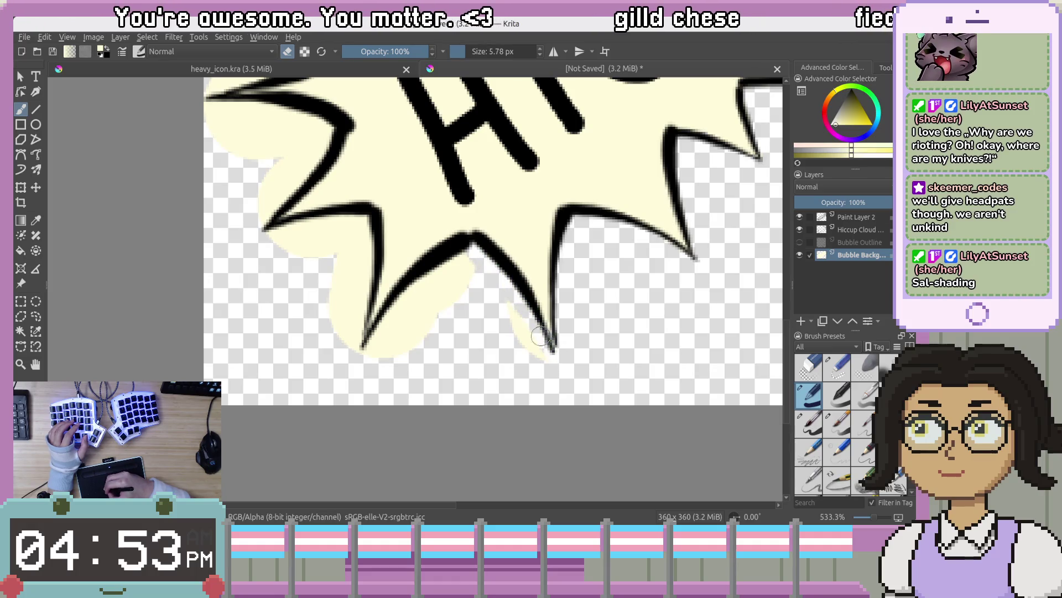
pyautogui.moveTo(475, 253)
pyautogui.mouseDown()
pyautogui.moveTo(541, 344)
pyautogui.moveTo(532, 349)
pyautogui.mouseUp()
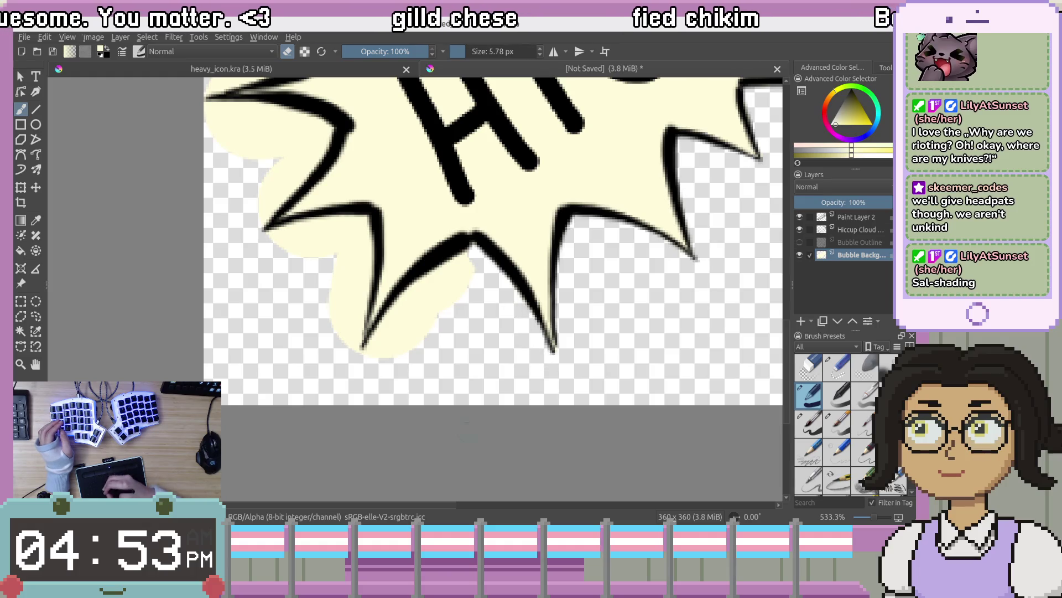
pyautogui.moveTo(451, 277)
pyautogui.mouseDown()
pyautogui.moveTo(415, 292)
pyautogui.moveTo(387, 332)
pyautogui.moveTo(462, 250)
pyautogui.mouseUp()
pyautogui.moveTo(412, 298); pyautogui.dragTo(376, 354)
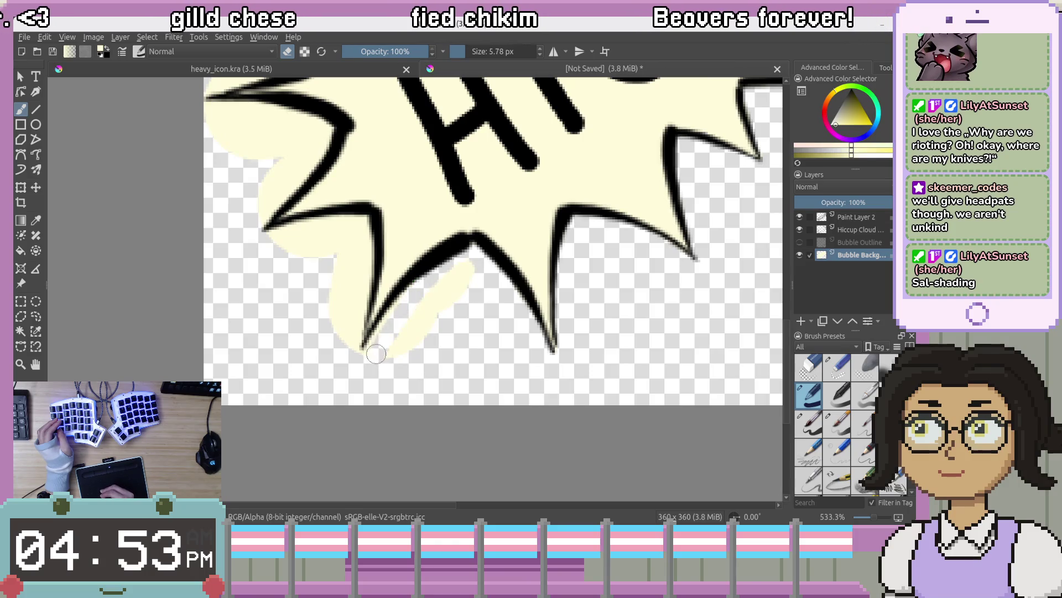
pyautogui.moveTo(471, 266); pyautogui.dragTo(442, 294)
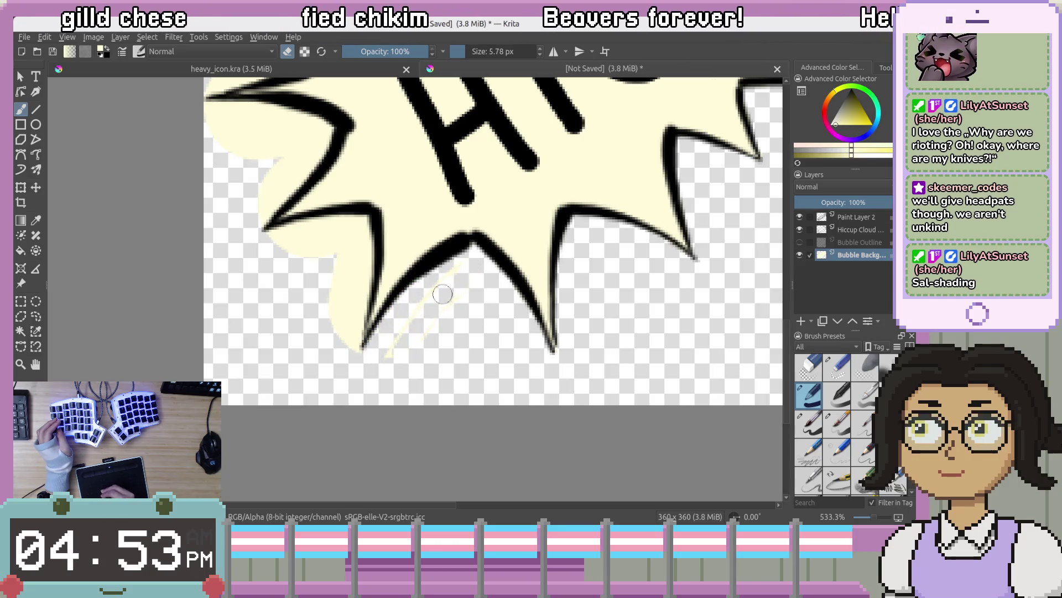
# Erase cream strips beside the left spikes and below the left outline
pyautogui.moveTo(535, 253); pyautogui.dragTo(724, 287)
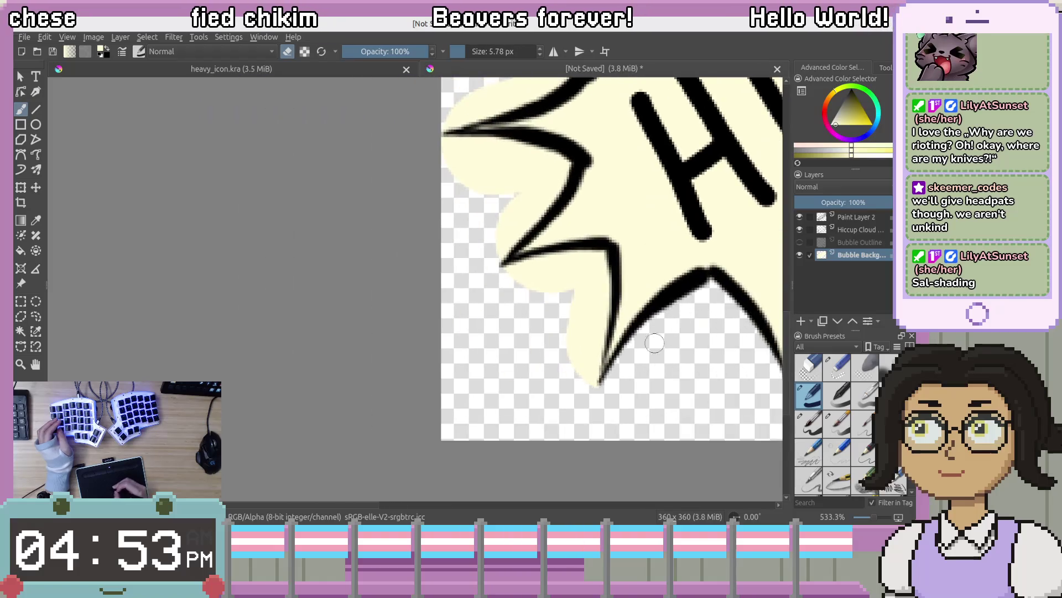
pyautogui.moveTo(681, 260); pyautogui.dragTo(607, 265)
pyautogui.moveTo(482, 267); pyautogui.dragTo(478, 276)
pyautogui.moveTo(477, 372)
pyautogui.mouseDown()
pyautogui.moveTo(467, 319)
pyautogui.moveTo(541, 351)
pyautogui.mouseUp()
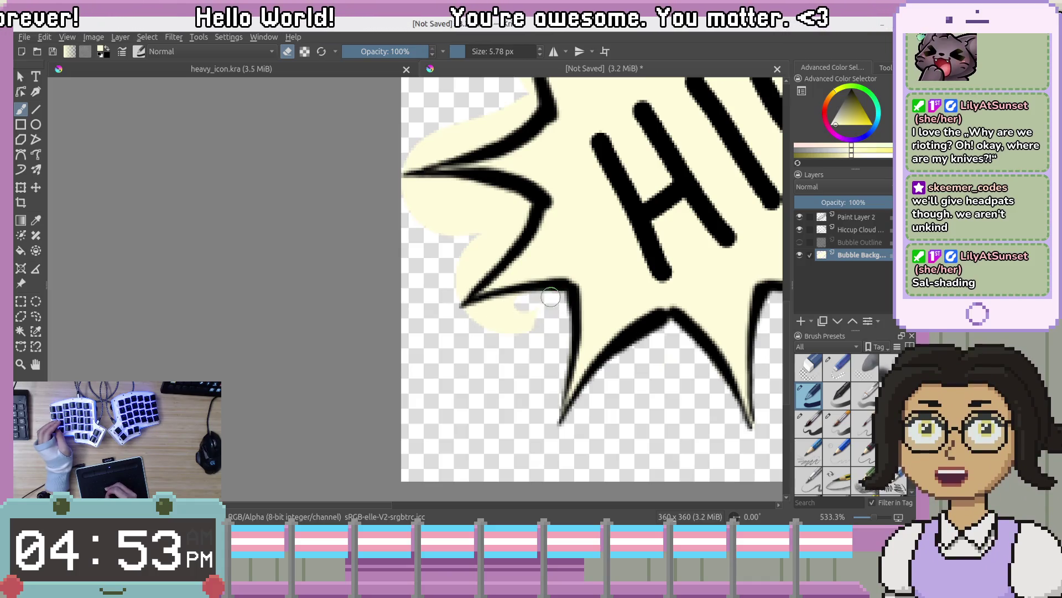
pyautogui.moveTo(546, 299)
pyautogui.mouseDown()
pyautogui.moveTo(463, 317)
pyautogui.moveTo(507, 324)
pyautogui.mouseUp()
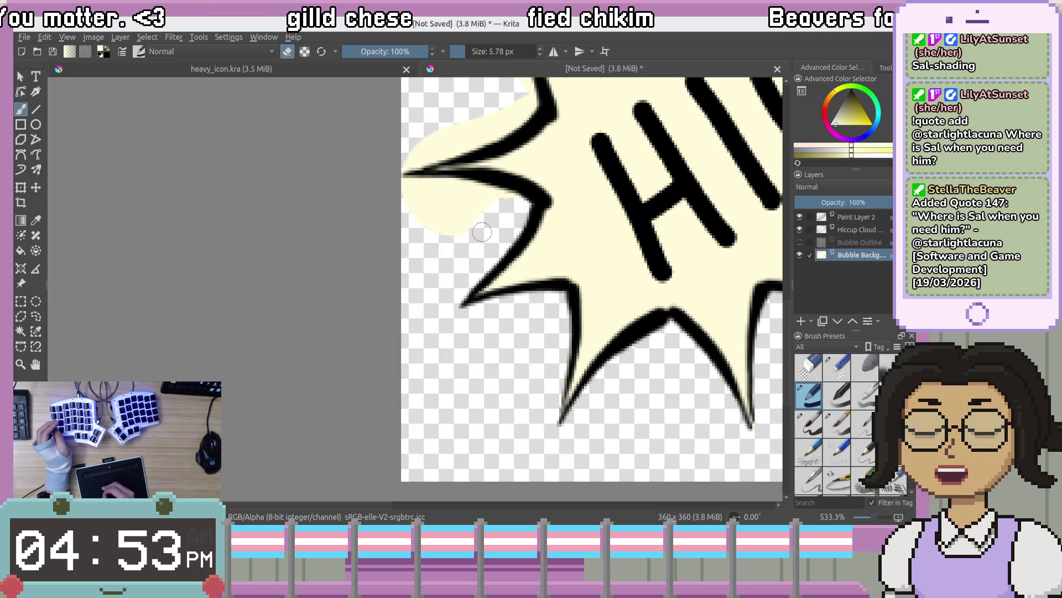
pyautogui.moveTo(487, 243)
pyautogui.mouseDown()
pyautogui.moveTo(467, 265)
pyautogui.moveTo(502, 332)
pyautogui.mouseUp()
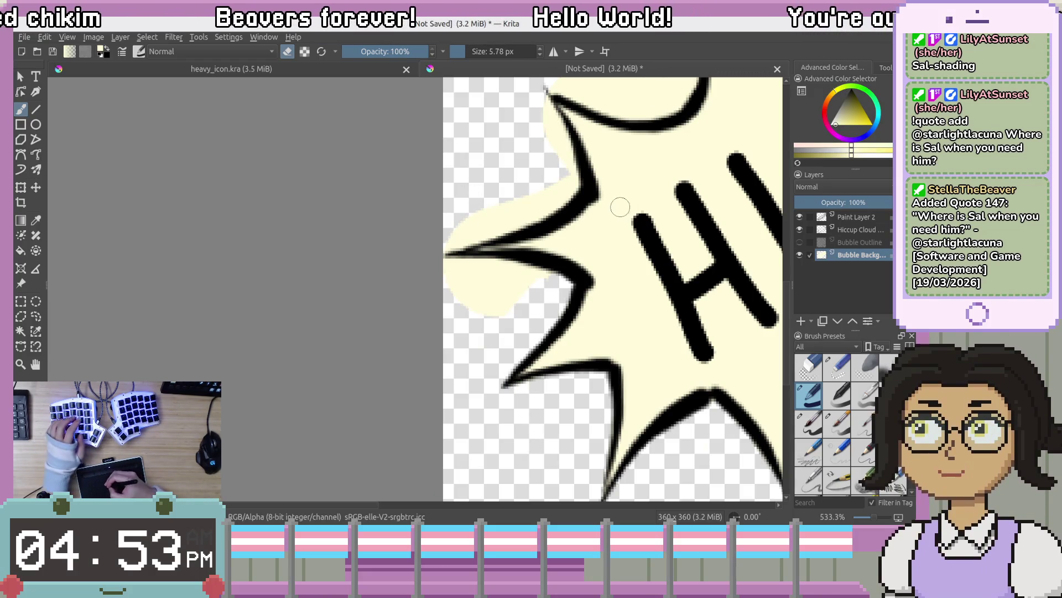
# Set the eraser to 8 px and rotate the canvas view
pyautogui.press('[')
pyautogui.press('[')
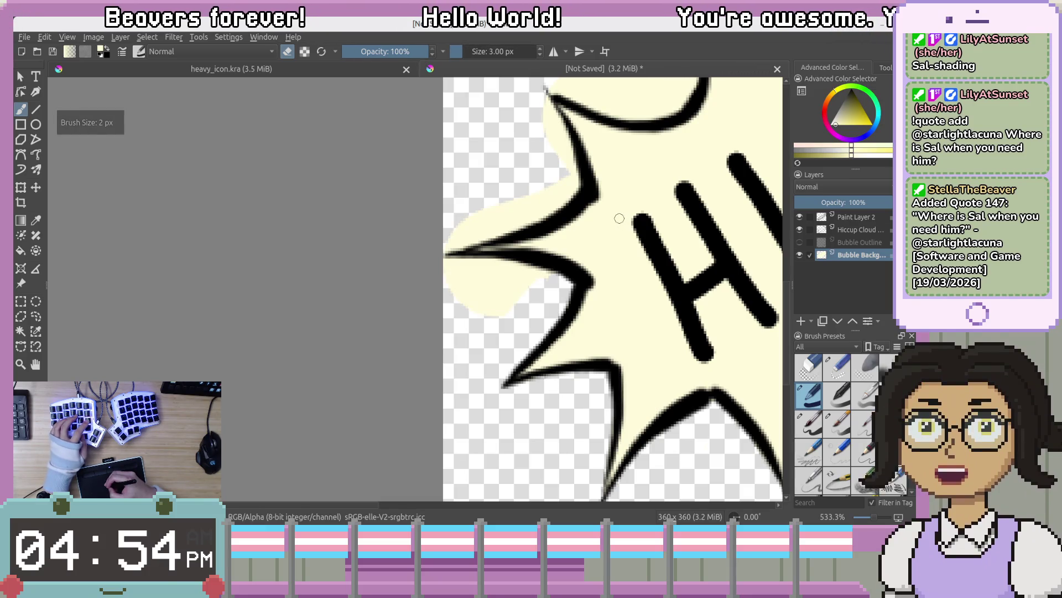
pyautogui.press(']')
pyautogui.press(']')
pyautogui.press(']')
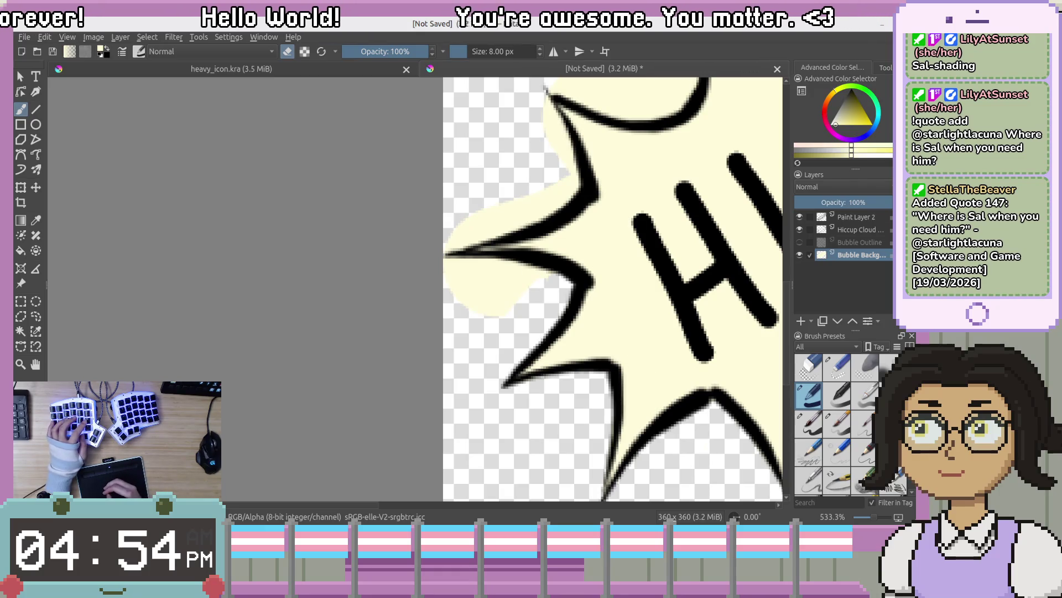
pyautogui.press('4')
pyautogui.press('4')
pyautogui.press('4')
pyautogui.press('4')
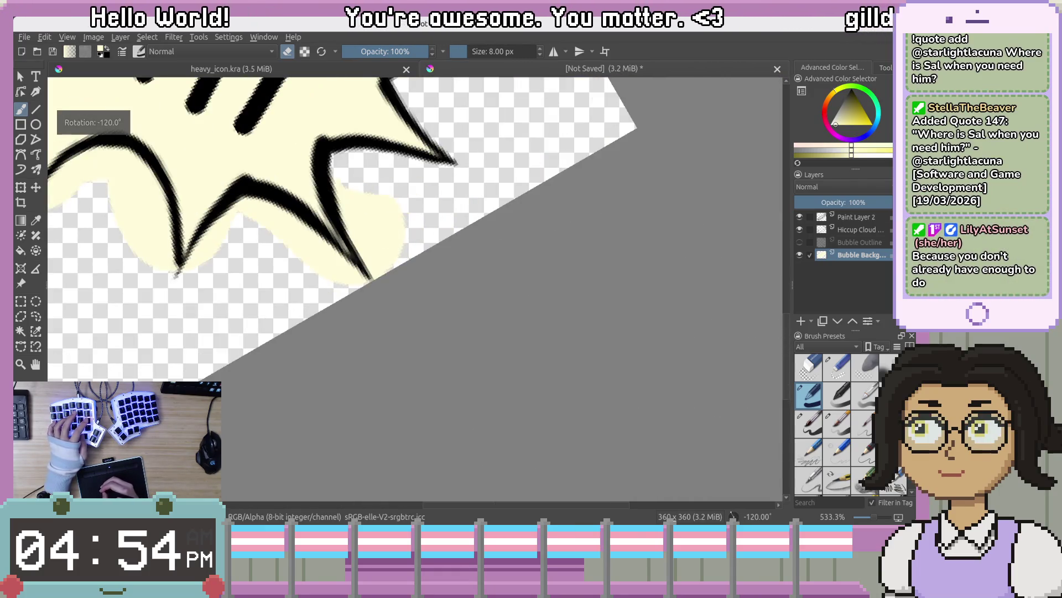
# Erase the cream curl and stray fill between the lower spikes and inner corner
pyautogui.moveTo(355, 223)
pyautogui.mouseDown()
pyautogui.moveTo(368, 260)
pyautogui.moveTo(377, 194)
pyautogui.moveTo(406, 239)
pyautogui.mouseUp()
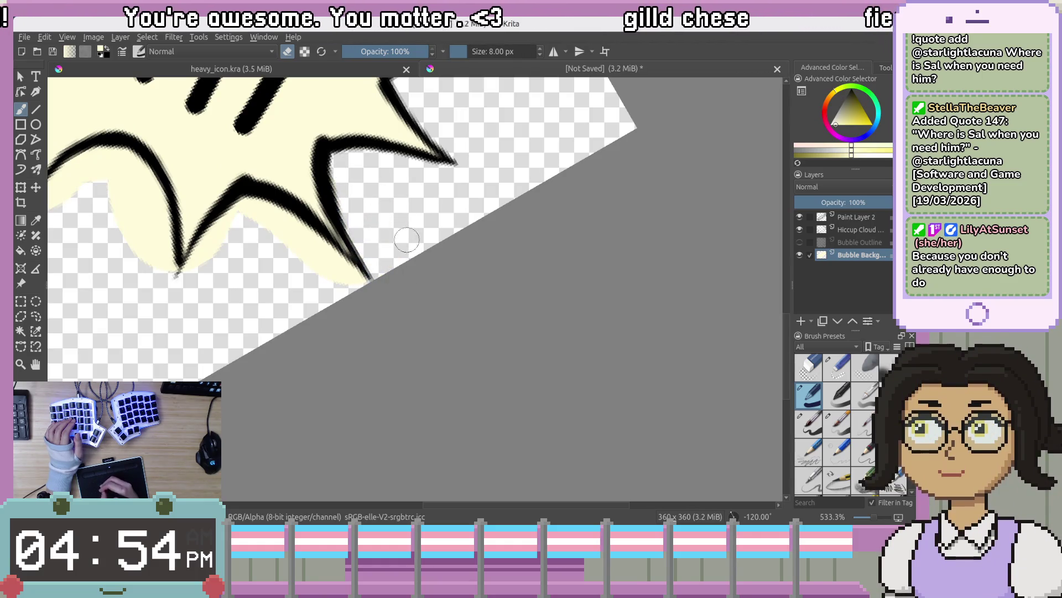
pyautogui.moveTo(526, 287); pyautogui.dragTo(689, 339)
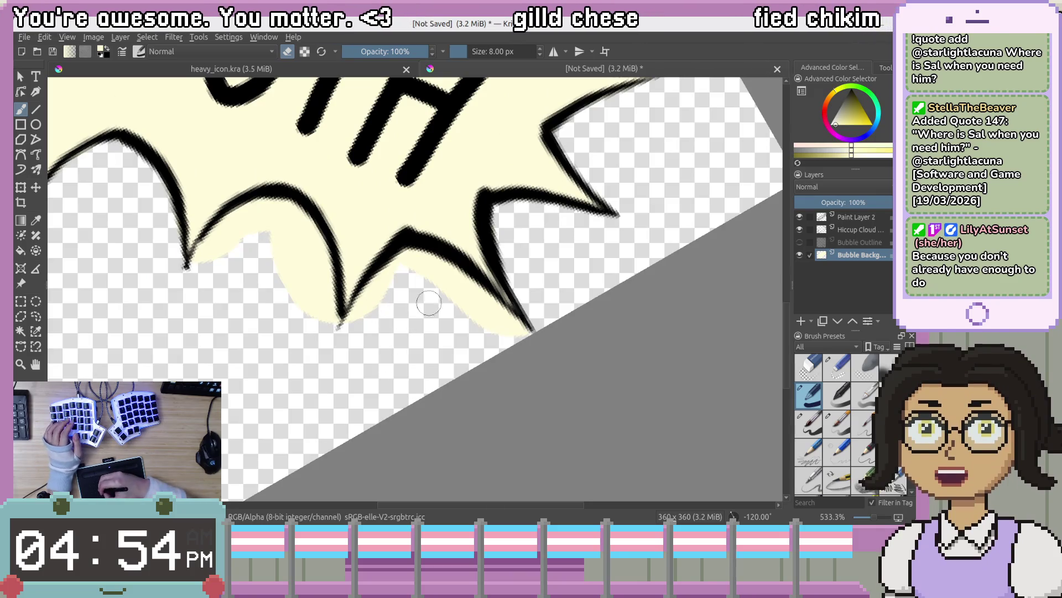
pyautogui.moveTo(436, 284)
pyautogui.mouseDown()
pyautogui.moveTo(417, 265)
pyautogui.moveTo(489, 302)
pyautogui.moveTo(471, 313)
pyautogui.moveTo(540, 280)
pyautogui.moveTo(642, 267)
pyautogui.mouseUp()
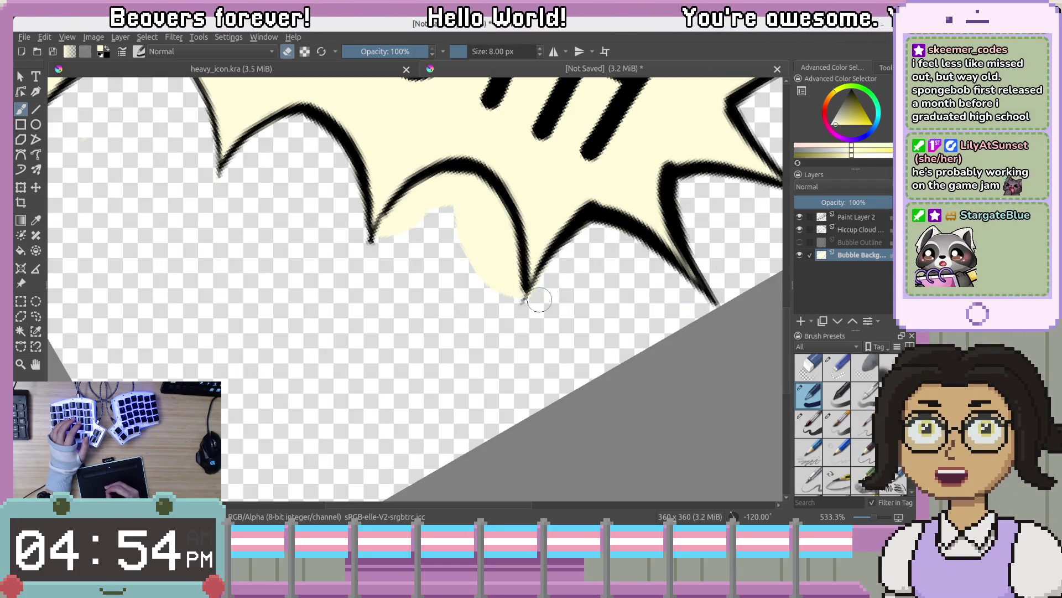
pyautogui.moveTo(465, 177)
pyautogui.mouseDown()
pyautogui.moveTo(500, 233)
pyautogui.moveTo(504, 224)
pyautogui.moveTo(507, 275)
pyautogui.mouseUp()
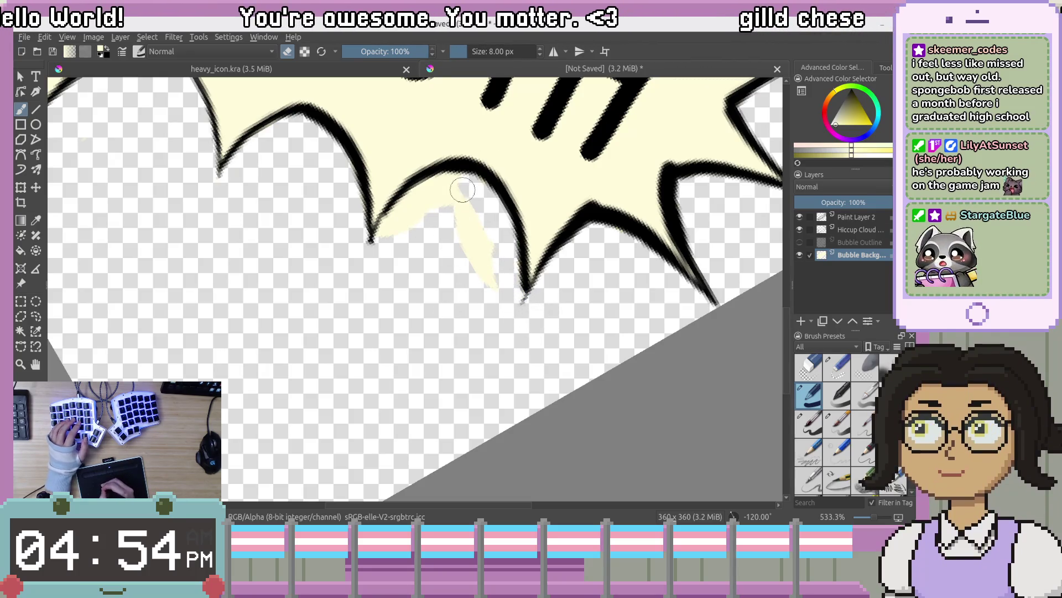
pyautogui.moveTo(462, 185); pyautogui.dragTo(388, 230)
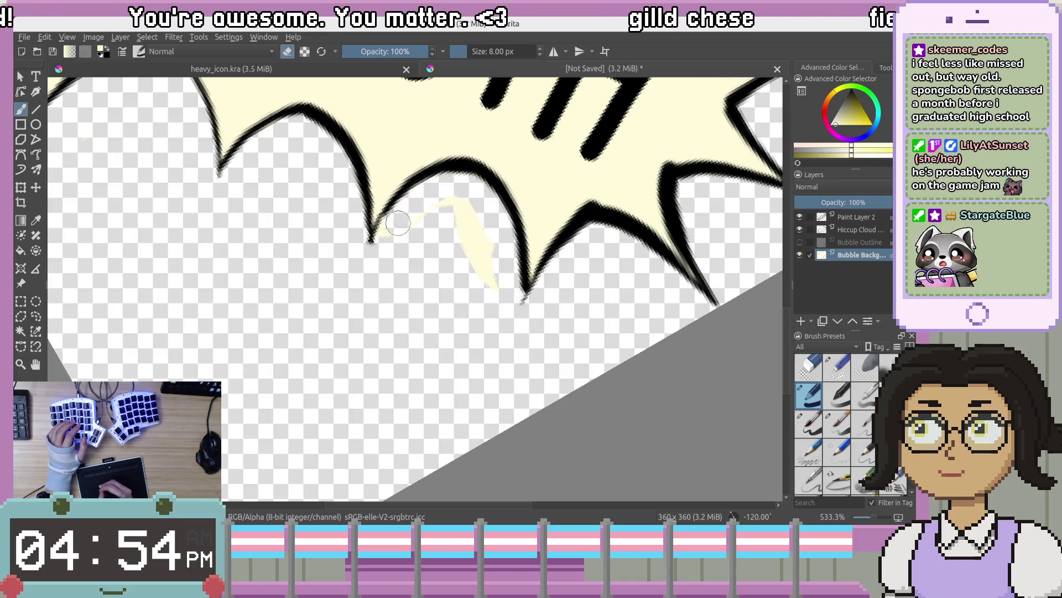
pyautogui.moveTo(460, 203); pyautogui.dragTo(481, 220)
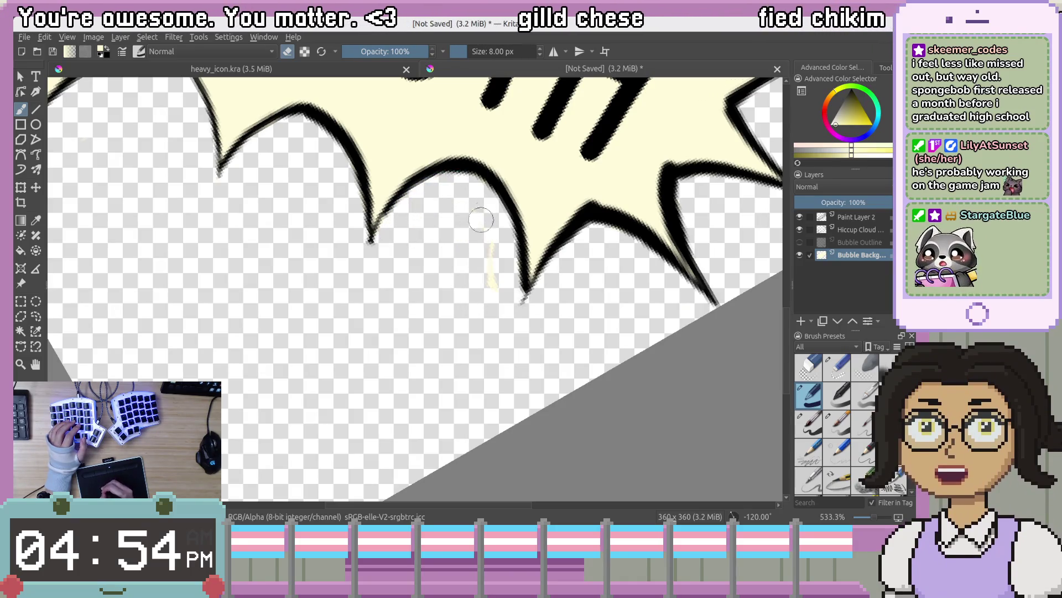
pyautogui.scroll(5, 462, 410)
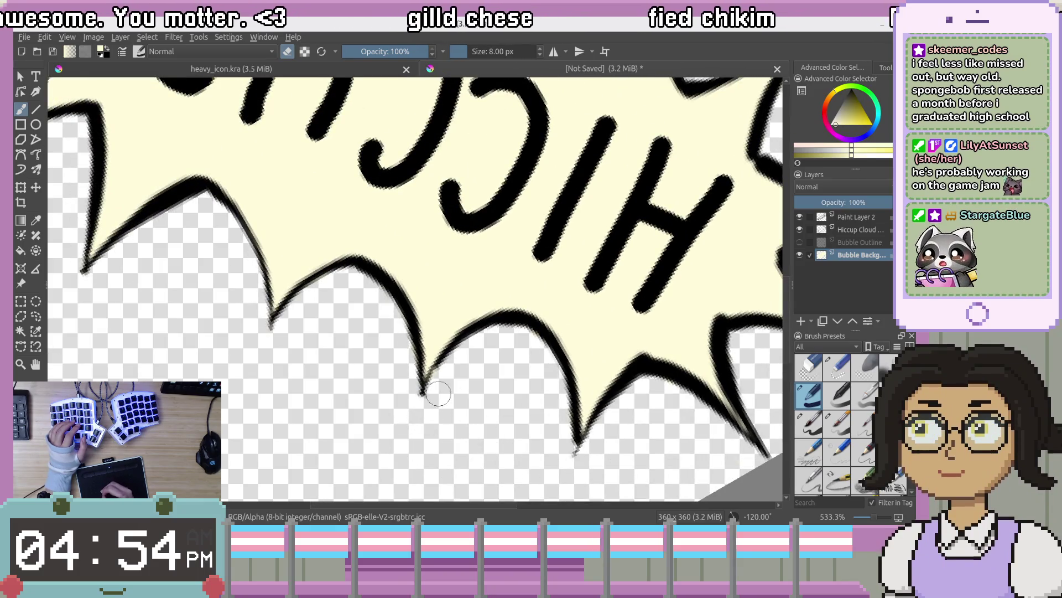
pyautogui.moveTo(440, 402)
pyautogui.mouseDown()
pyautogui.moveTo(469, 408)
pyautogui.moveTo(520, 382)
pyautogui.mouseUp()
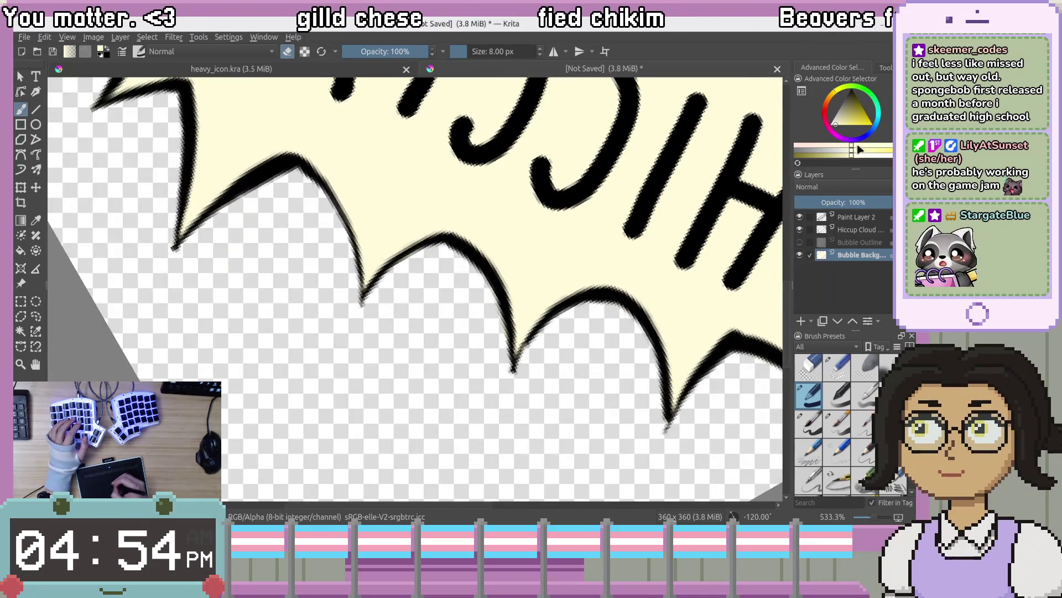
pyautogui.click(800, 241)
pyautogui.scroll(3, 640, 256)
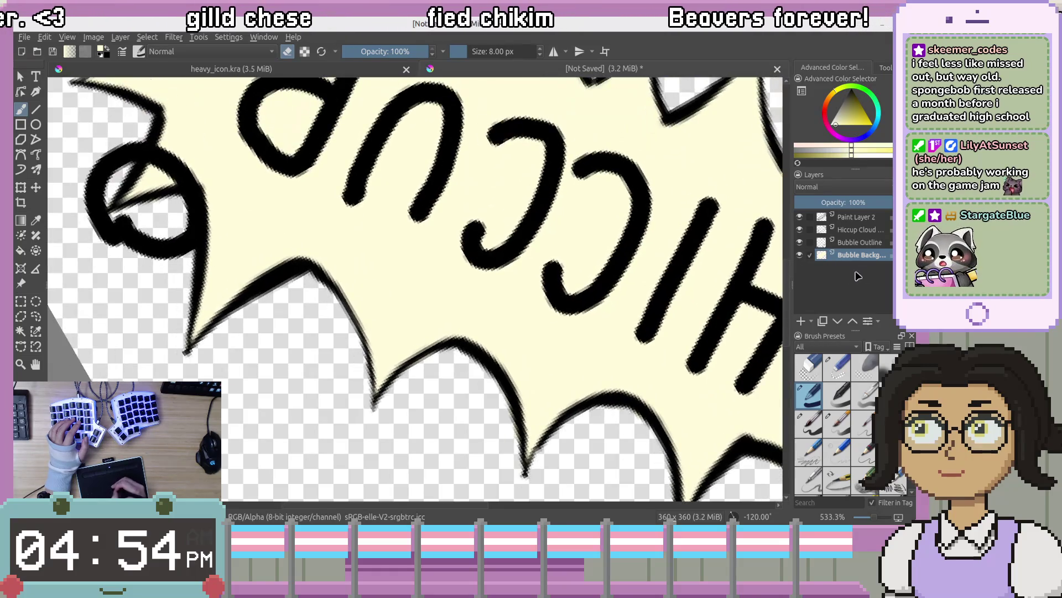
pyautogui.click(800, 243)
pyautogui.click(799, 255)
pyautogui.click(800, 255)
pyautogui.moveTo(775, 243); pyautogui.dragTo(670, 303)
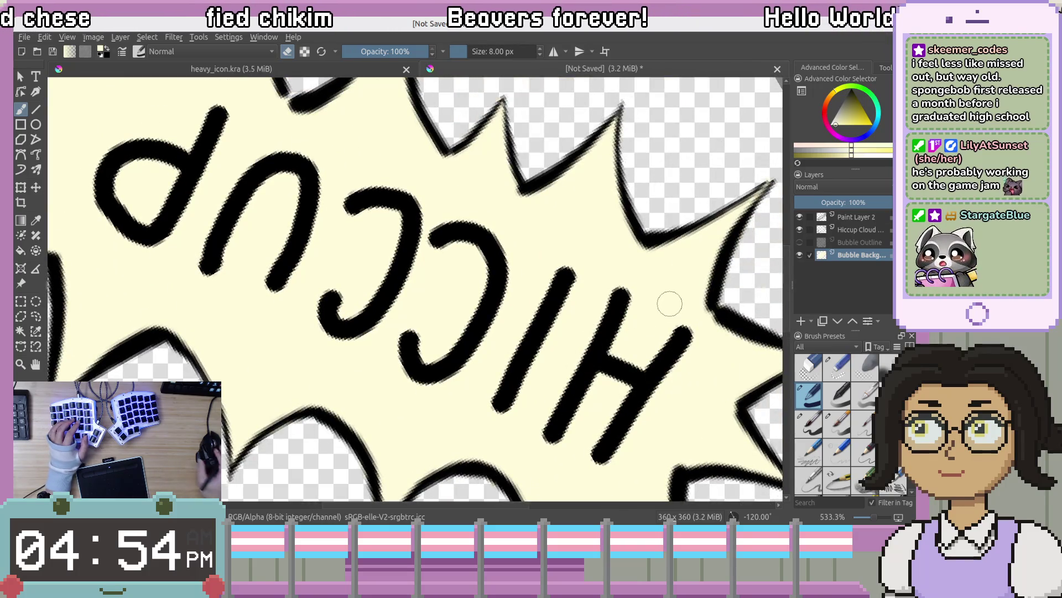
pyautogui.scroll(-5, 163, 282)
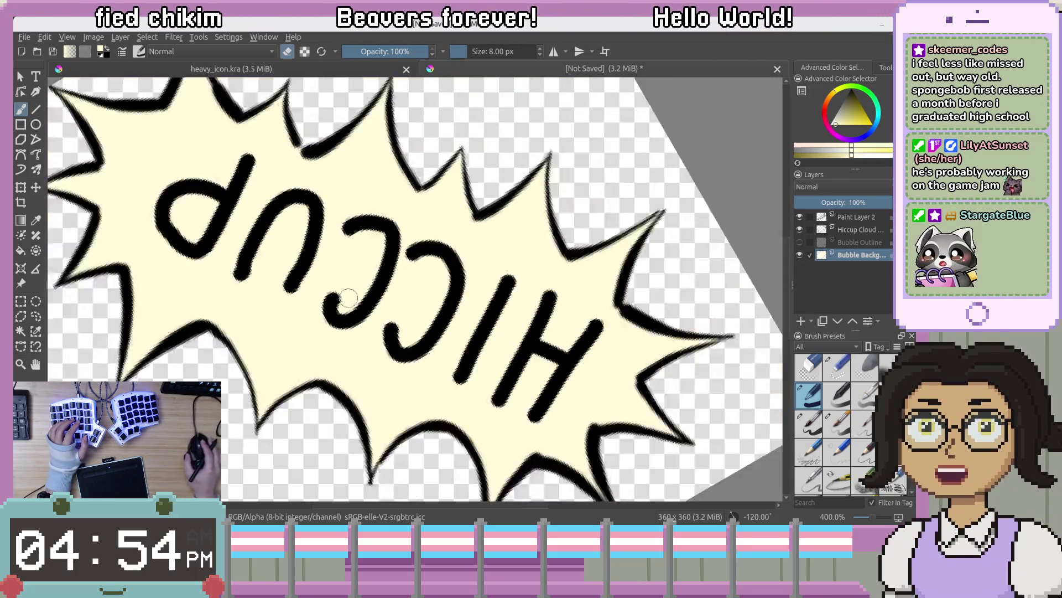
pyautogui.scroll(2, 422, 321)
pyautogui.moveTo(421, 321); pyautogui.dragTo(581, 302)
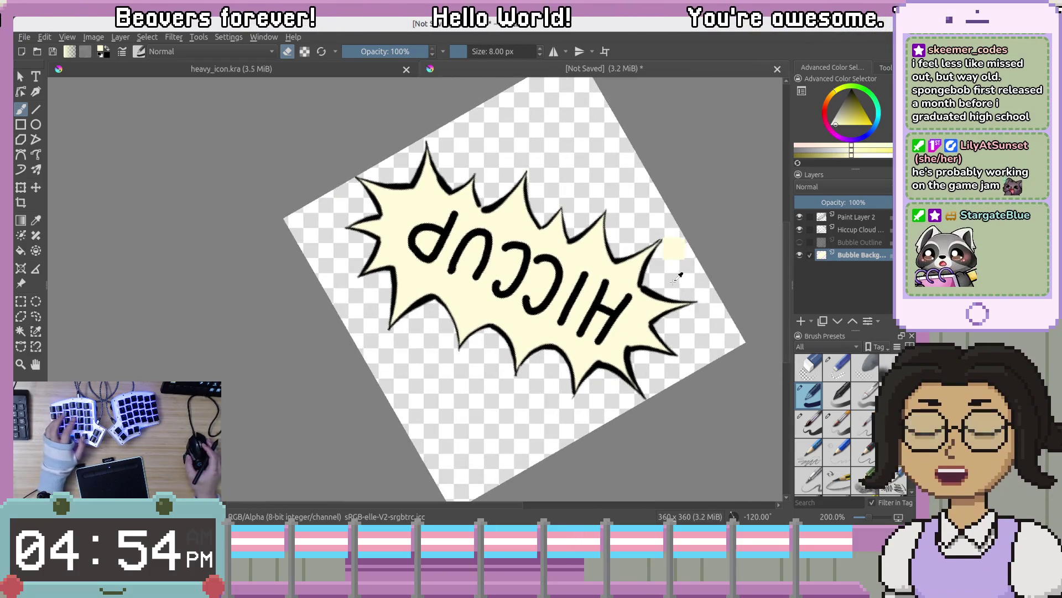
pyautogui.press('4')
pyautogui.press('4')
pyautogui.press('4')
pyautogui.press('4')
pyautogui.press('4')
pyautogui.press('4')
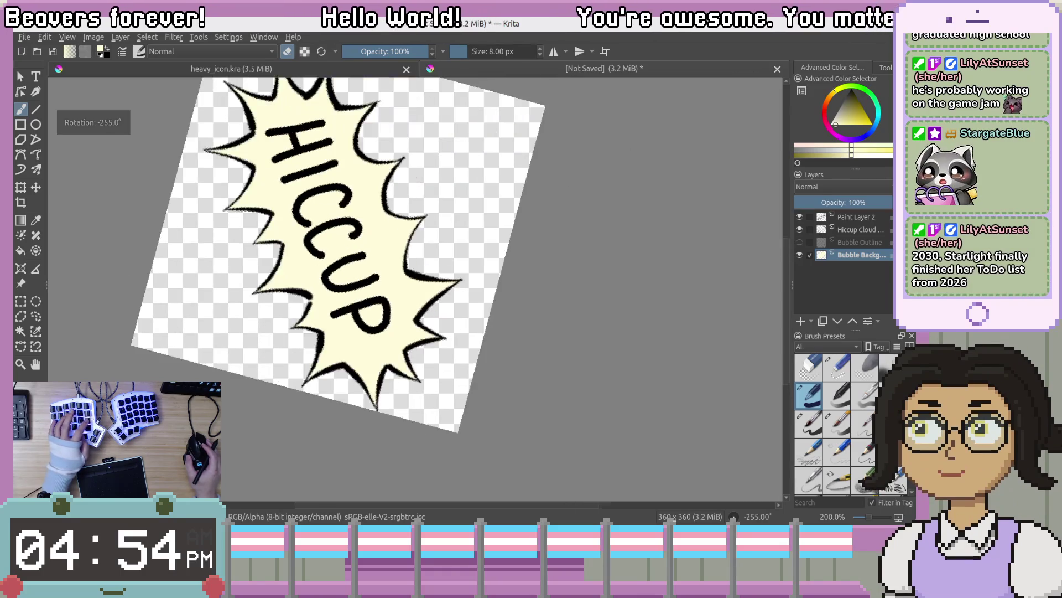
pyautogui.press('4')
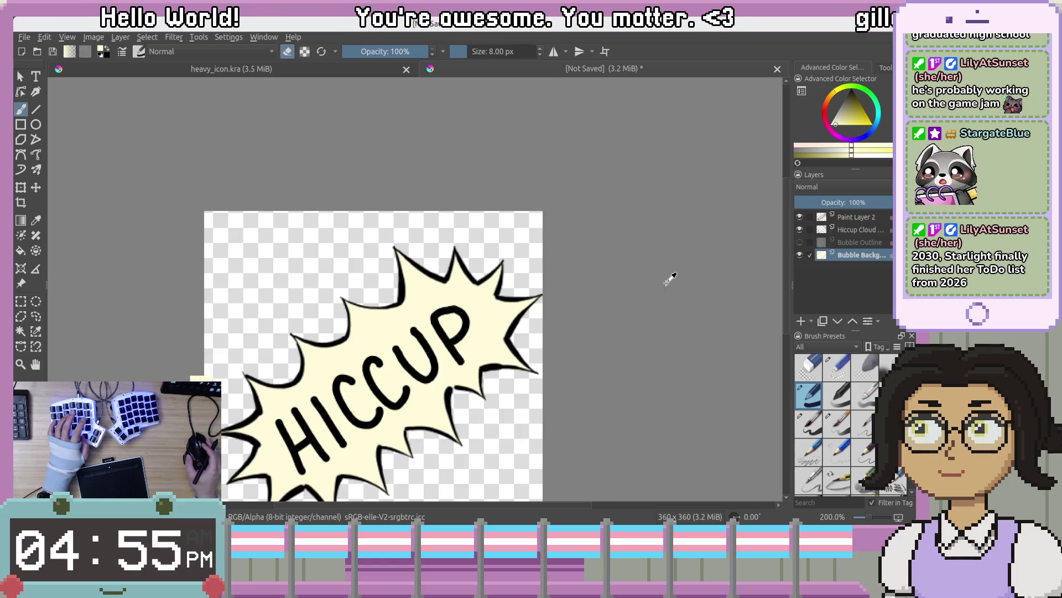
pyautogui.press('4')
pyautogui.press('6')
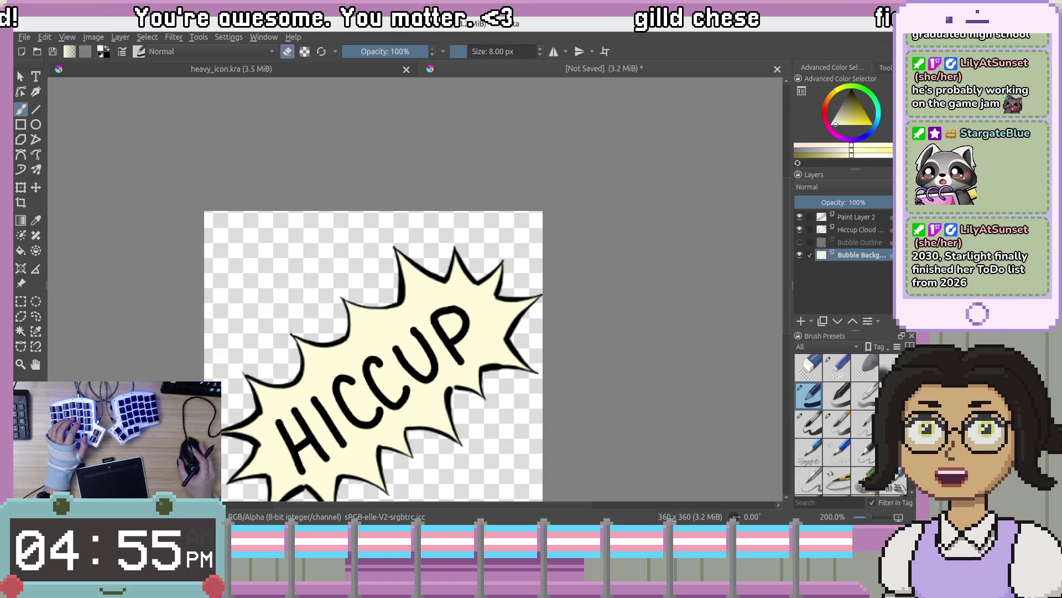
# Pan and zoom over the HICCUP lettering to check it
pyautogui.moveTo(404, 318); pyautogui.dragTo(521, 231)
pyautogui.scroll(5, 521, 231)
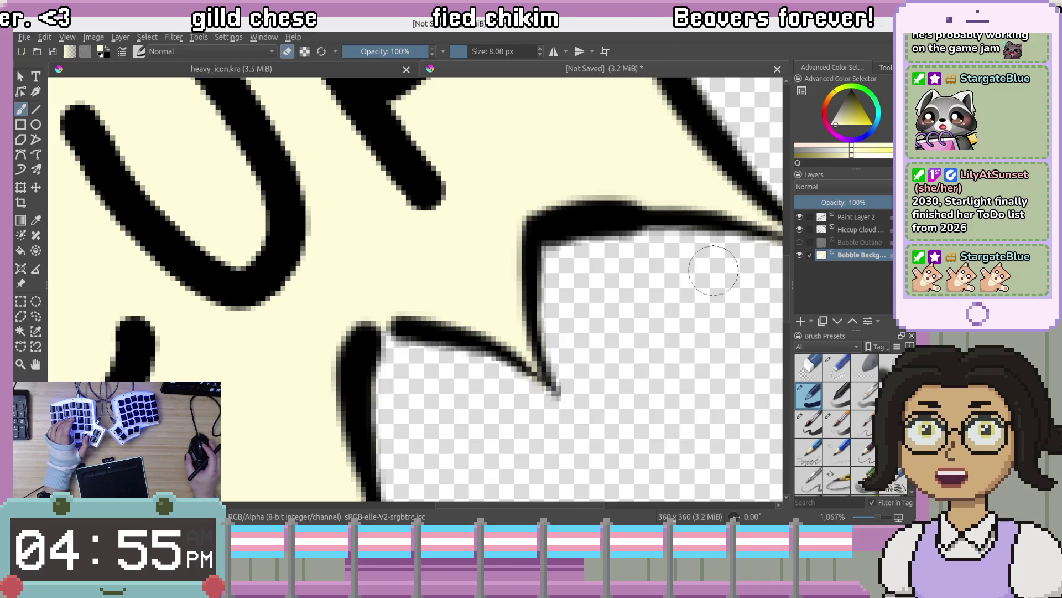
pyautogui.scroll(-2, 604, 295)
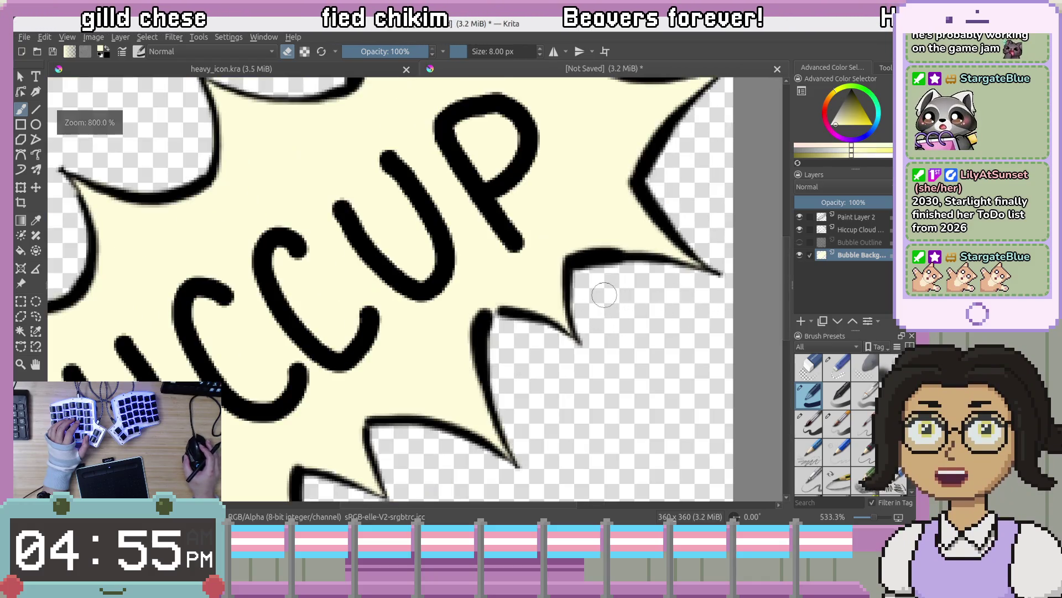
pyautogui.moveTo(636, 355); pyautogui.dragTo(596, 260)
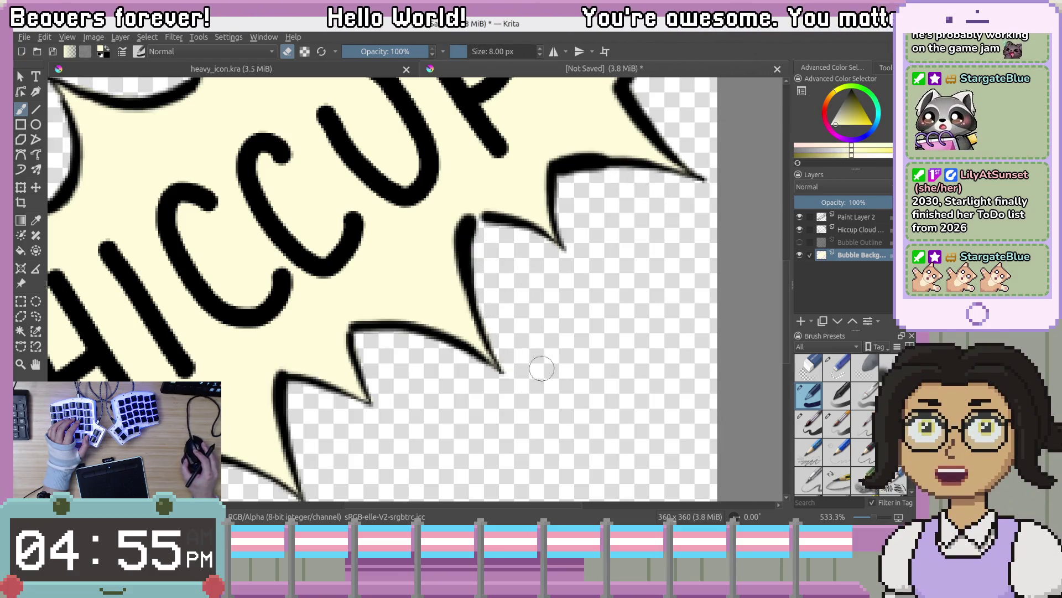
pyautogui.moveTo(495, 411)
pyautogui.mouseDown()
pyautogui.moveTo(629, 349)
pyautogui.moveTo(633, 308)
pyautogui.moveTo(571, 356)
pyautogui.moveTo(483, 353)
pyautogui.mouseUp()
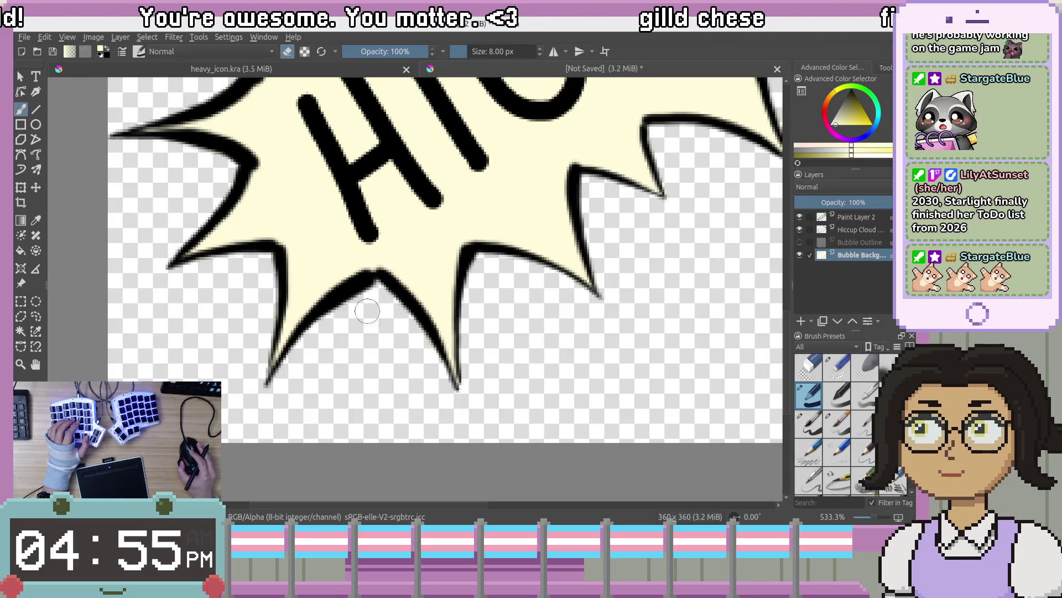
pyautogui.moveTo(206, 331)
pyautogui.mouseDown()
pyautogui.moveTo(318, 313)
pyautogui.moveTo(515, 210)
pyautogui.moveTo(425, 313)
pyautogui.moveTo(525, 314)
pyautogui.moveTo(529, 343)
pyautogui.moveTo(452, 339)
pyautogui.mouseUp()
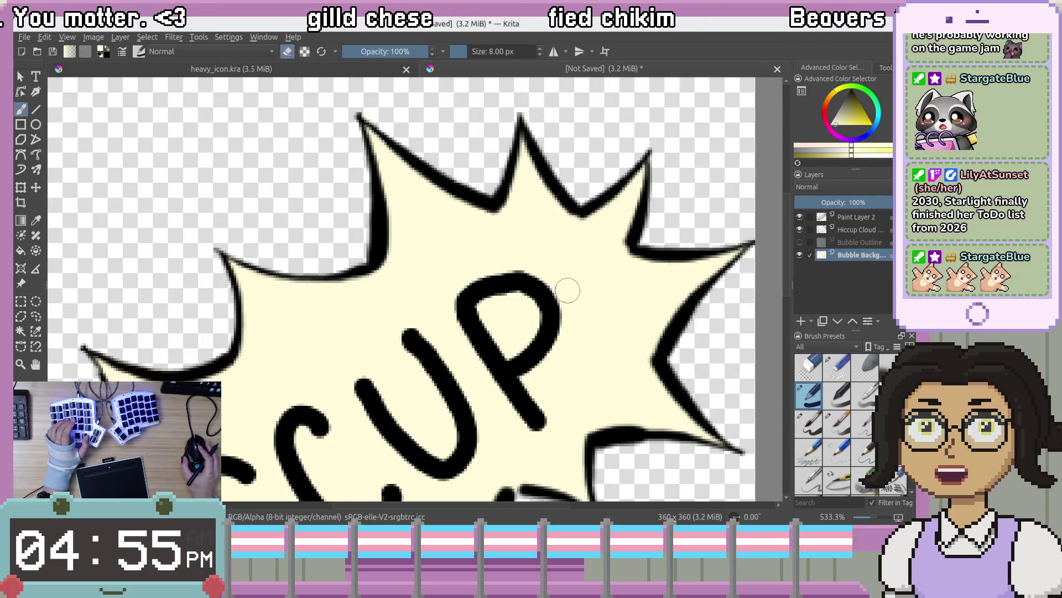
# Inspect the bubble's upper spikes, recentre it, and open Save As
pyautogui.moveTo(672, 348); pyautogui.dragTo(624, 286)
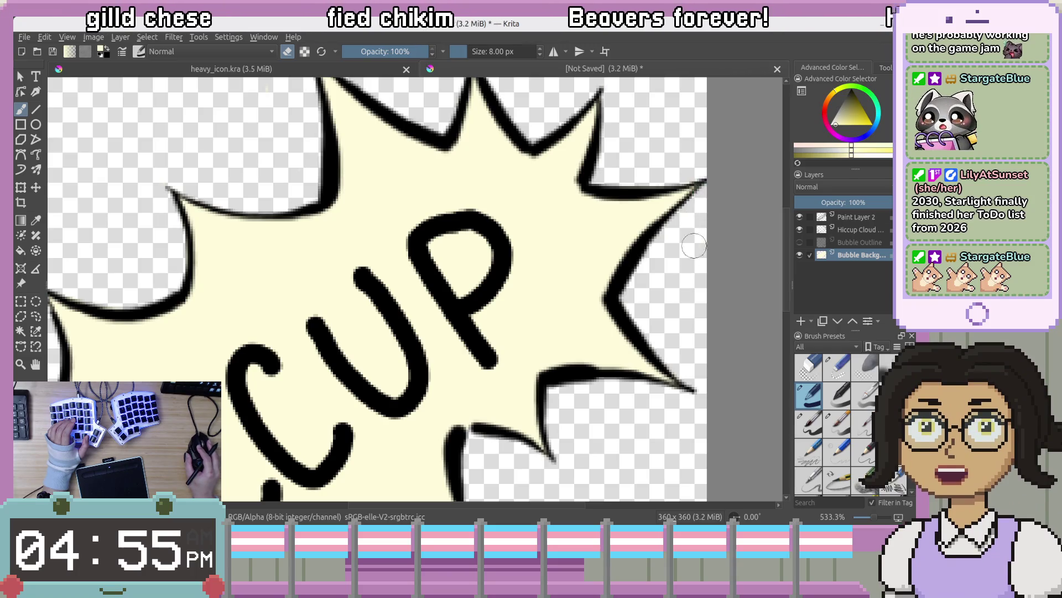
pyautogui.scroll(-5, 664, 302)
pyautogui.scroll(2, 659, 351)
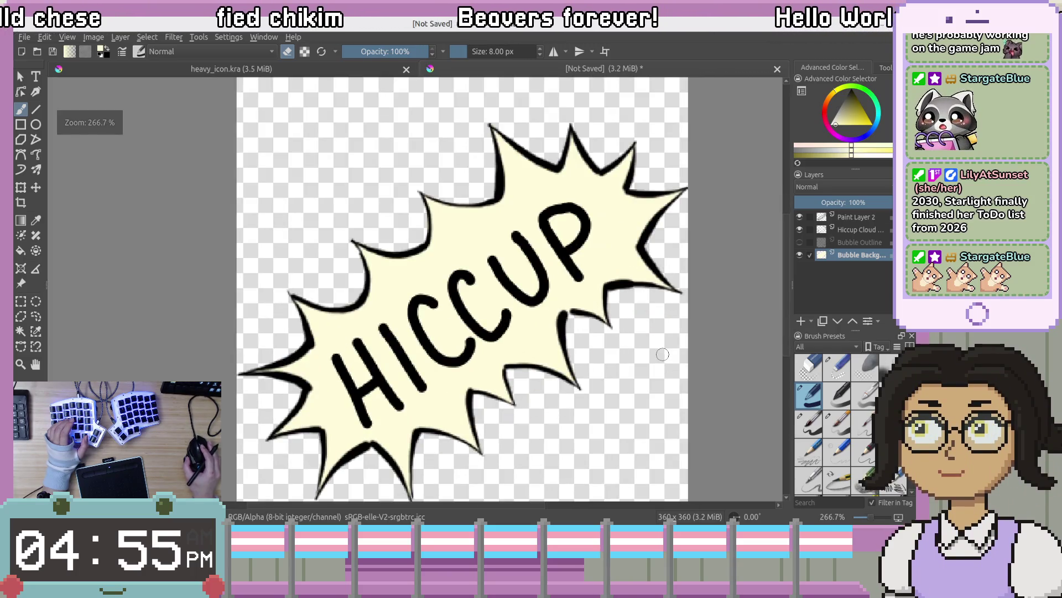
pyautogui.moveTo(644, 412)
pyautogui.mouseDown()
pyautogui.moveTo(719, 340)
pyautogui.moveTo(577, 316)
pyautogui.moveTo(606, 303)
pyautogui.mouseUp()
pyautogui.scroll(-2, 708, 310)
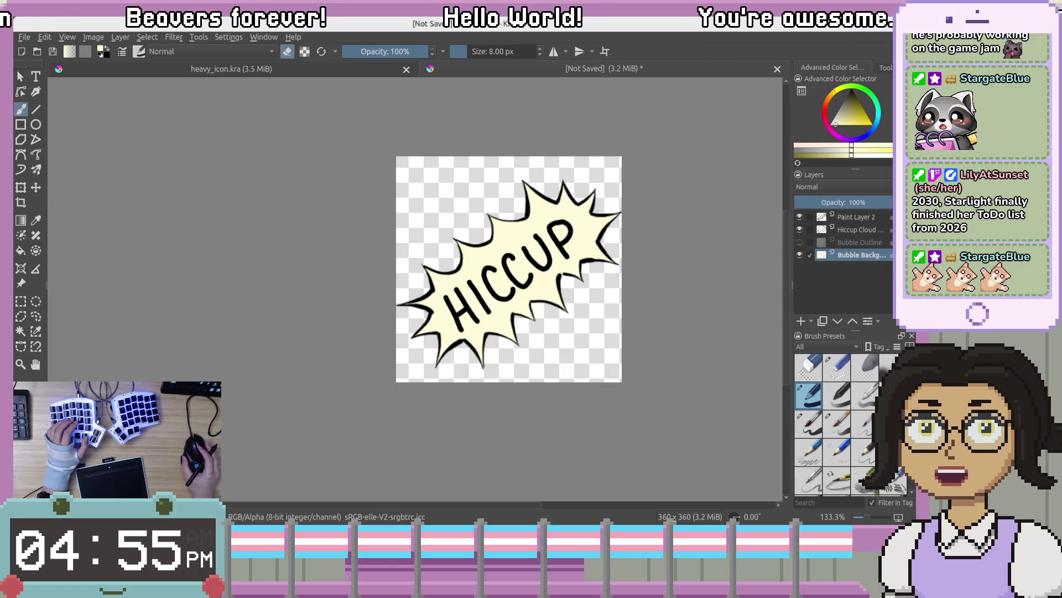
pyautogui.moveTo(598, 231); pyautogui.dragTo(574, 240)
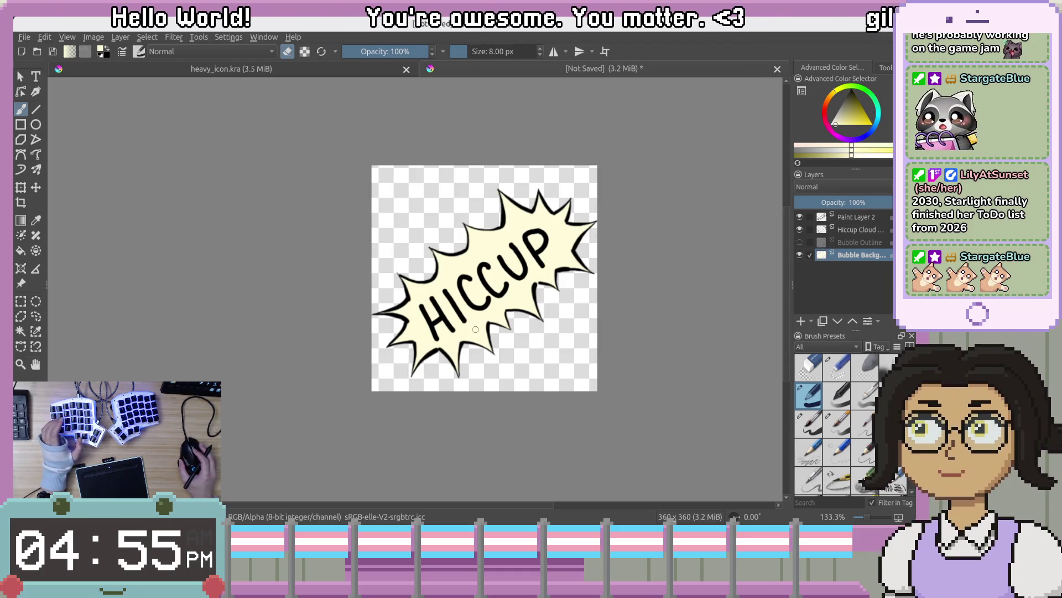
pyautogui.hotkey('ctrl', 's')
pyautogui.write('hiccup_icon')
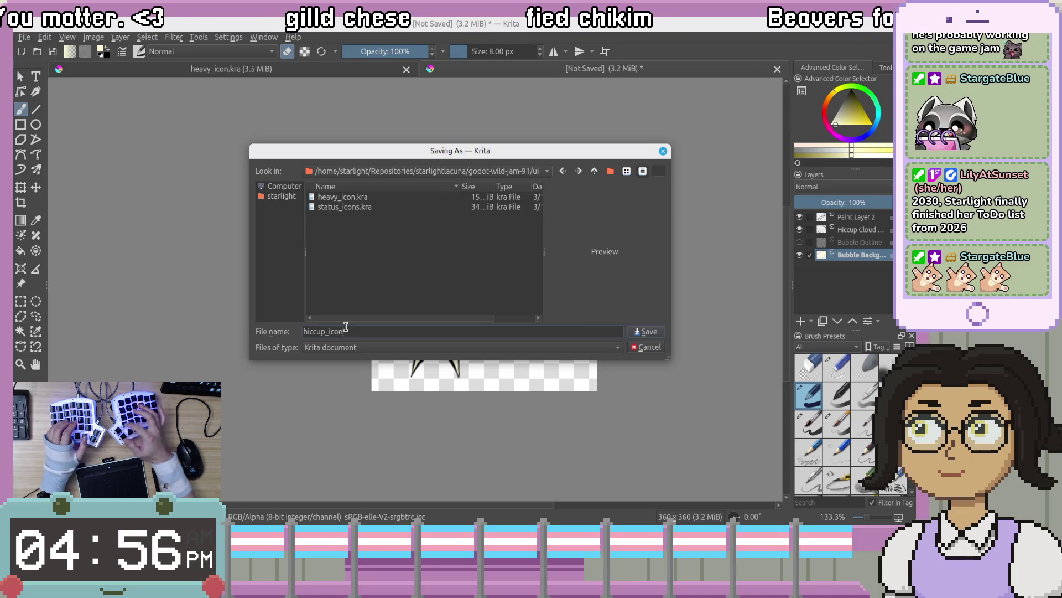
# Save the document as hiccup_icon.kra and select Paint Layer 2
pyautogui.press('Return')
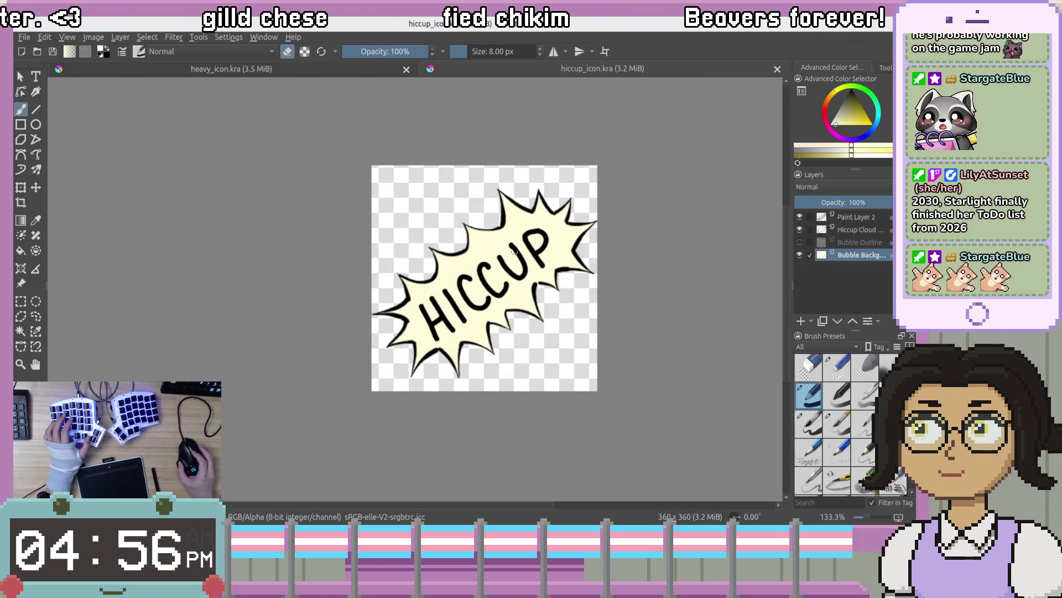
pyautogui.scroll(2, 421, 254)
pyautogui.click(861, 230)
pyautogui.click(855, 257)
pyautogui.click(855, 217)
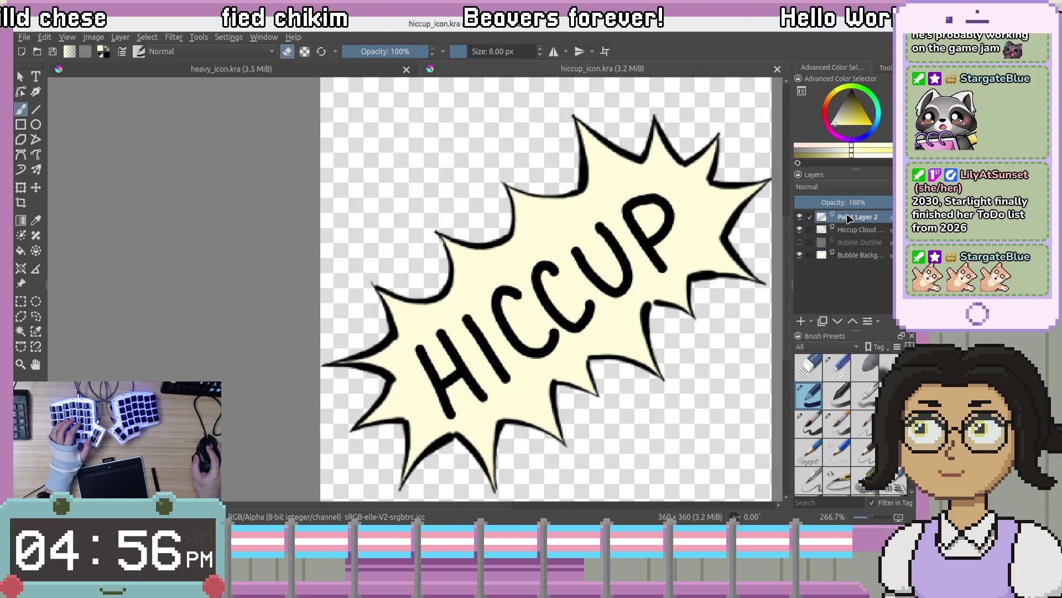
# Rename Paint Layer 2 to "Hiccup Text"
pyautogui.doubleClick(859, 217)
pyautogui.write('H')
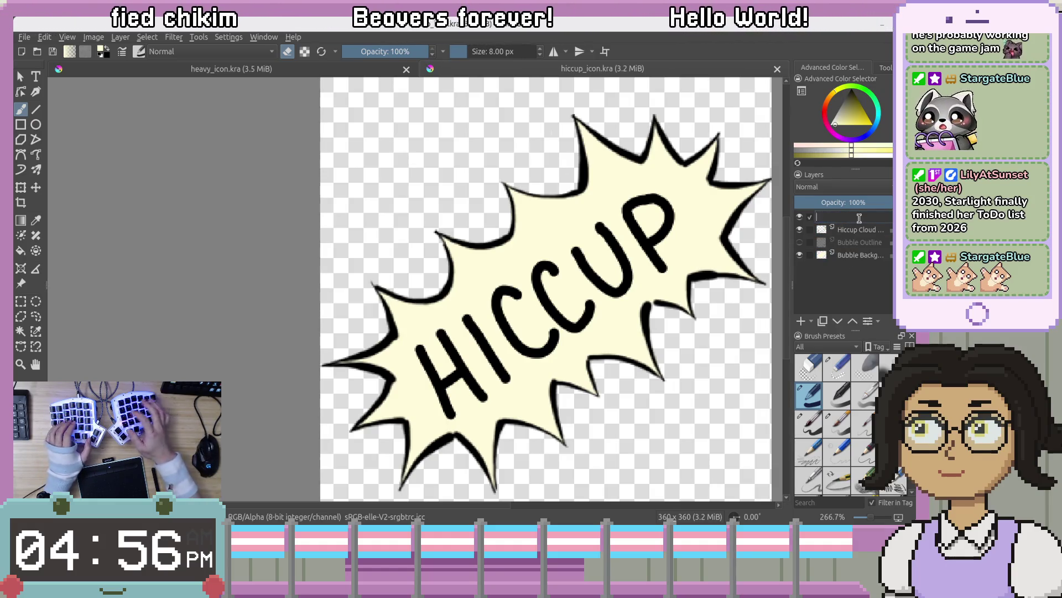
pyautogui.write('iccup')
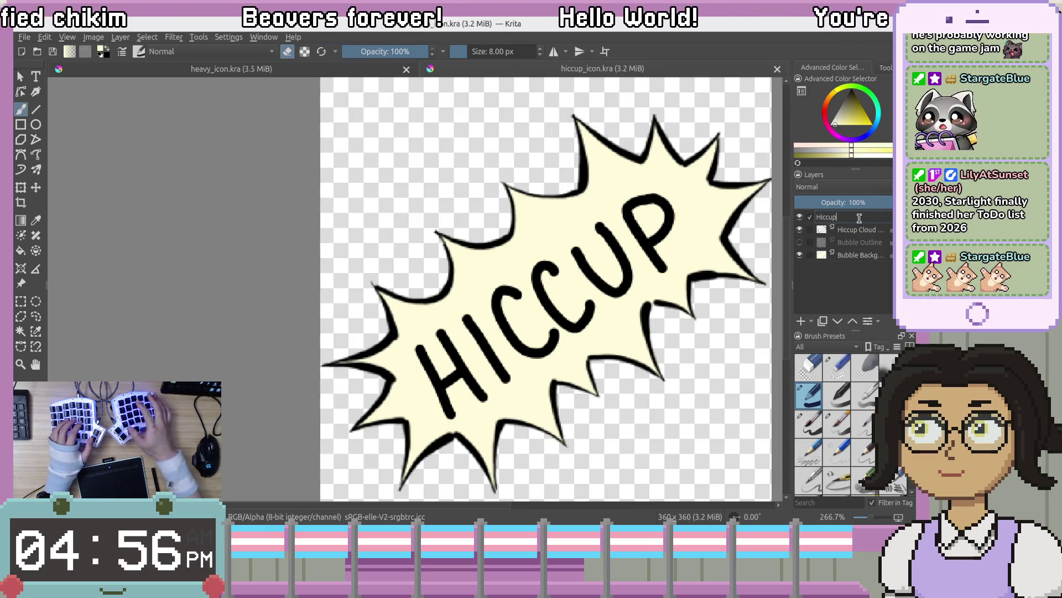
pyautogui.write(' Test')
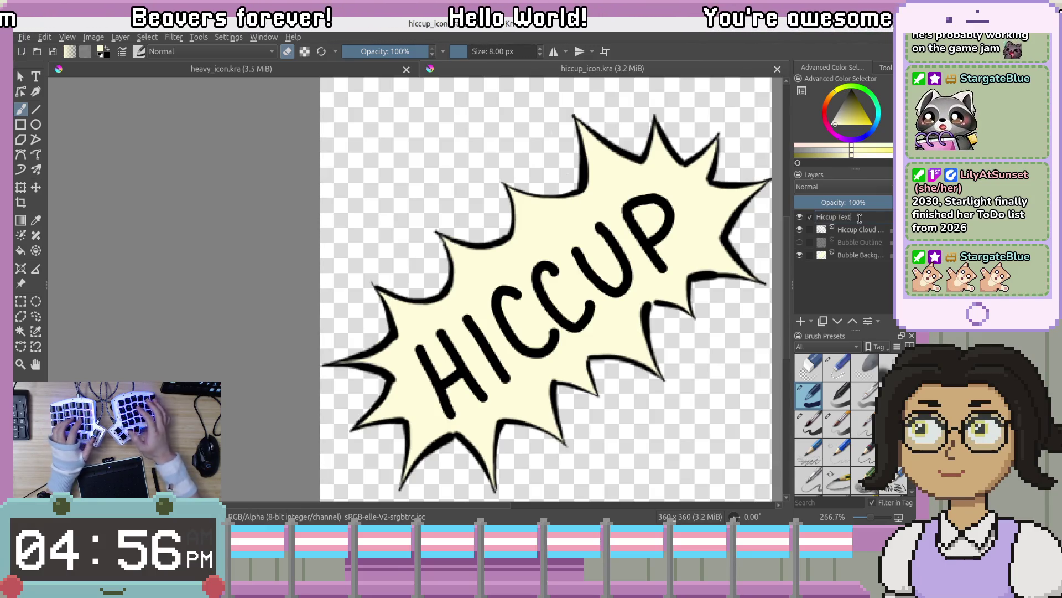
pyautogui.press('Return')
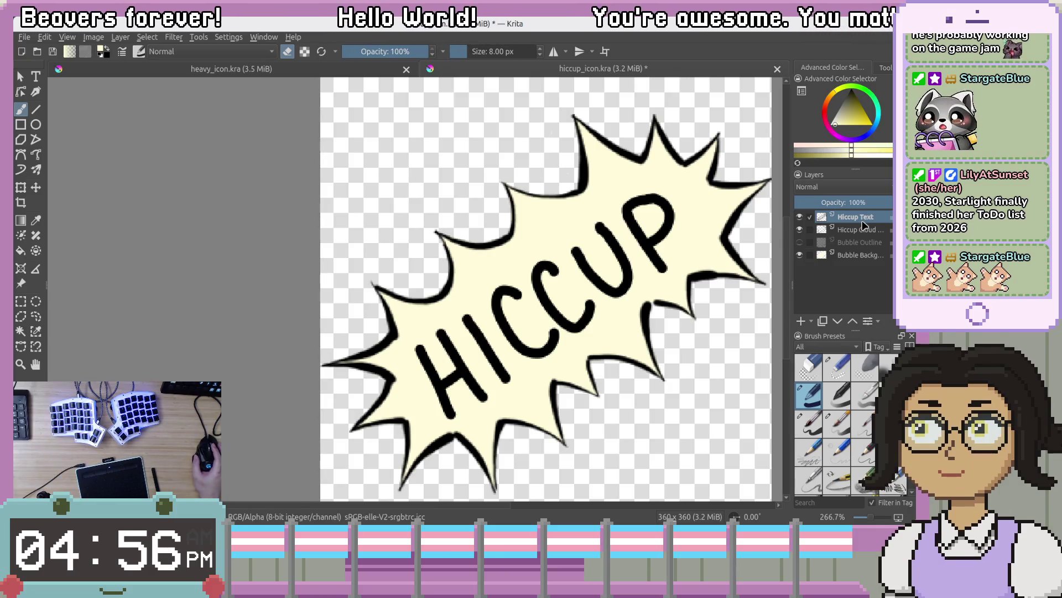
pyautogui.moveTo(637, 293); pyautogui.dragTo(563, 292)
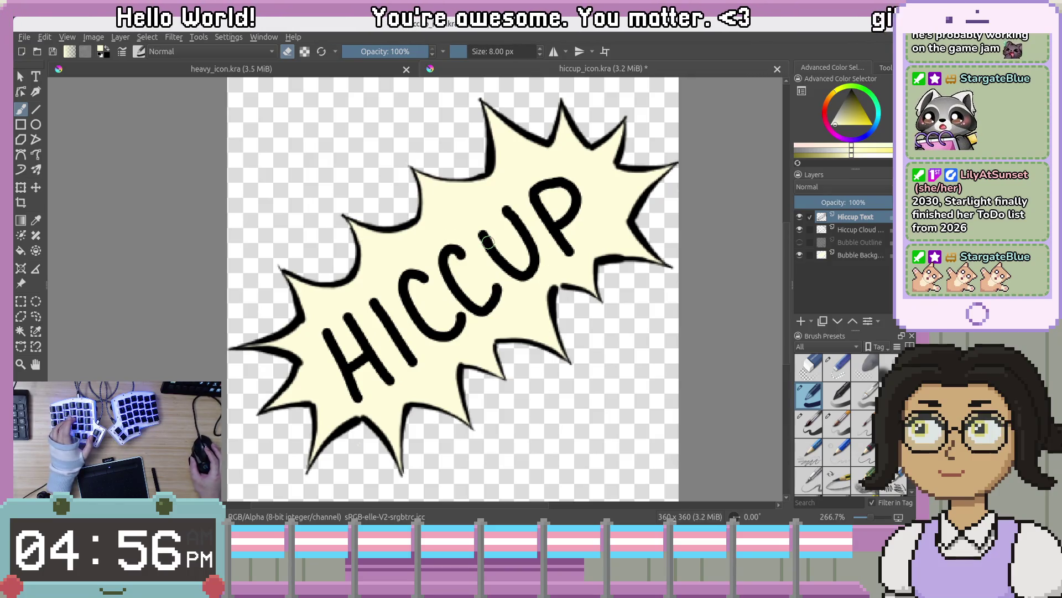
# Duplicate the Hiccup Text layer and hide the original
pyautogui.rightClick(851, 216)
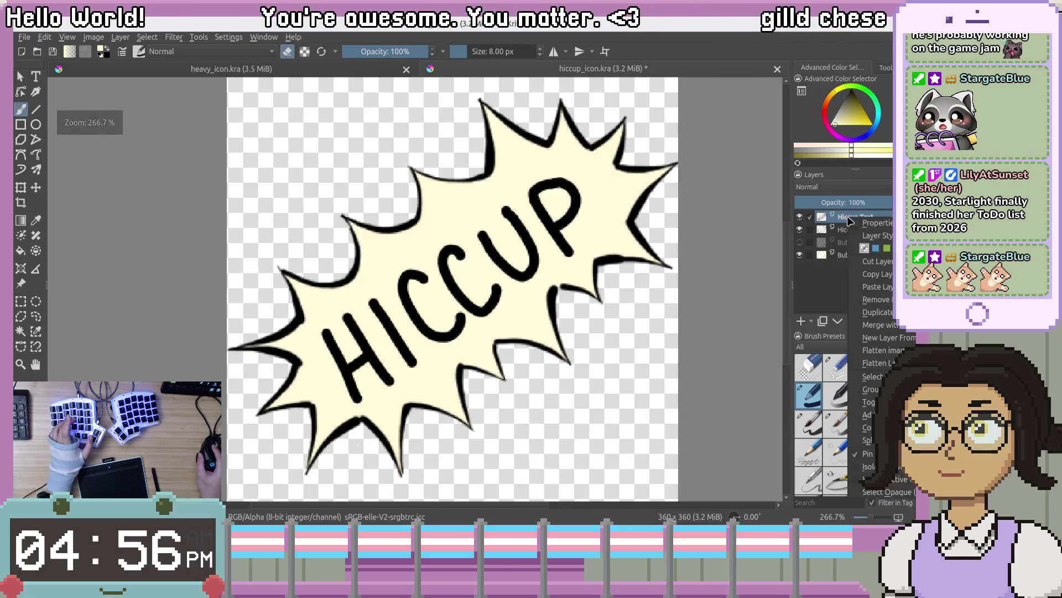
pyautogui.click(877, 313)
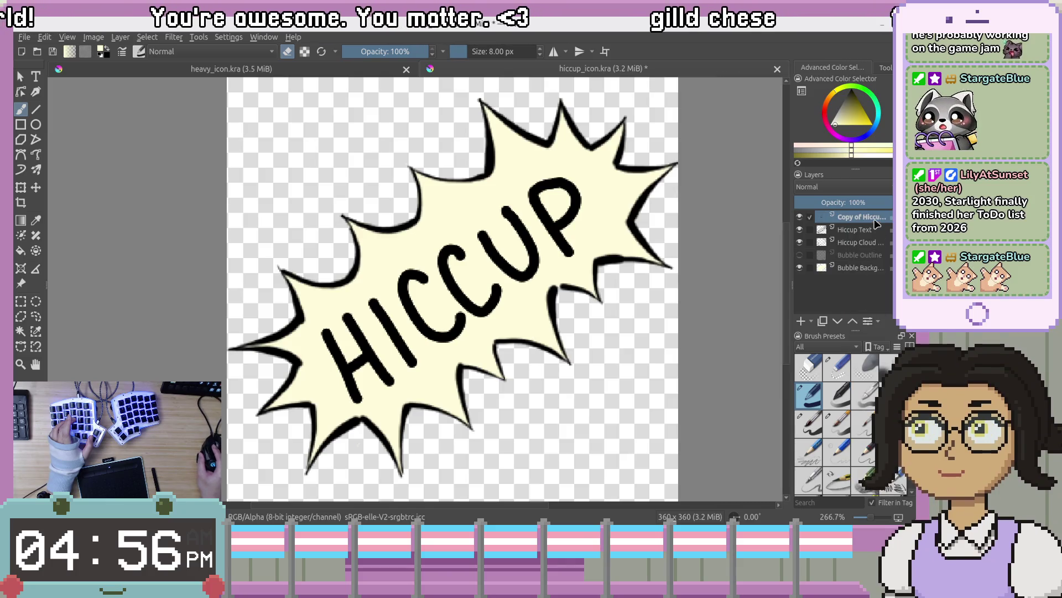
pyautogui.click(800, 229)
# Rotate the view to level the lettering, pick a 40 px brush, and erase everything on the copy
pyautogui.moveTo(576, 224); pyautogui.dragTo(607, 221)
pyautogui.press('[')
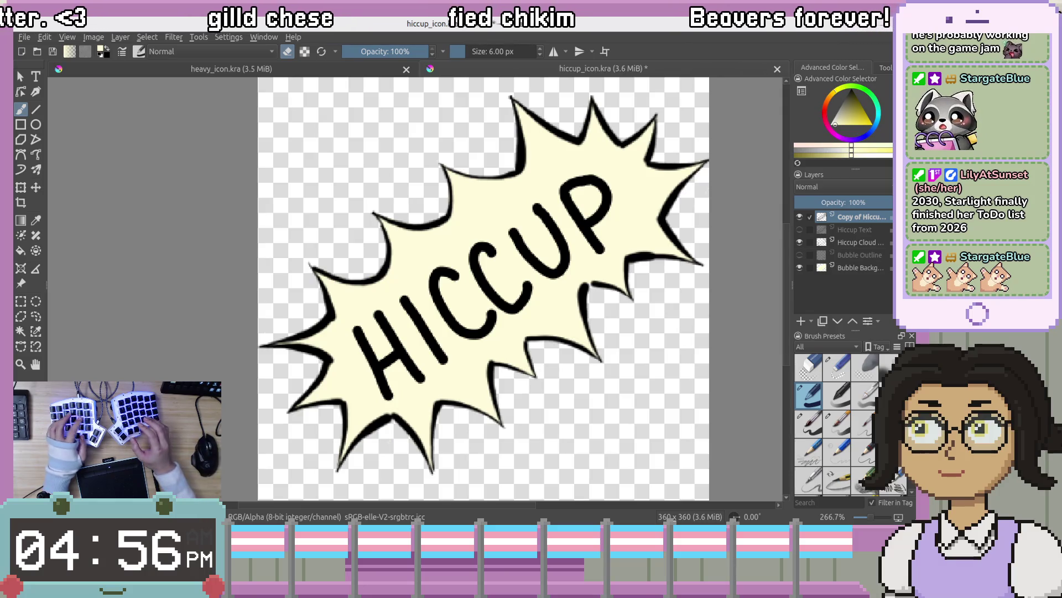
pyautogui.hotkey('ctrl', '[')
pyautogui.hotkey('ctrl', ']')
pyautogui.hotkey('ctrl', ']')
pyautogui.hotkey('ctrl', ']')
pyautogui.hotkey('ctrl', ']')
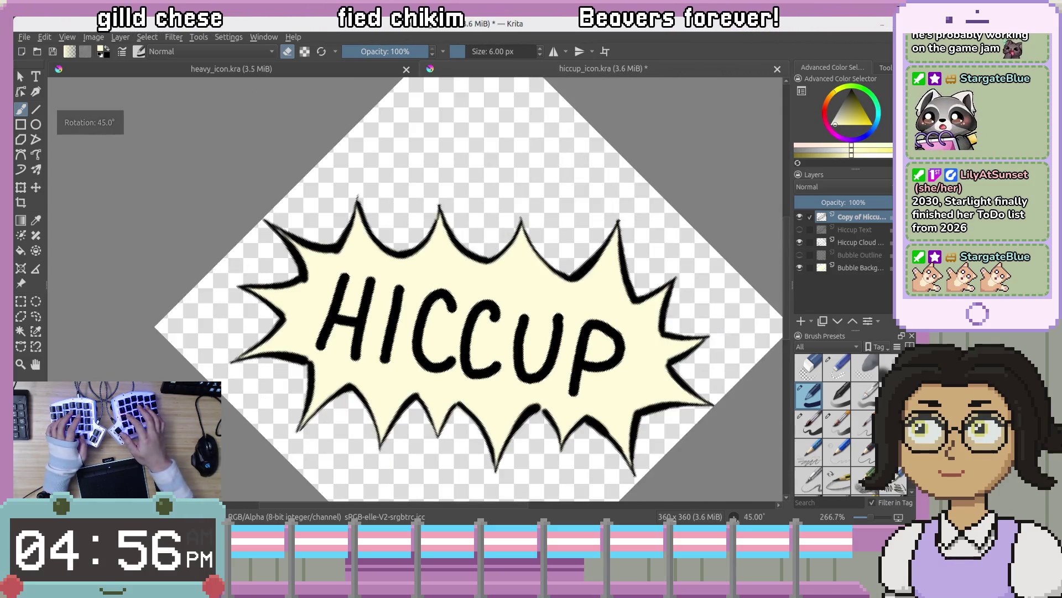
pyautogui.scroll(-3, 487, 289)
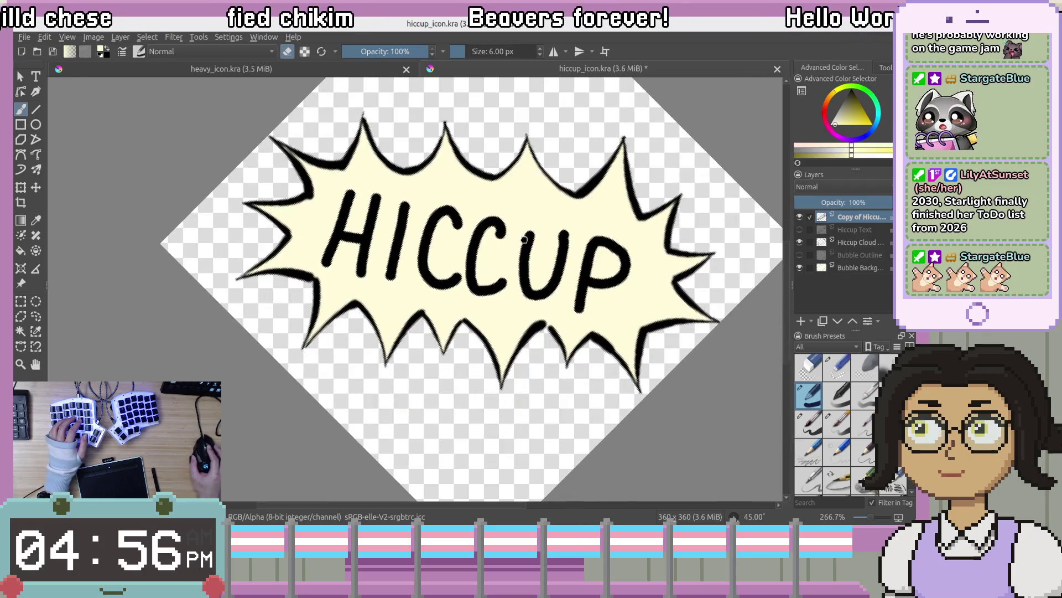
pyautogui.hotkey('ctrl', '[')
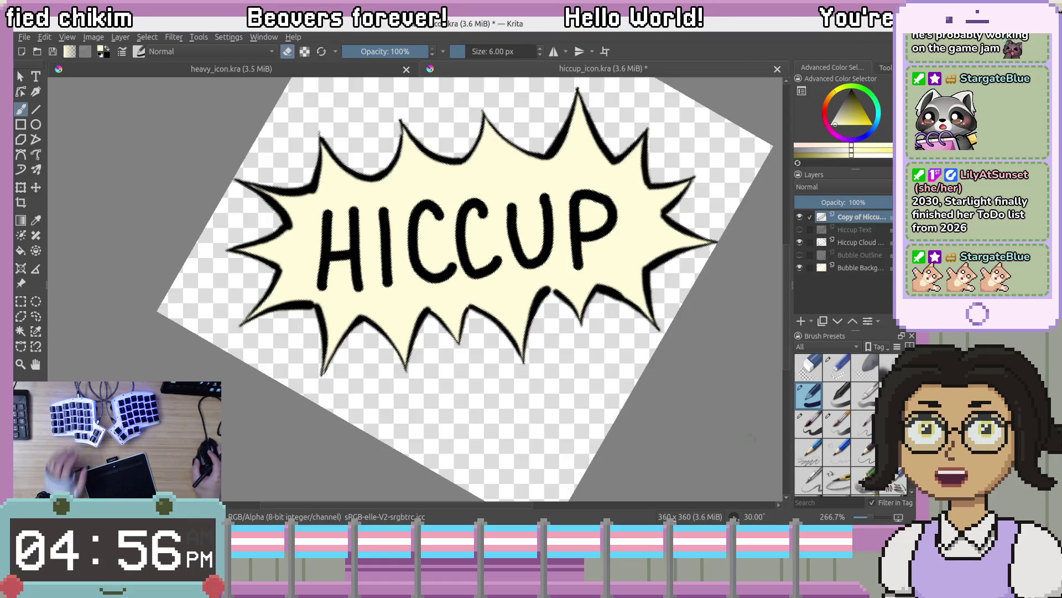
pyautogui.click(818, 424)
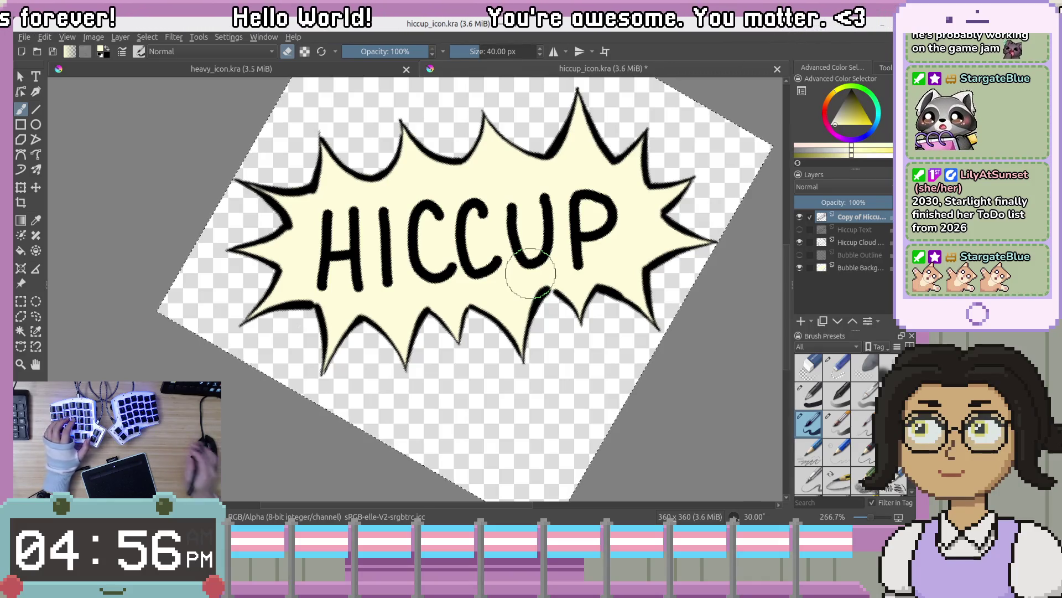
pyautogui.hotkey('ctrl', 'a')
pyautogui.press('Delete')
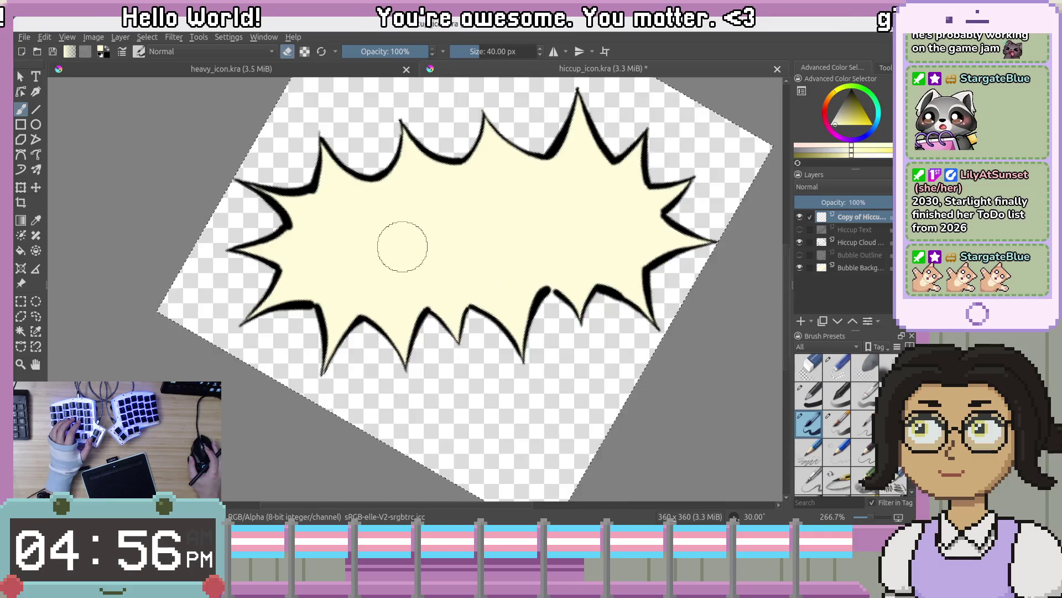
pyautogui.scroll(1, 403, 247)
pyautogui.scroll(-1, 402, 247)
pyautogui.scroll(1, 403, 247)
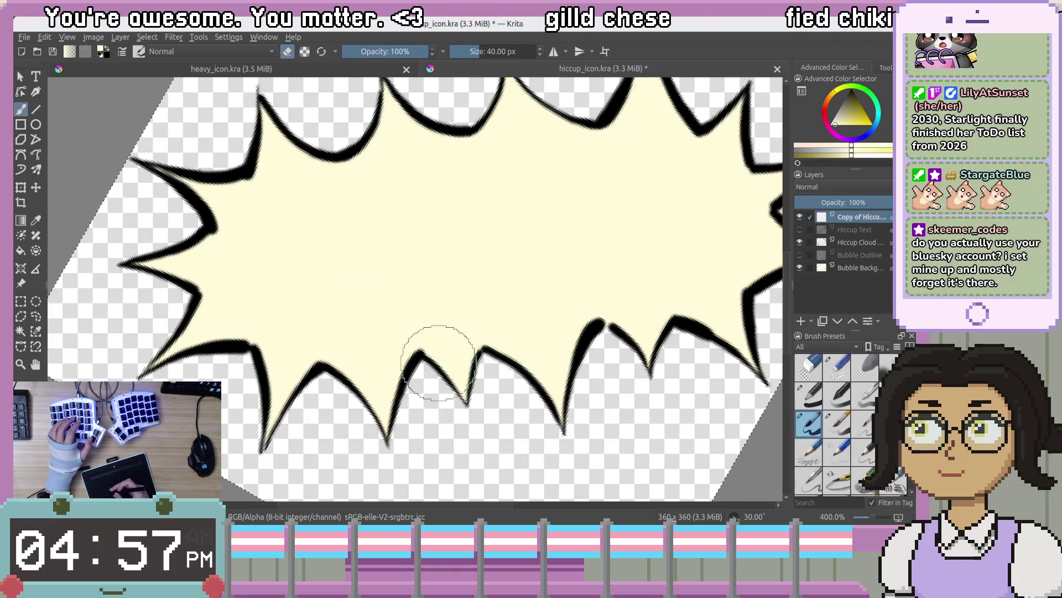
pyautogui.rightClick(451, 338)
pyautogui.click(463, 304)
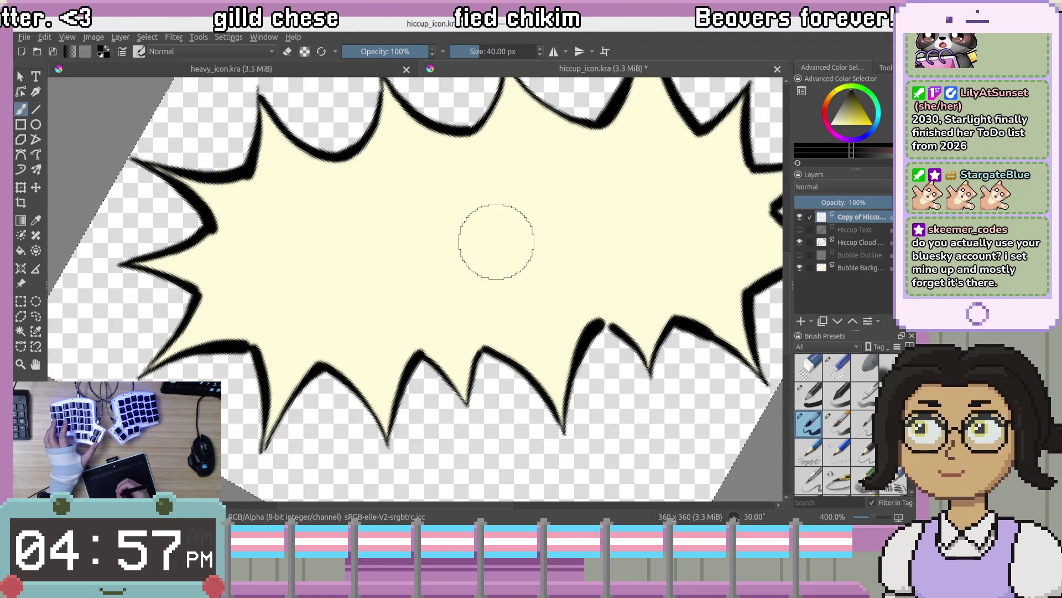
pyautogui.moveTo(269, 305)
pyautogui.mouseDown()
pyautogui.moveTo(304, 261)
pyautogui.moveTo(311, 343)
pyautogui.moveTo(288, 269)
pyautogui.mouseUp()
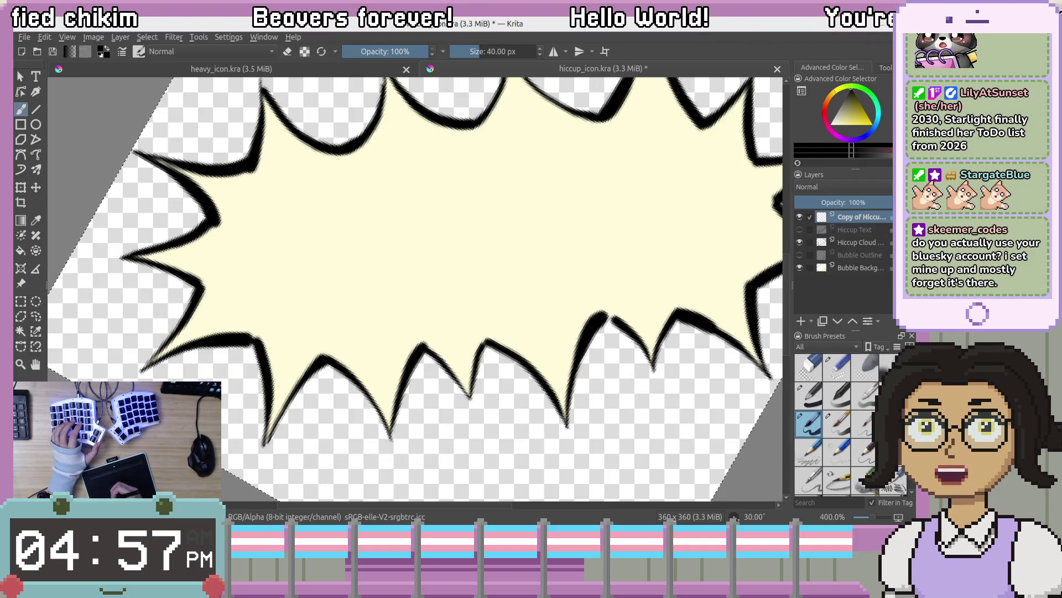
pyautogui.moveTo(320, 225); pyautogui.dragTo(320, 289)
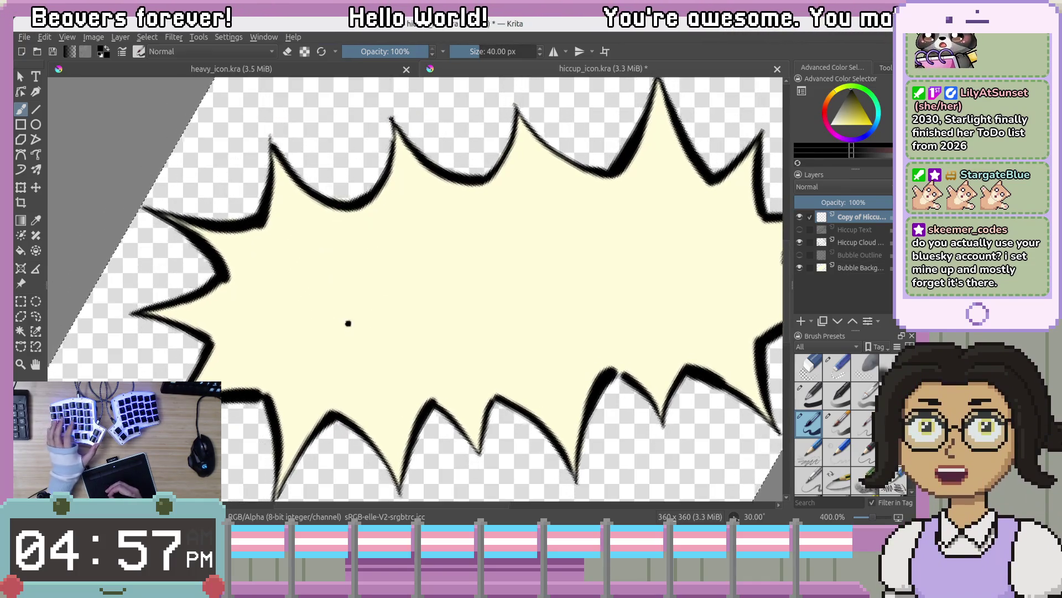
pyautogui.moveTo(348, 323); pyautogui.dragTo(384, 292)
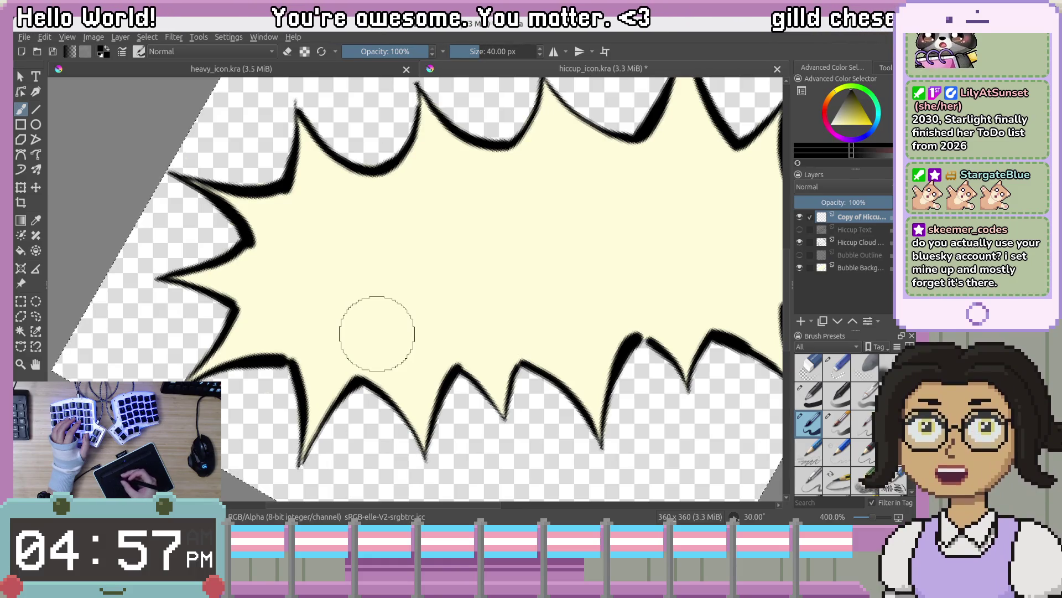
pyautogui.moveTo(468, 158)
pyautogui.mouseDown()
pyautogui.moveTo(415, 206)
pyautogui.moveTo(419, 156)
pyautogui.moveTo(415, 174)
pyautogui.moveTo(400, 108)
pyautogui.mouseUp()
pyautogui.moveTo(316, 277)
pyautogui.mouseDown()
pyautogui.moveTo(349, 289)
pyautogui.moveTo(388, 265)
pyautogui.moveTo(396, 272)
pyautogui.moveTo(396, 256)
pyautogui.mouseUp()
pyautogui.press('4')
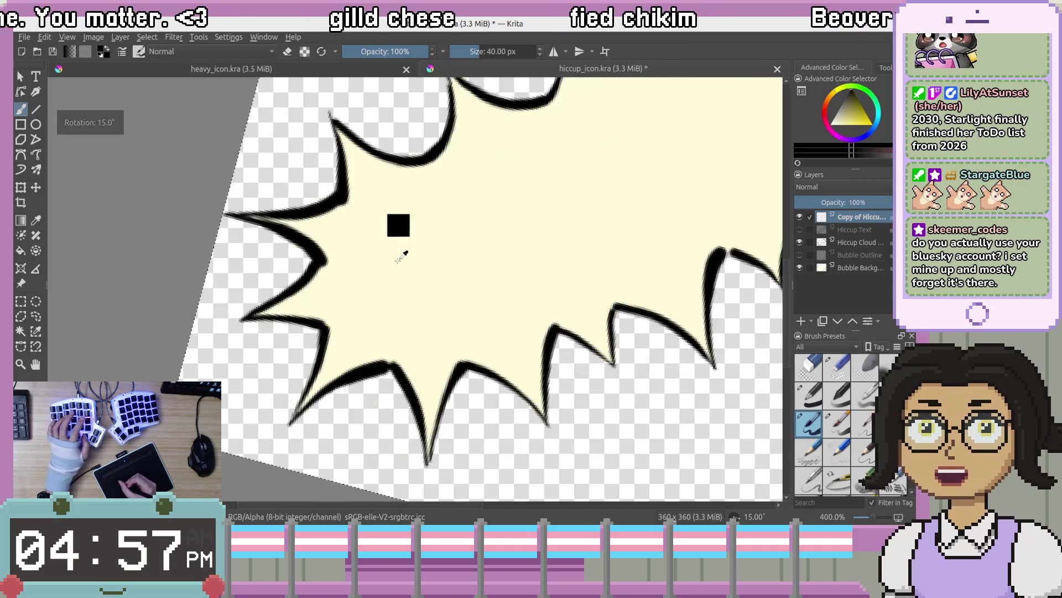
pyautogui.moveTo(433, 266)
pyautogui.mouseDown()
pyautogui.moveTo(391, 290)
pyautogui.moveTo(422, 256)
pyautogui.moveTo(470, 286)
pyautogui.moveTo(526, 268)
pyautogui.mouseUp()
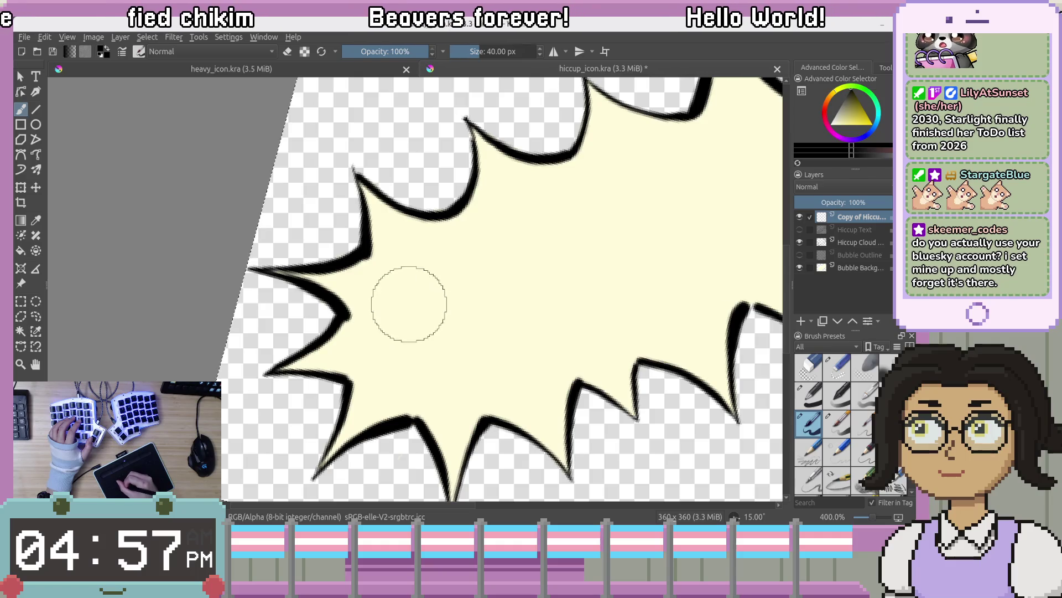
pyautogui.hotkey('ctrl', 'z')
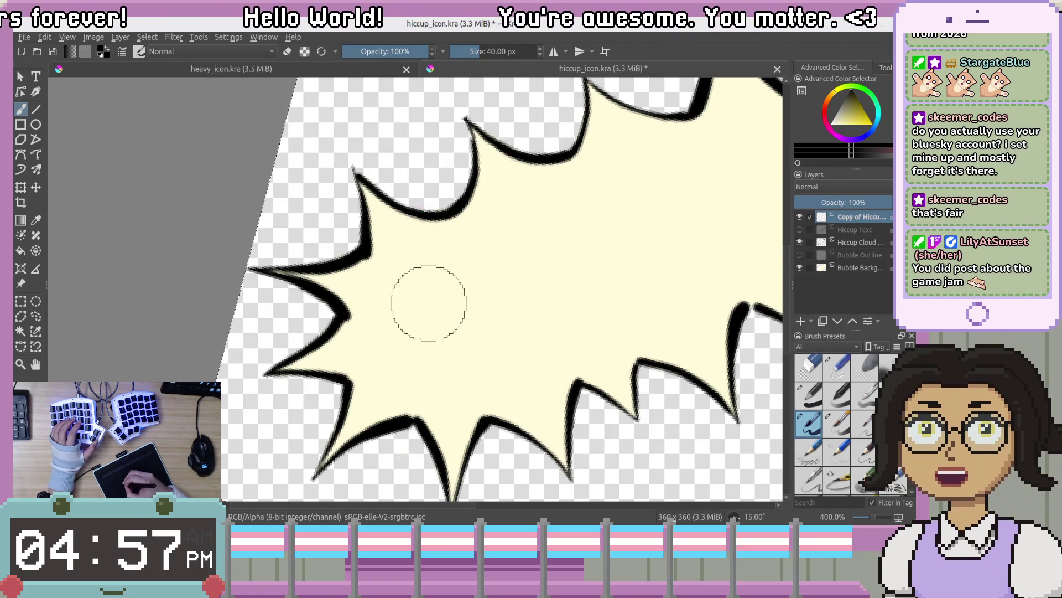
pyautogui.moveTo(412, 277); pyautogui.dragTo(429, 379)
pyautogui.hotkey('ctrl', 'z')
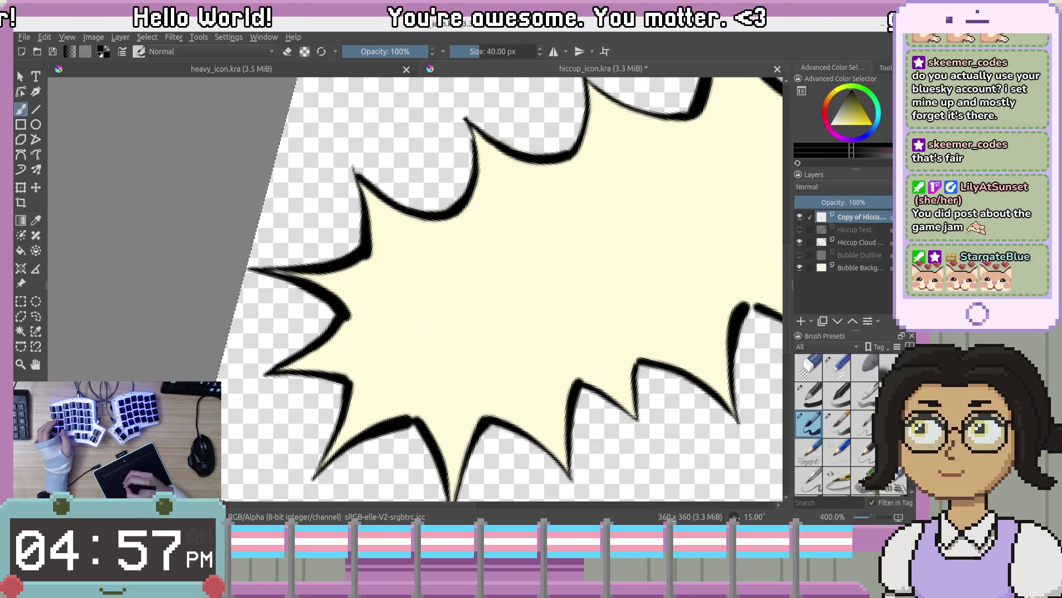
pyautogui.moveTo(397, 257)
pyautogui.mouseDown()
pyautogui.moveTo(436, 332)
pyautogui.moveTo(442, 370)
pyautogui.mouseUp()
# Hand-letter a first attempt at H, I and C, then undo those strokes
pyautogui.hotkey('ctrl', 'z')
pyautogui.moveTo(395, 261); pyautogui.dragTo(453, 407)
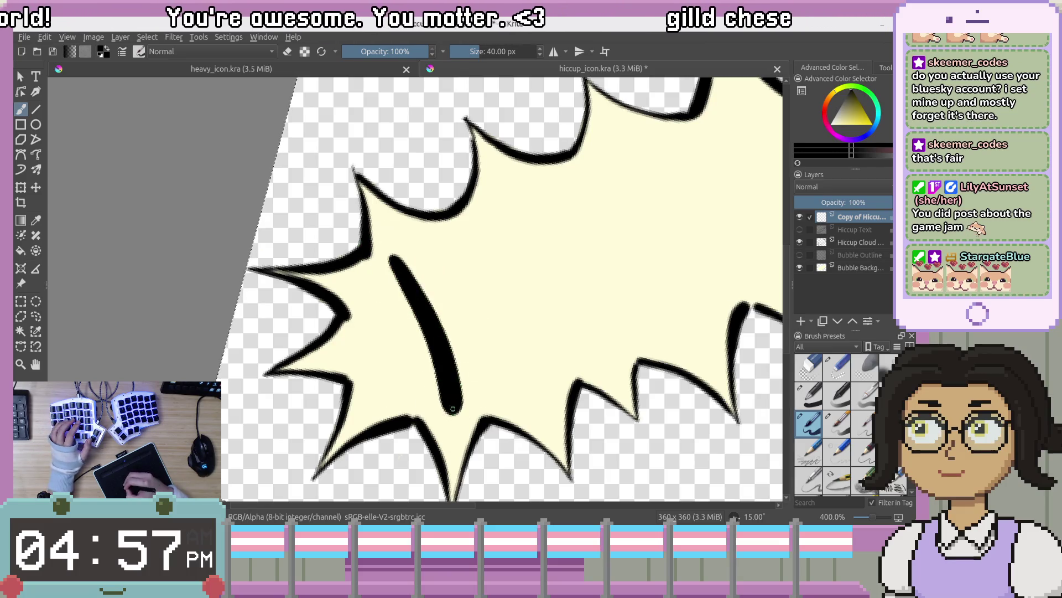
pyautogui.moveTo(475, 215); pyautogui.dragTo(520, 376)
pyautogui.moveTo(437, 323); pyautogui.dragTo(496, 301)
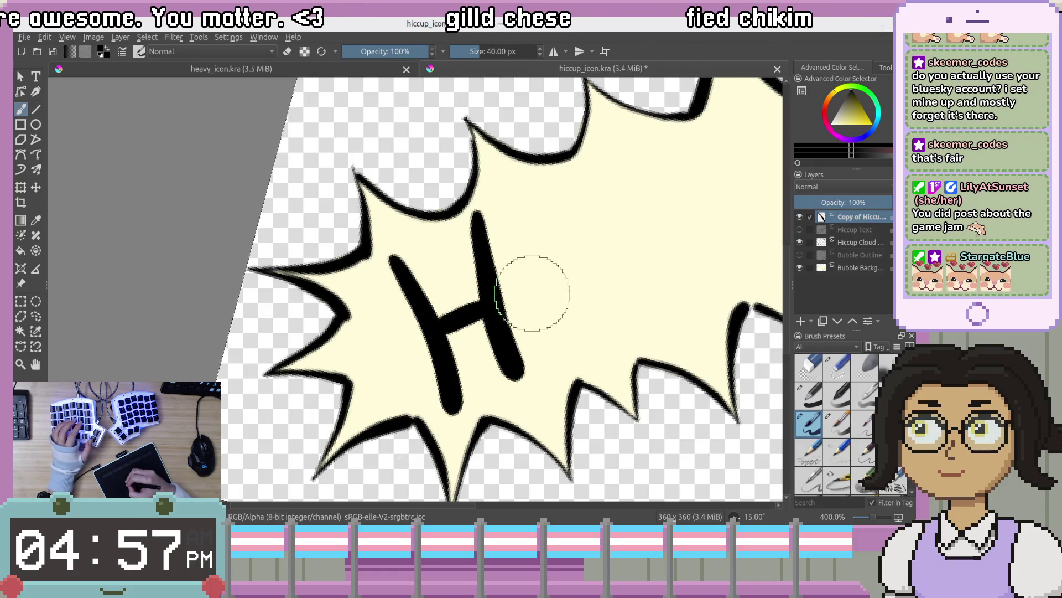
pyautogui.moveTo(526, 220); pyautogui.dragTo(553, 354)
pyautogui.hotkey('ctrl', 'z')
pyautogui.moveTo(520, 194); pyautogui.dragTo(555, 355)
pyautogui.moveTo(616, 178)
pyautogui.mouseDown()
pyautogui.moveTo(562, 237)
pyautogui.moveTo(522, 225)
pyautogui.moveTo(487, 233)
pyautogui.moveTo(508, 363)
pyautogui.mouseUp()
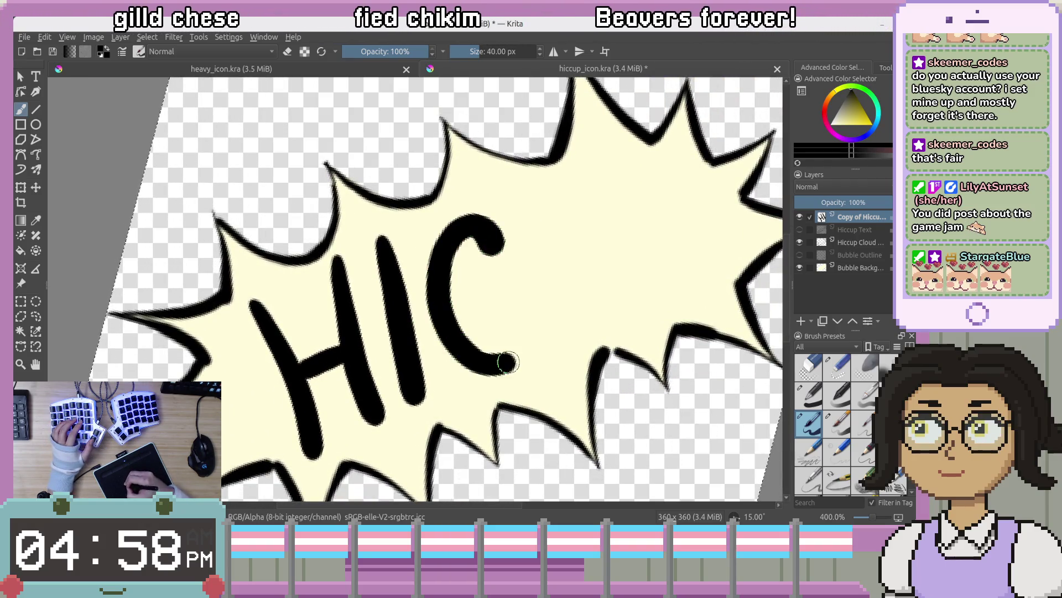
pyautogui.moveTo(584, 224)
pyautogui.mouseDown()
pyautogui.moveTo(560, 190)
pyautogui.moveTo(613, 316)
pyautogui.mouseUp()
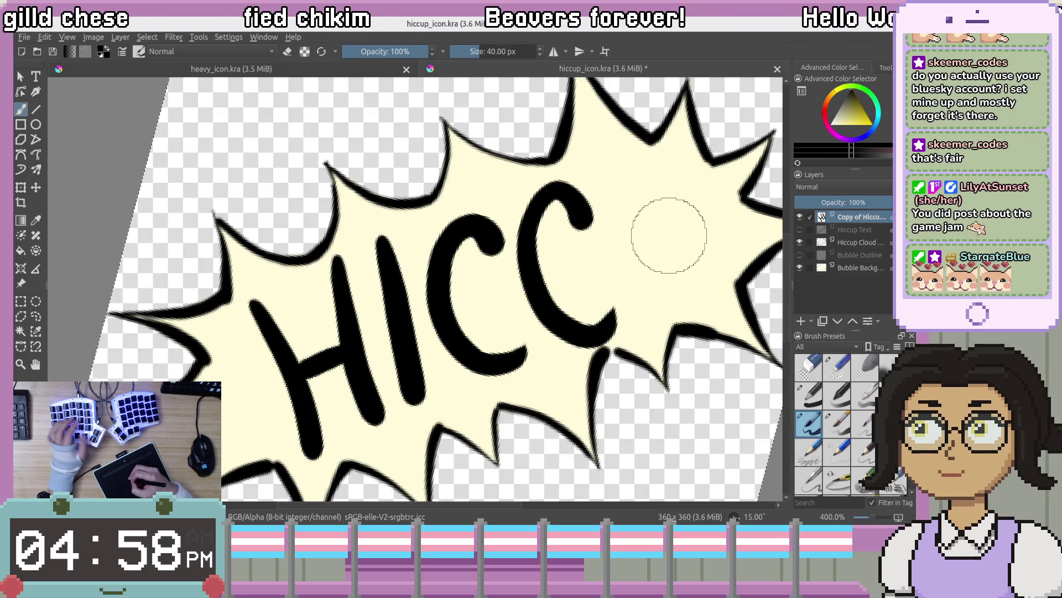
pyautogui.hotkey('ctrl', 'z')
pyautogui.hotkey('ctrl', 'z')
pyautogui.hotkey('ctrl', 'z')
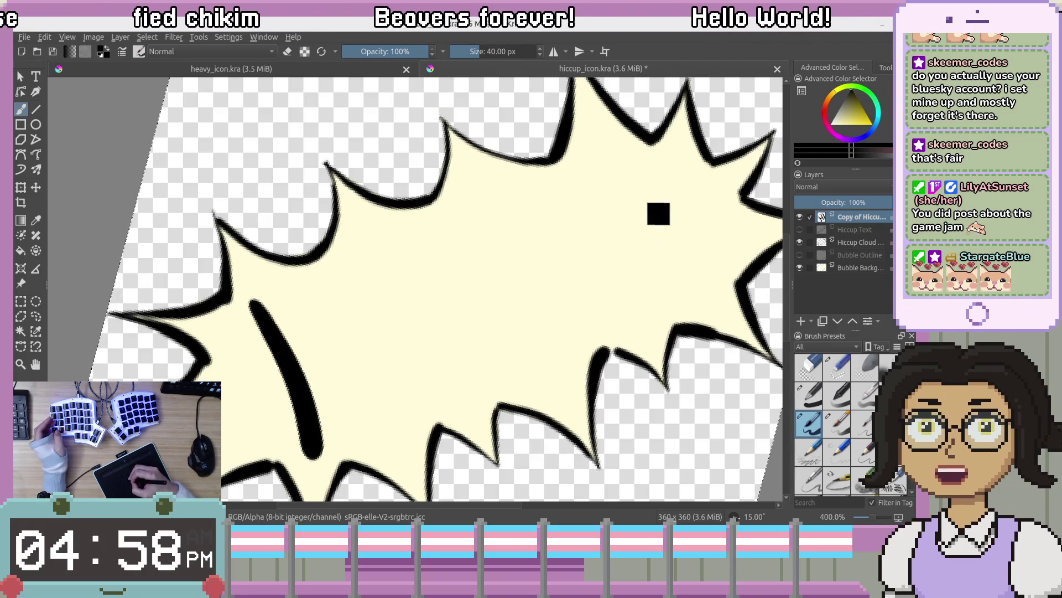
pyautogui.hotkey('ctrl', 'z')
# Redraw a thicker H, I and two Cs, then undo them all to start over
pyautogui.moveTo(286, 252); pyautogui.dragTo(337, 377)
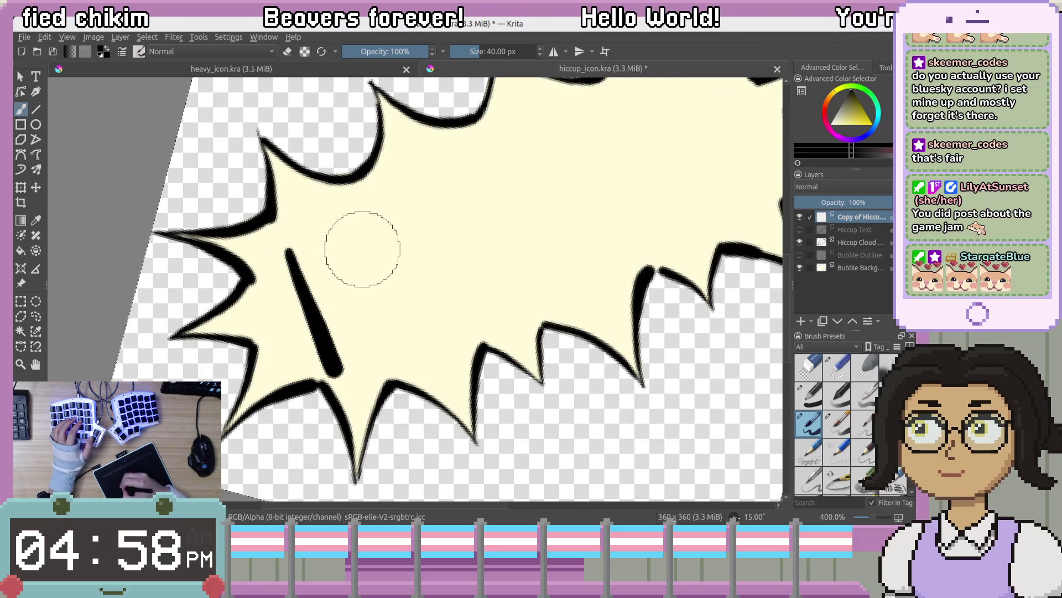
pyautogui.hotkey('ctrl', 'z')
pyautogui.moveTo(296, 241); pyautogui.dragTo(343, 354)
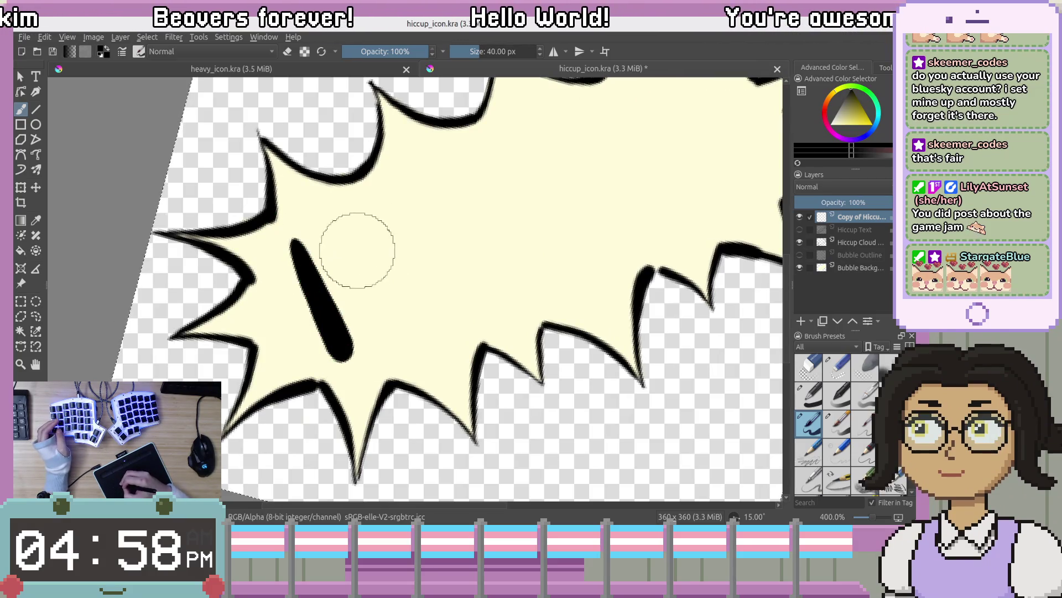
pyautogui.moveTo(348, 215); pyautogui.dragTo(402, 329)
pyautogui.moveTo(334, 285); pyautogui.dragTo(382, 269)
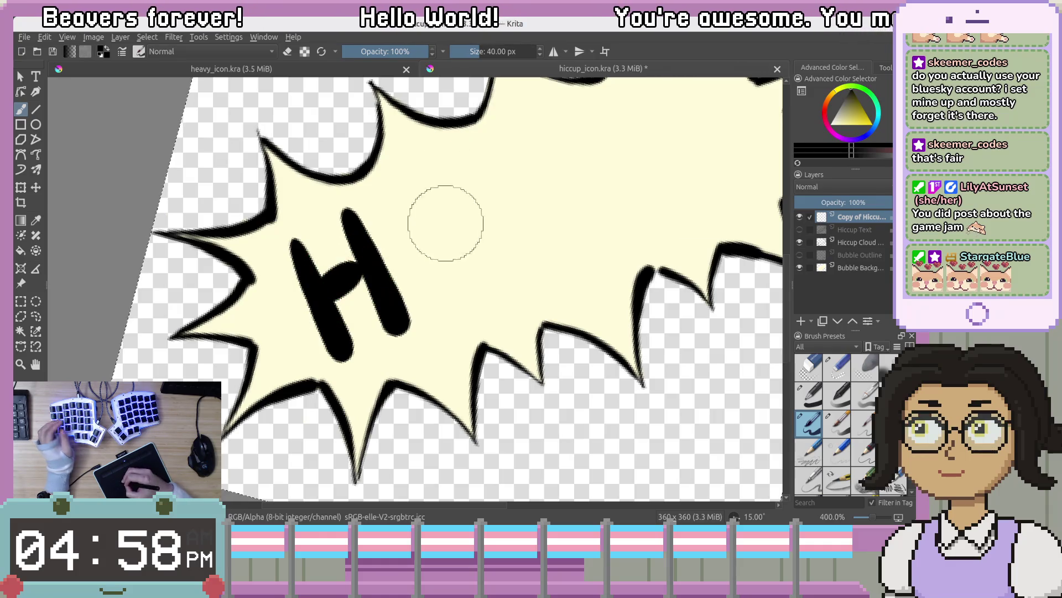
pyautogui.hotkey('ctrl', 'z')
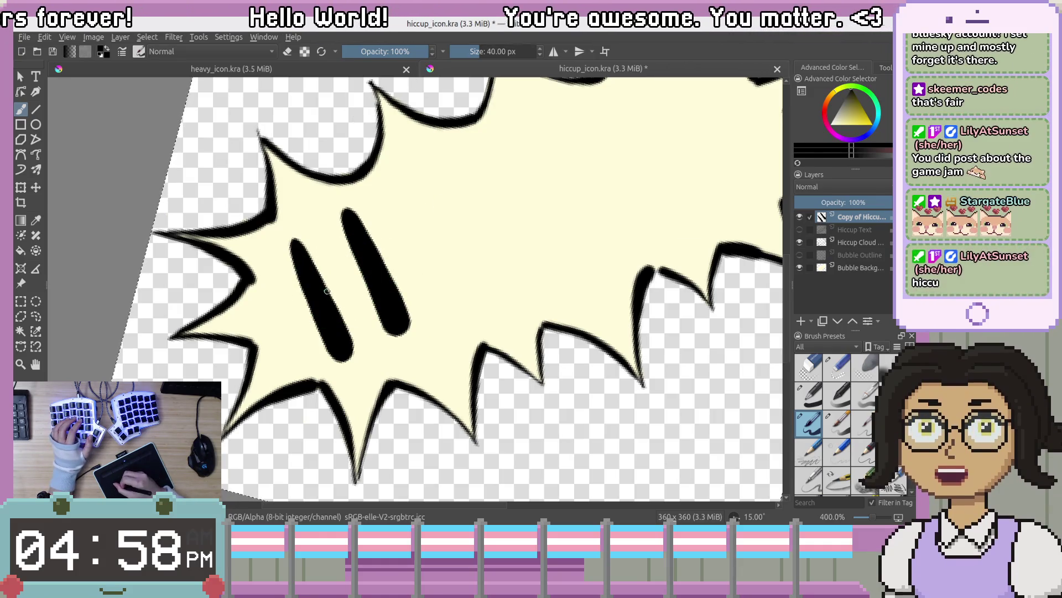
pyautogui.hotkey('ctrl', 'z')
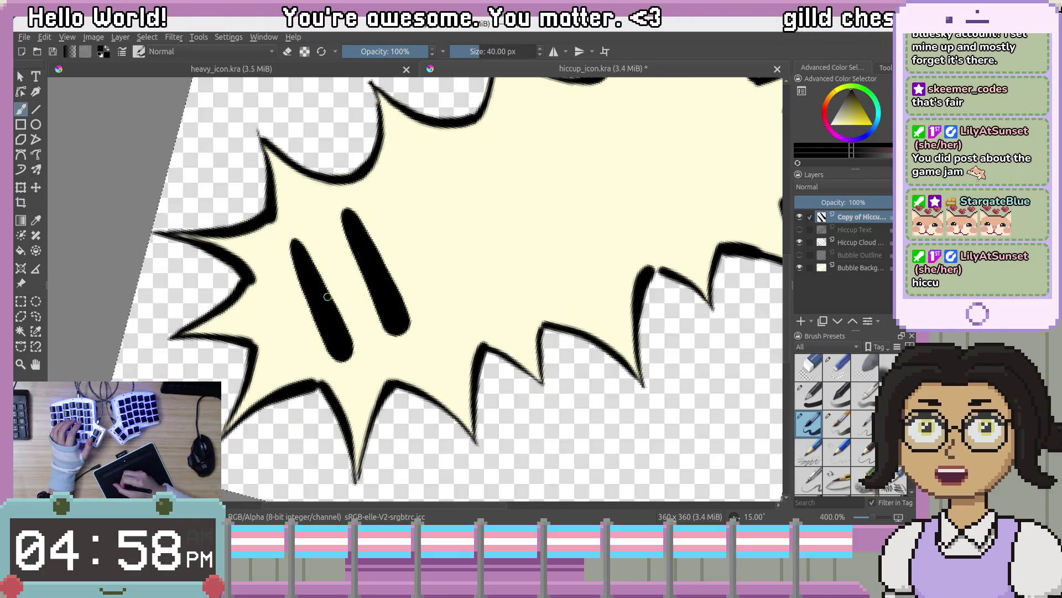
pyautogui.hotkey('ctrl', 'shift', 'z')
pyautogui.hotkey('ctrl', 'z')
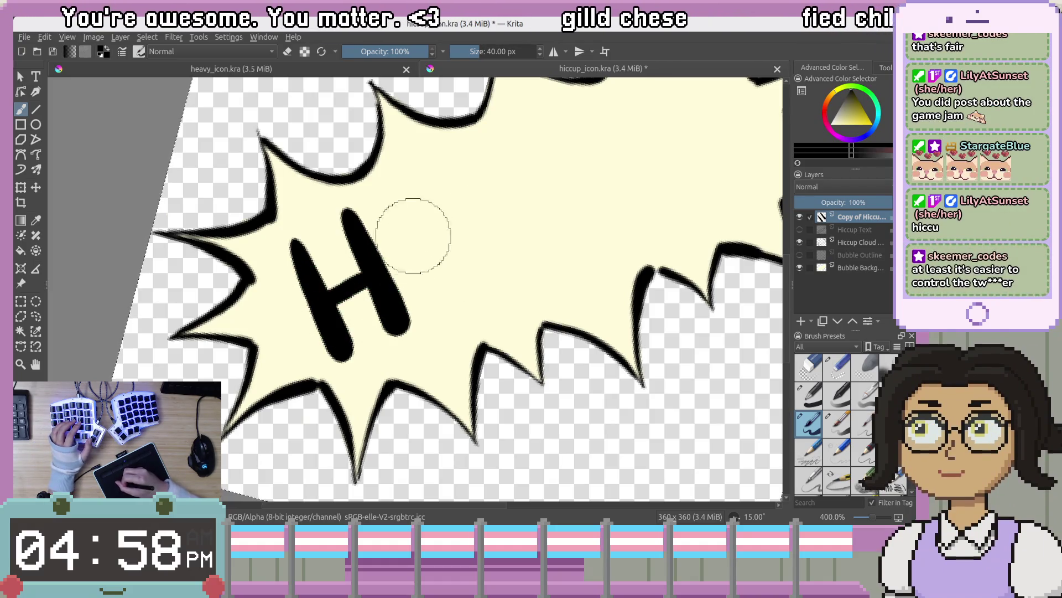
pyautogui.moveTo(395, 204); pyautogui.dragTo(443, 305)
pyautogui.moveTo(500, 188)
pyautogui.mouseDown()
pyautogui.moveTo(457, 180)
pyautogui.moveTo(573, 274)
pyautogui.mouseUp()
pyautogui.moveTo(593, 135)
pyautogui.mouseDown()
pyautogui.moveTo(426, 223)
pyautogui.moveTo(480, 329)
pyautogui.mouseUp()
pyautogui.hotkey('ctrl', 'z')
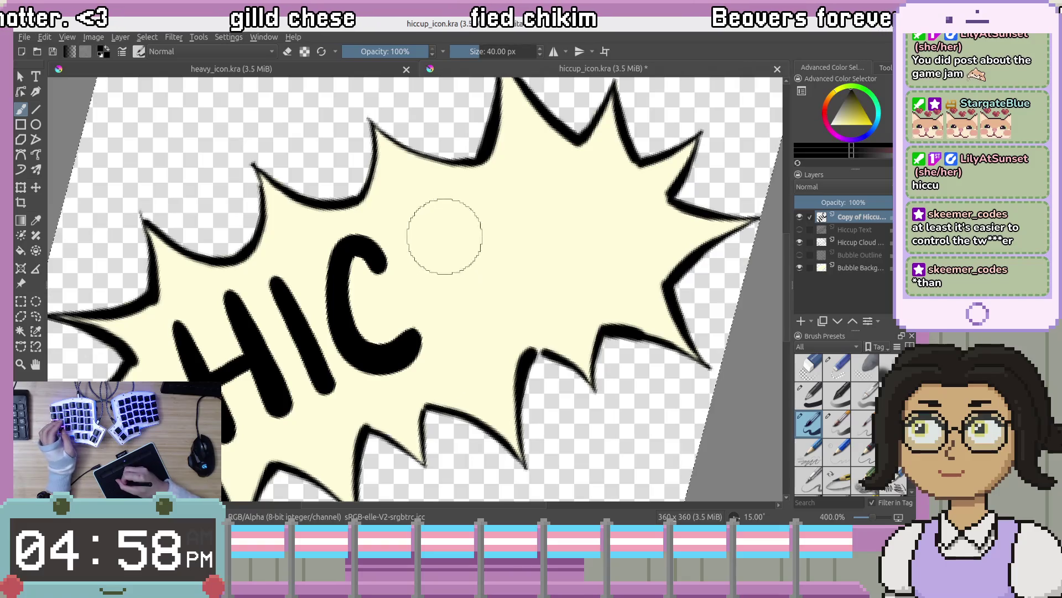
pyautogui.moveTo(411, 234); pyautogui.dragTo(480, 329)
pyautogui.hotkey('ctrl', 'z')
pyautogui.moveTo(462, 221); pyautogui.dragTo(489, 328)
pyautogui.hotkey('ctrl', 'z')
pyautogui.hotkey('ctrl', 'z')
pyautogui.hotkey('ctrl', 'z')
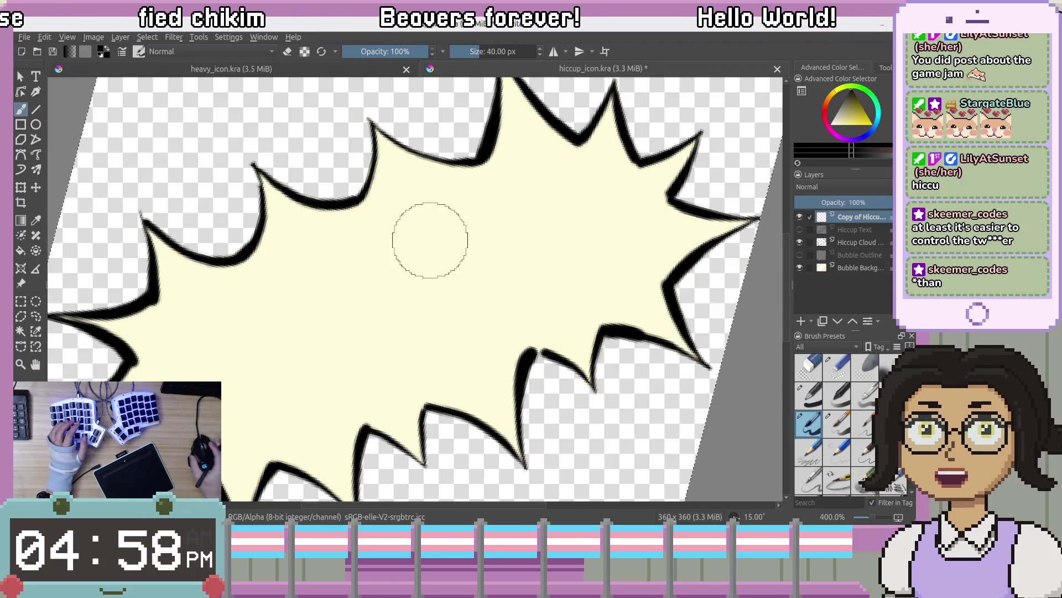
# Bring the whole bubble into view and draw the two stems of the H
pyautogui.scroll(-2, 366, 272)
pyautogui.moveTo(487, 296); pyautogui.dragTo(570, 266)
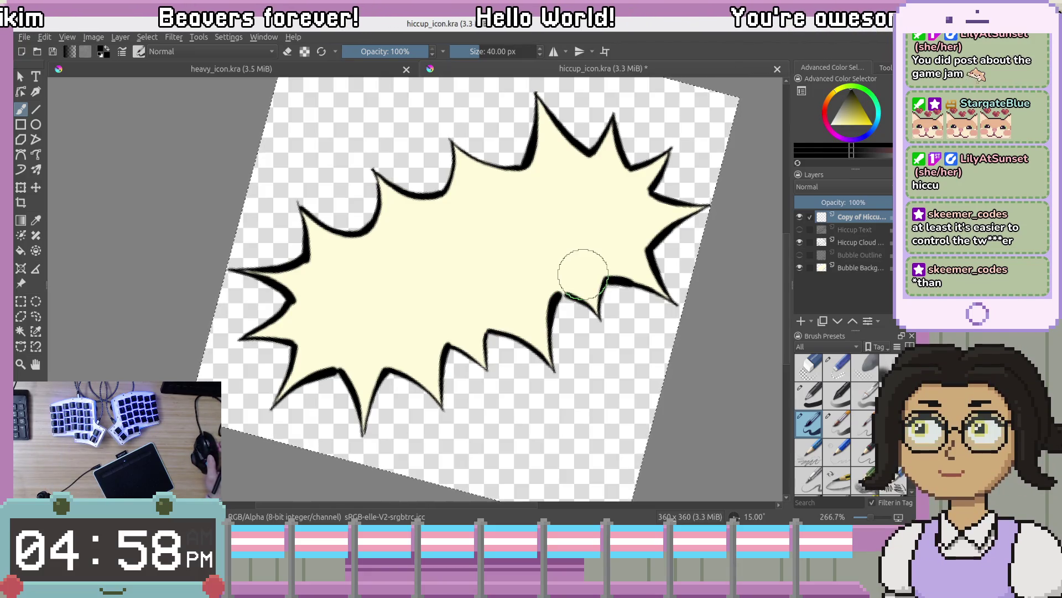
pyautogui.moveTo(478, 287)
pyautogui.mouseDown()
pyautogui.moveTo(498, 283)
pyautogui.moveTo(503, 266)
pyautogui.moveTo(471, 293)
pyautogui.mouseUp()
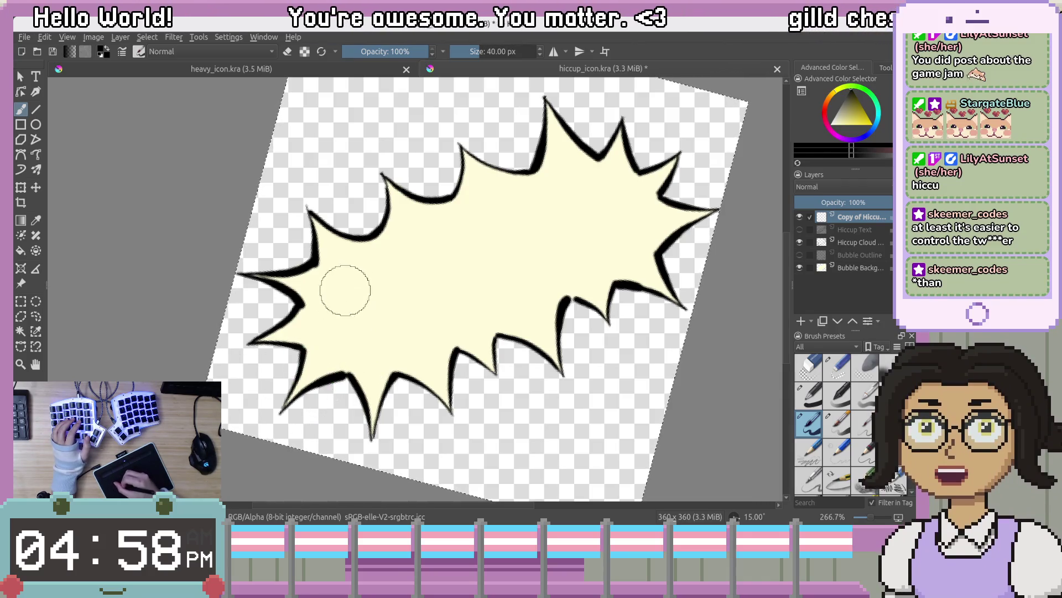
pyautogui.moveTo(329, 279); pyautogui.dragTo(356, 363)
pyautogui.hotkey('ctrl', 'z')
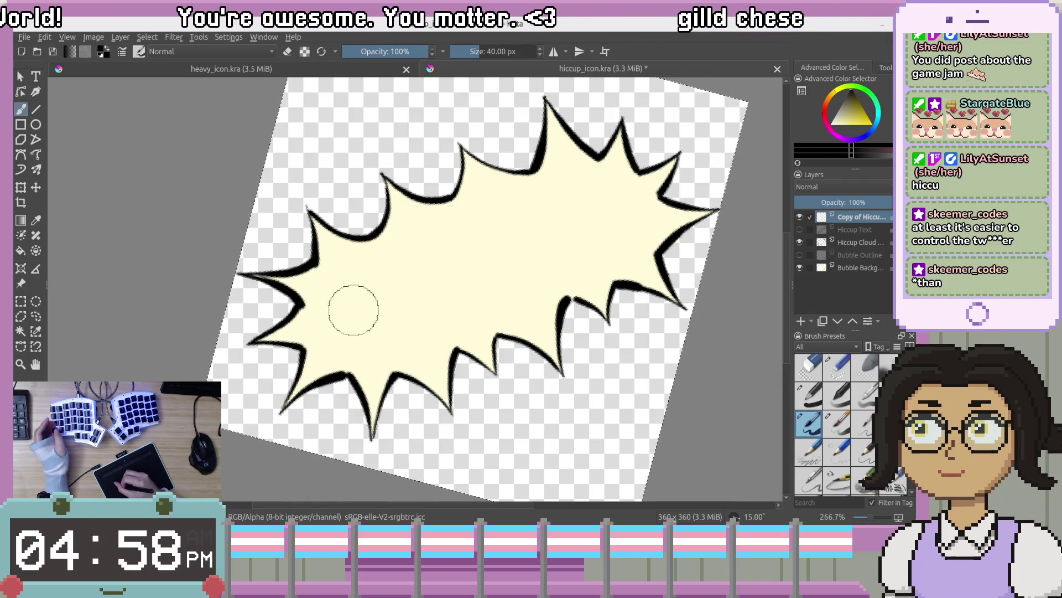
pyautogui.moveTo(339, 293); pyautogui.dragTo(346, 334)
pyautogui.hotkey('ctrl', 'z')
pyautogui.moveTo(326, 285); pyautogui.dragTo(342, 329)
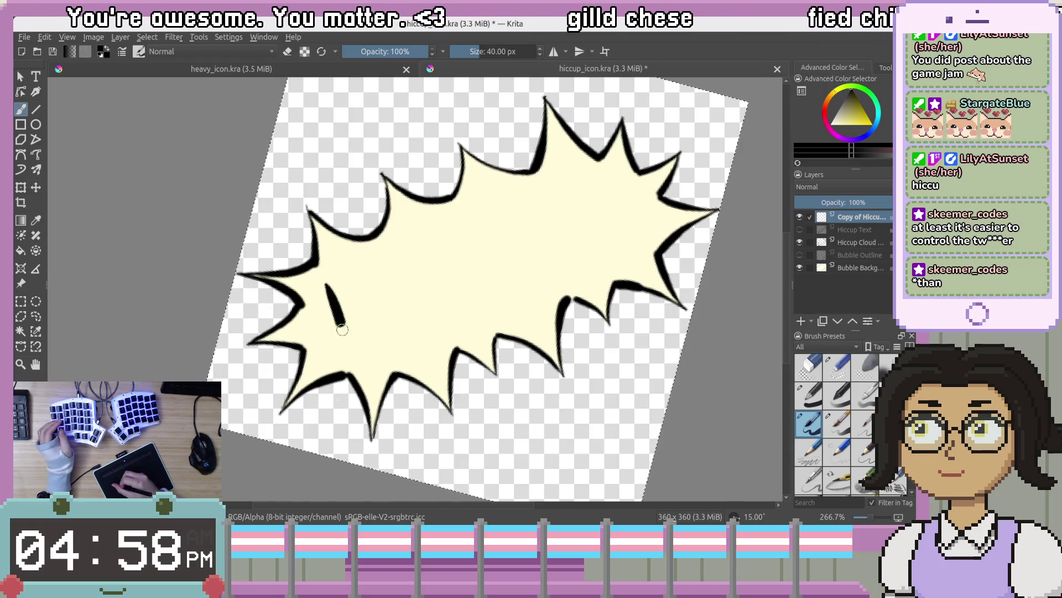
pyautogui.moveTo(357, 272)
pyautogui.mouseDown()
pyautogui.moveTo(378, 340)
pyautogui.moveTo(370, 304)
pyautogui.mouseUp()
pyautogui.hotkey('ctrl', 'z')
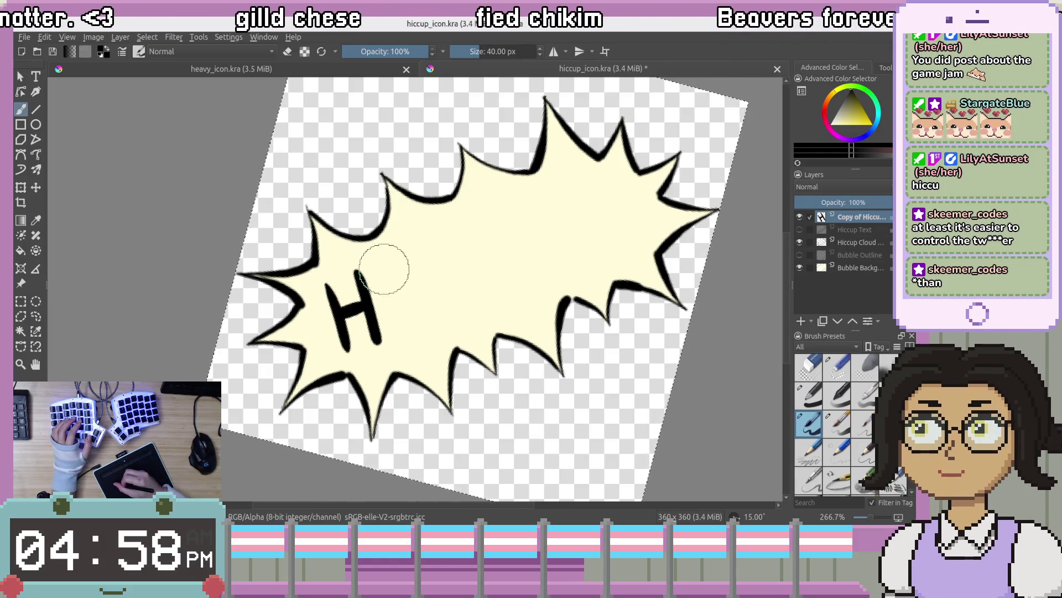
# Letter I, C, C, U and P to complete HICCUP, then zoom to 100%
pyautogui.moveTo(386, 261); pyautogui.dragTo(377, 337)
pyautogui.moveTo(442, 243); pyautogui.dragTo(451, 299)
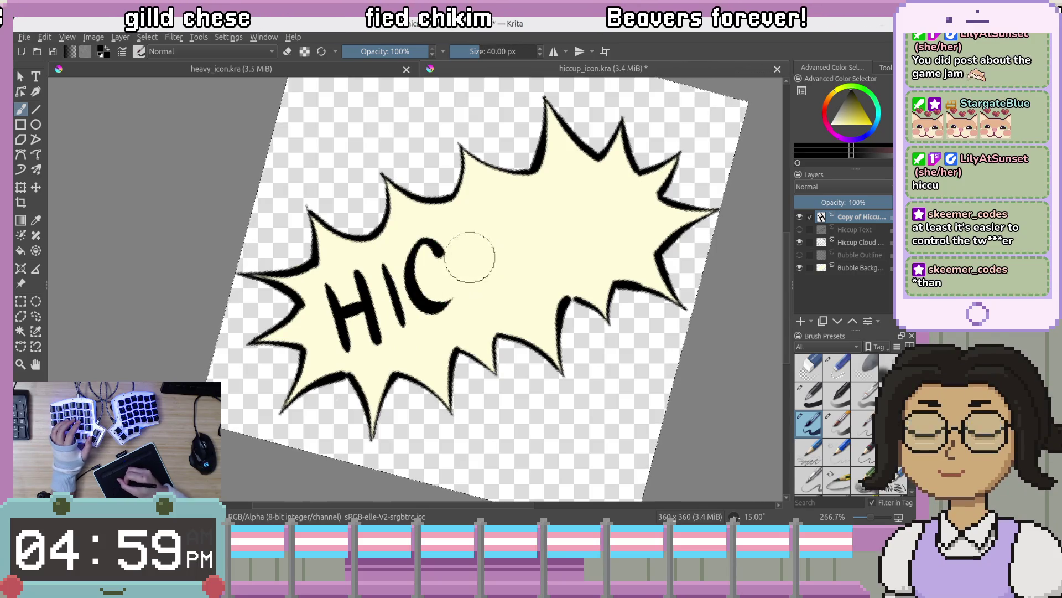
pyautogui.hotkey('ctrl', 'z')
pyautogui.moveTo(440, 248); pyautogui.dragTo(453, 305)
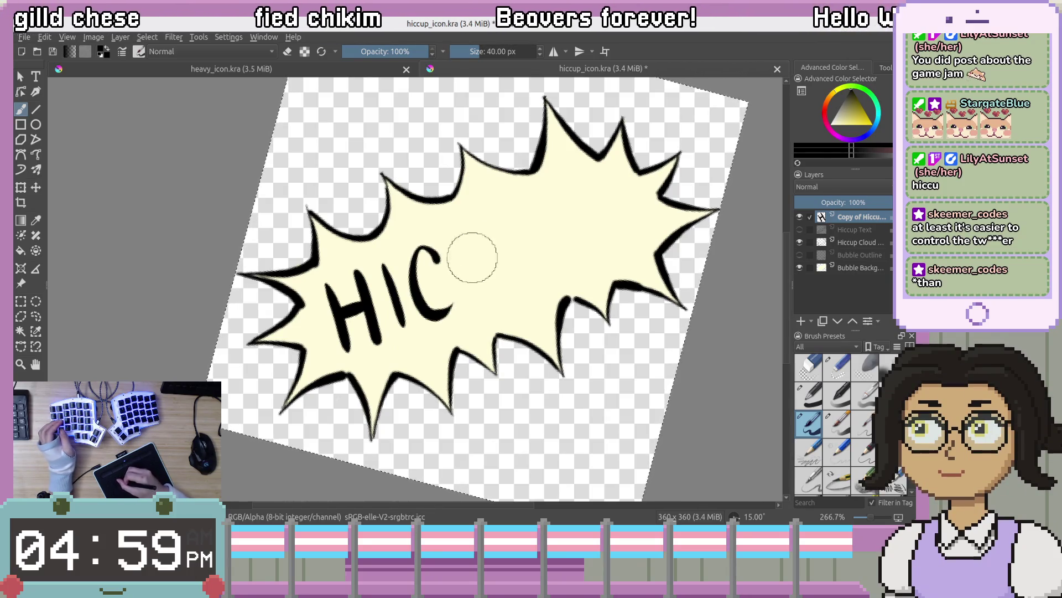
pyautogui.moveTo(487, 238); pyautogui.dragTo(506, 296)
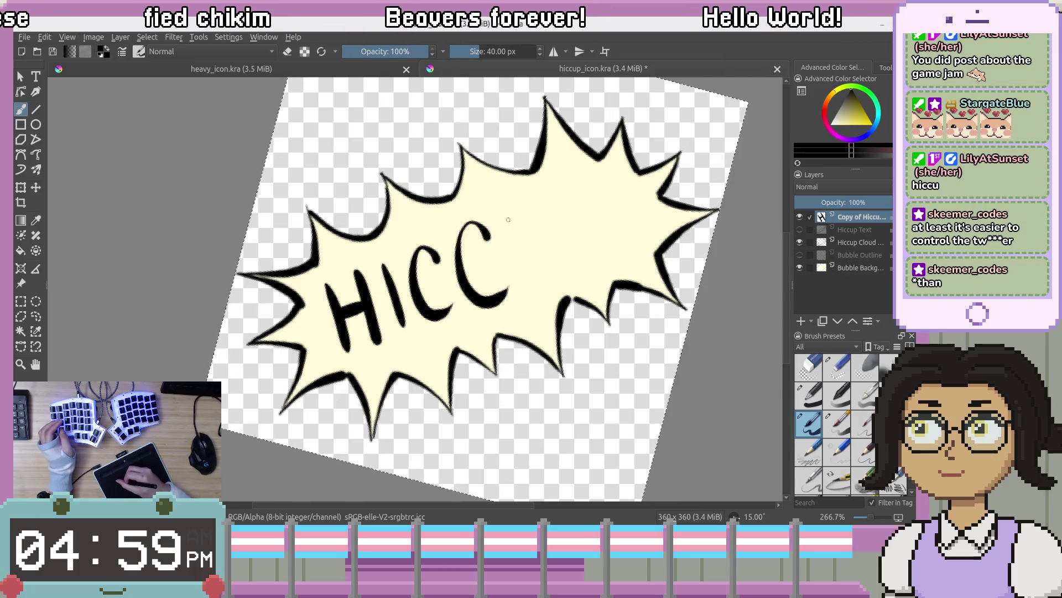
pyautogui.moveTo(508, 219); pyautogui.dragTo(559, 200)
pyautogui.hotkey('ctrl', 'z')
pyautogui.moveTo(560, 283); pyautogui.dragTo(616, 189)
pyautogui.hotkey('ctrl', 'z')
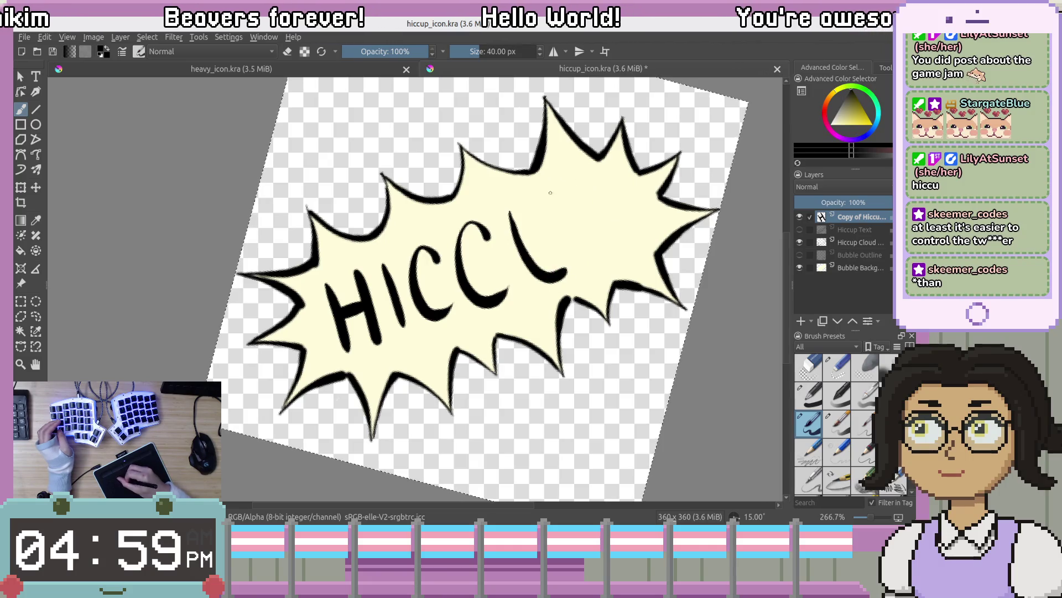
pyautogui.moveTo(551, 192); pyautogui.dragTo(565, 268)
pyautogui.moveTo(579, 191); pyautogui.dragTo(589, 221)
pyautogui.hotkey('ctrl', 'z')
pyautogui.hotkey('ctrl', 'z')
pyautogui.moveTo(580, 185); pyautogui.dragTo(613, 259)
pyautogui.moveTo(585, 187)
pyautogui.mouseDown()
pyautogui.moveTo(614, 234)
pyautogui.moveTo(565, 240)
pyautogui.mouseUp()
pyautogui.press('1')
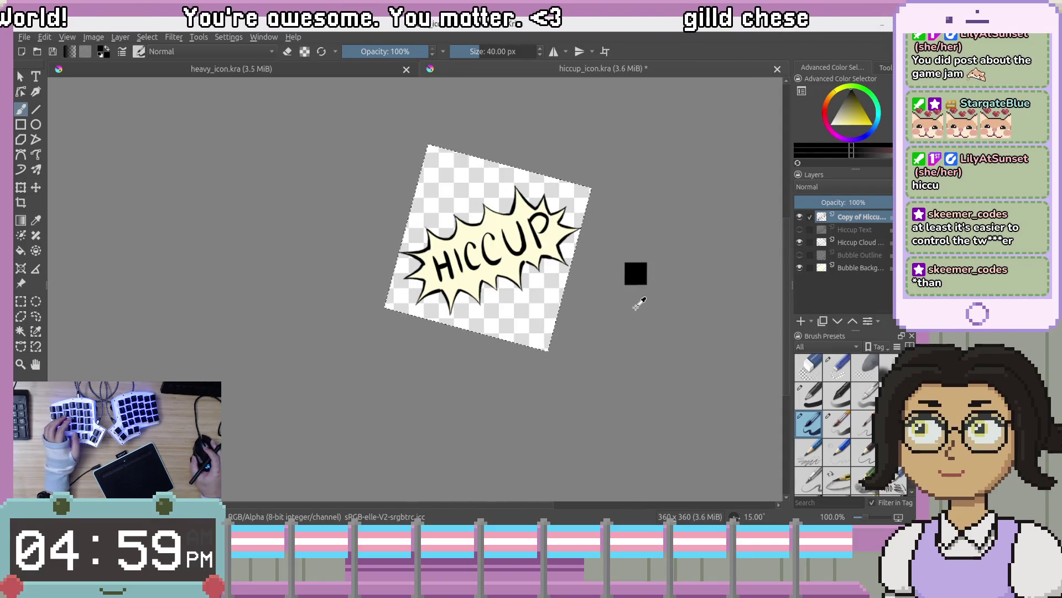
# Reset the view rotation to upright and toggle the lettering layer's visibility to compare
pyautogui.press('5')
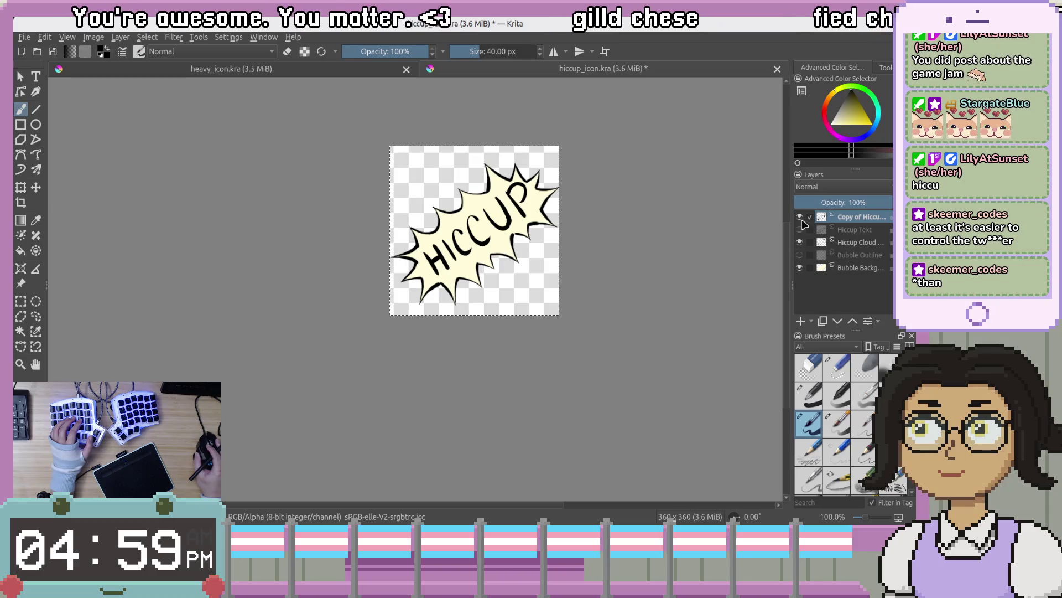
pyautogui.click(802, 221)
pyautogui.click(803, 221)
pyautogui.click(803, 222)
pyautogui.click(803, 221)
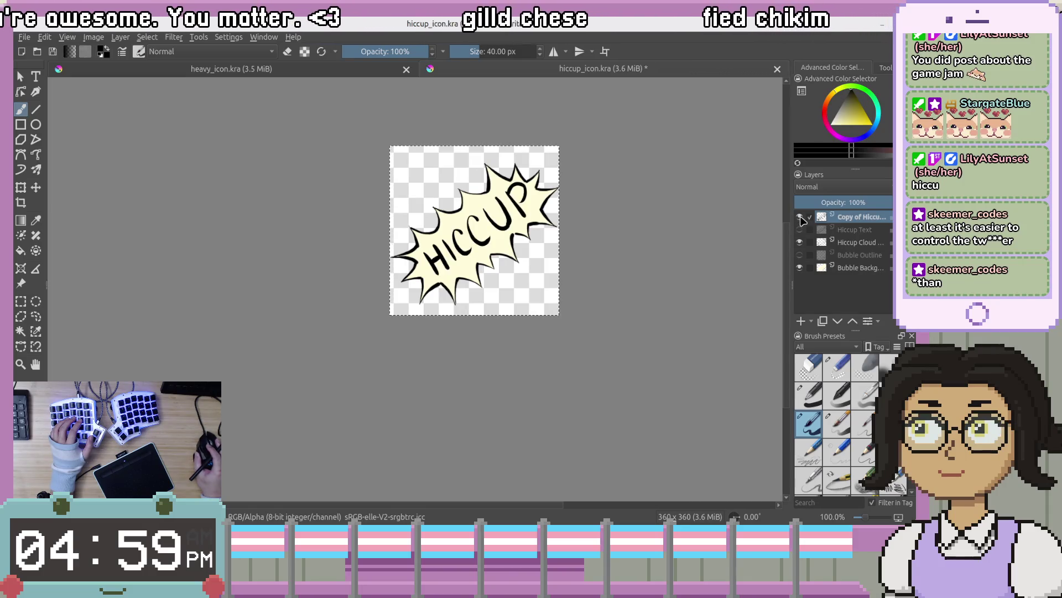
pyautogui.click(801, 218)
pyautogui.click(801, 217)
pyautogui.click(802, 218)
pyautogui.click(801, 218)
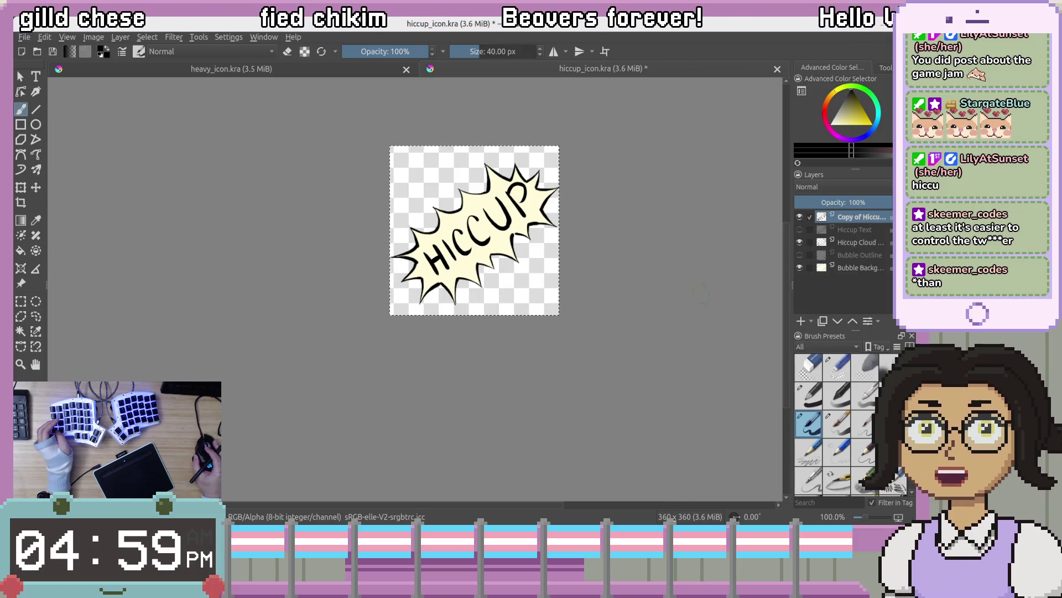
pyautogui.scroll(1, 602, 252)
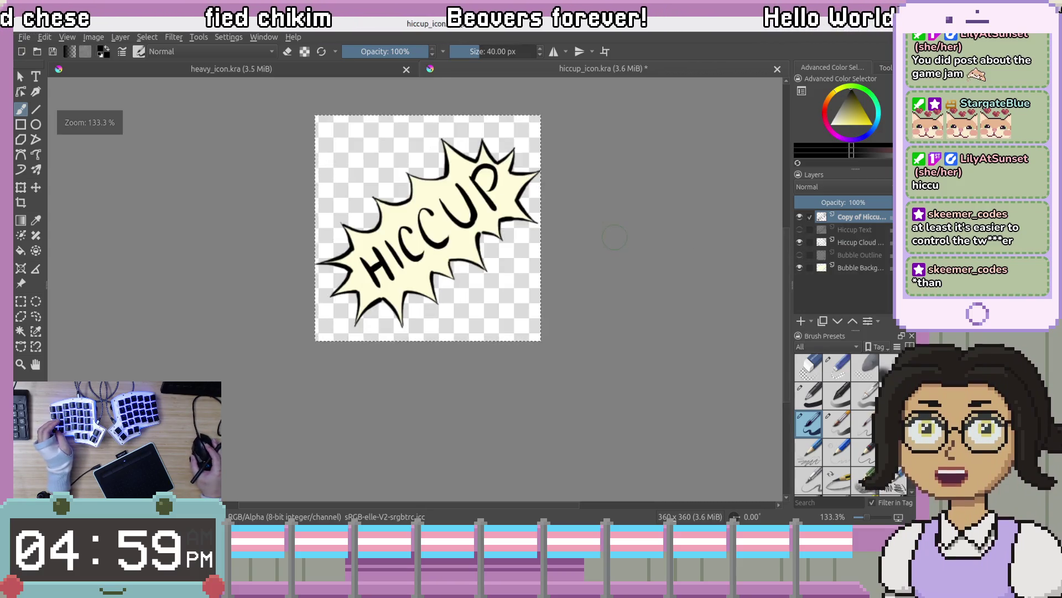
# Compare Hiccup Text against Copy of Hiccup at several zooms, leaving the bold copy showing
pyautogui.click(800, 216)
pyautogui.click(799, 229)
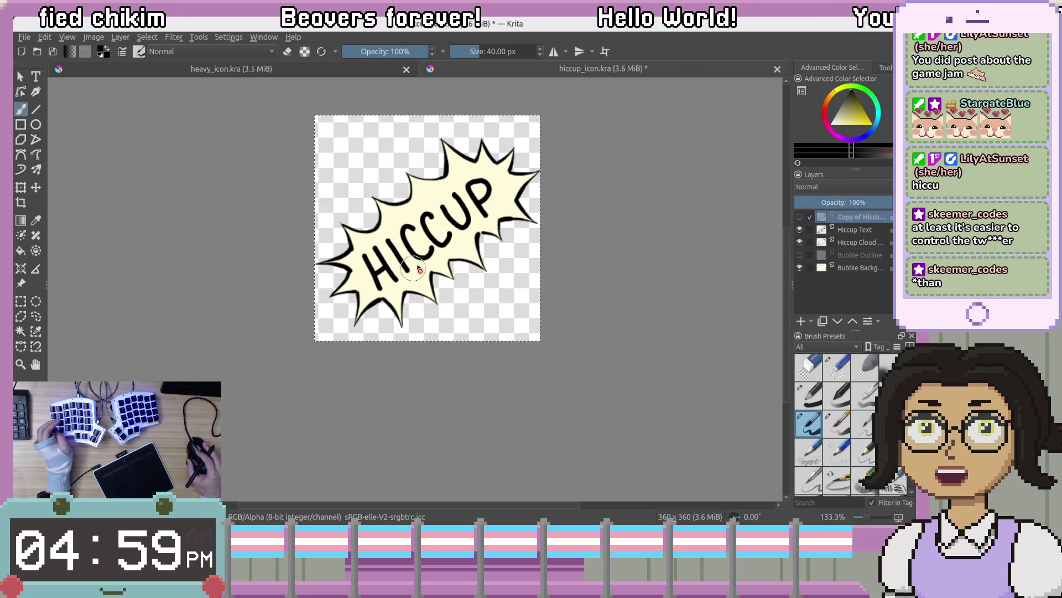
pyautogui.click(799, 216)
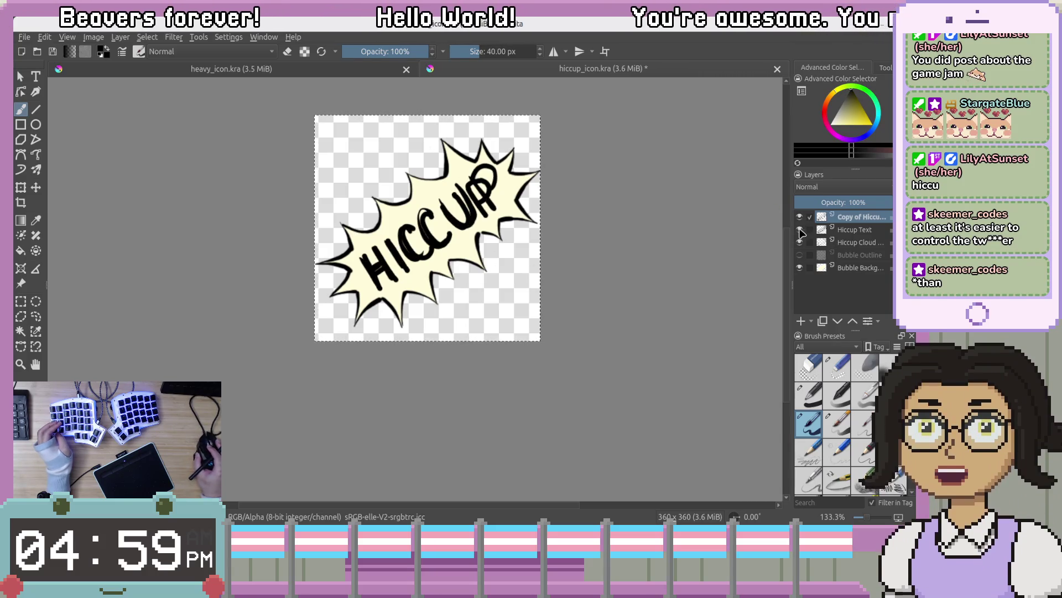
pyautogui.click(799, 229)
pyautogui.press('+')
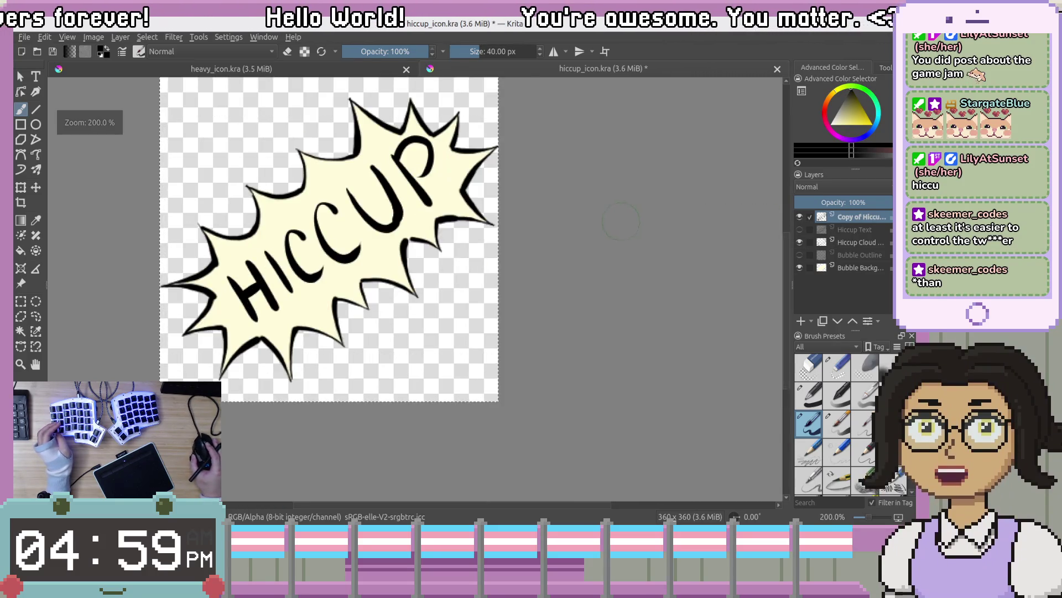
pyautogui.press('-')
pyautogui.press('-')
pyautogui.press('-')
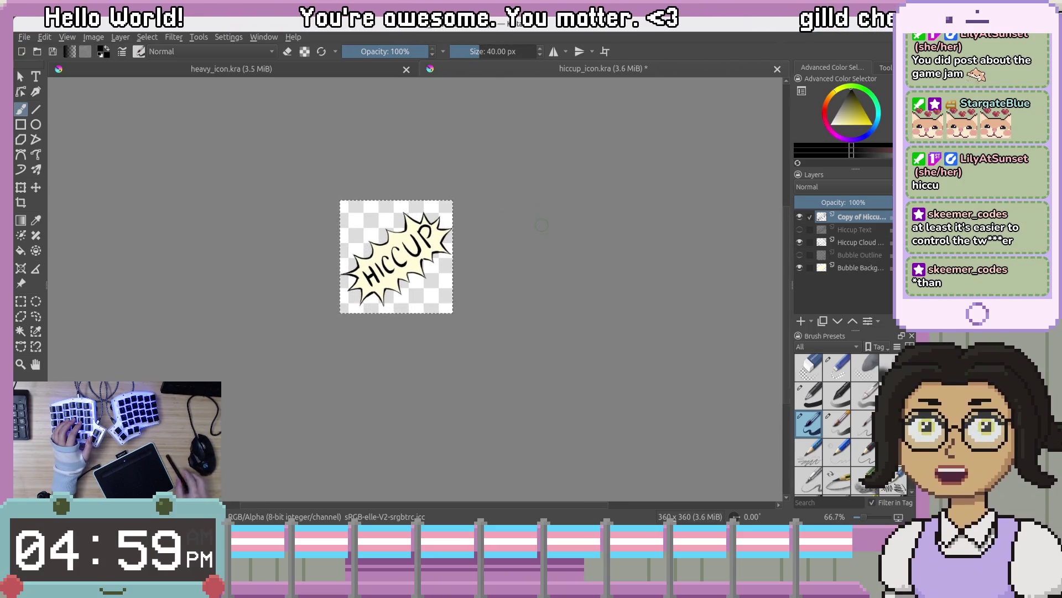
pyautogui.press('+')
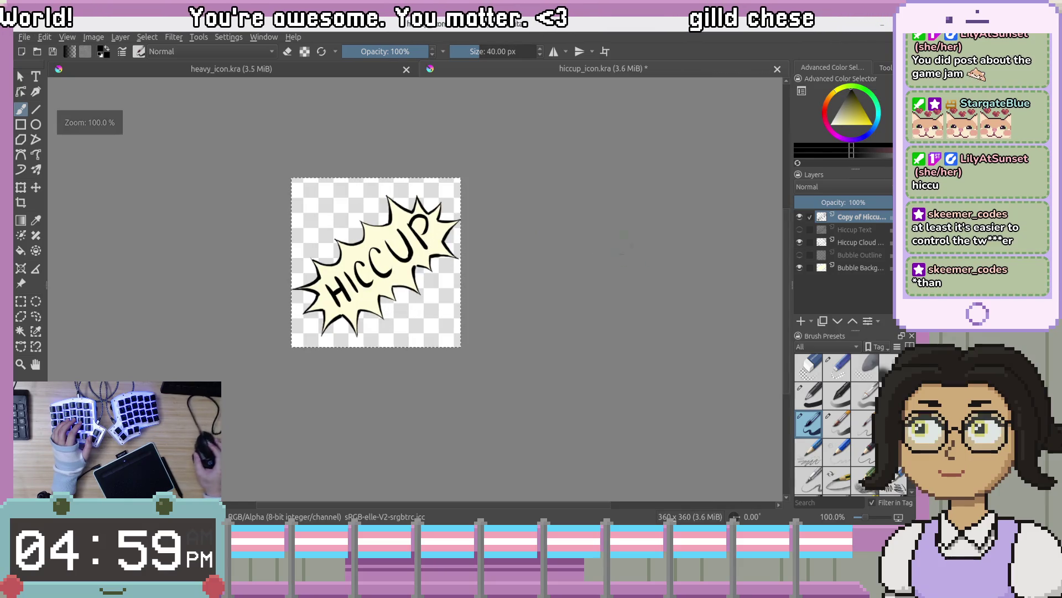
pyautogui.click(863, 232)
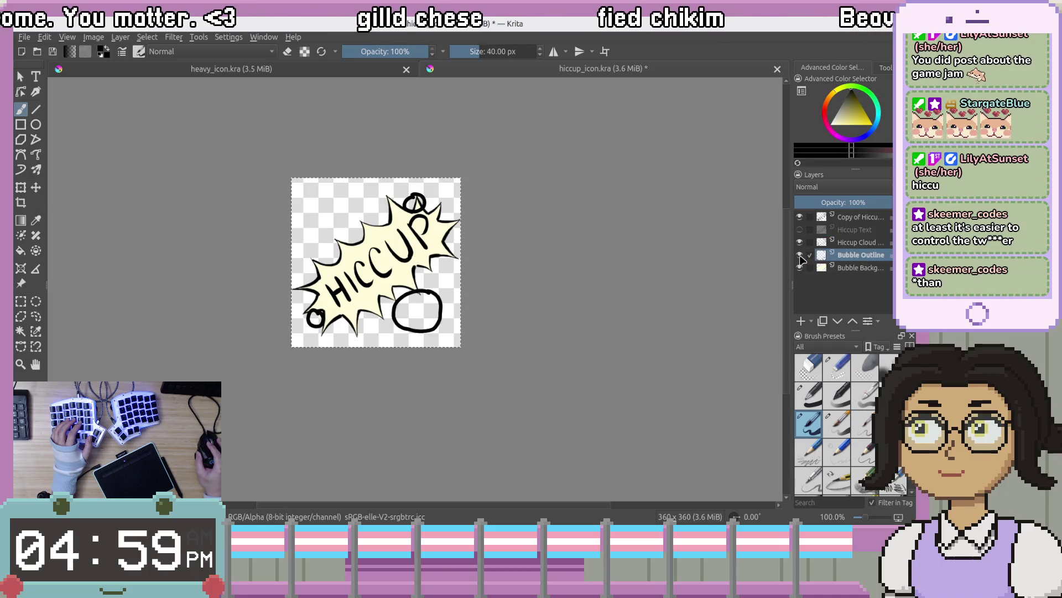
pyautogui.rightClick(863, 263)
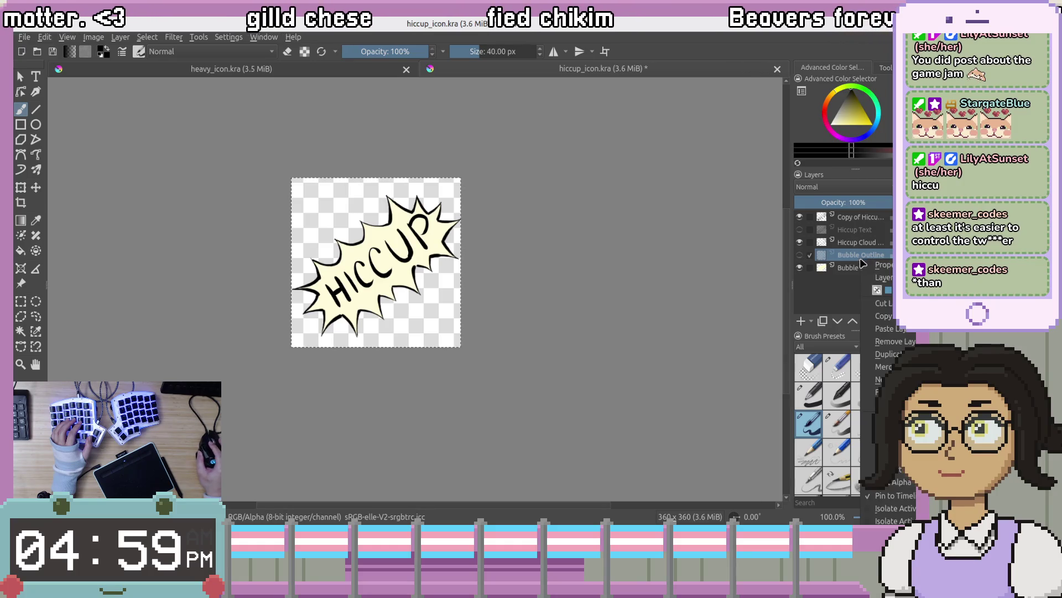
# Dismiss the layer menu, save hiccup_icon.kra with File > Save, and zoom out
pyautogui.click(716, 284)
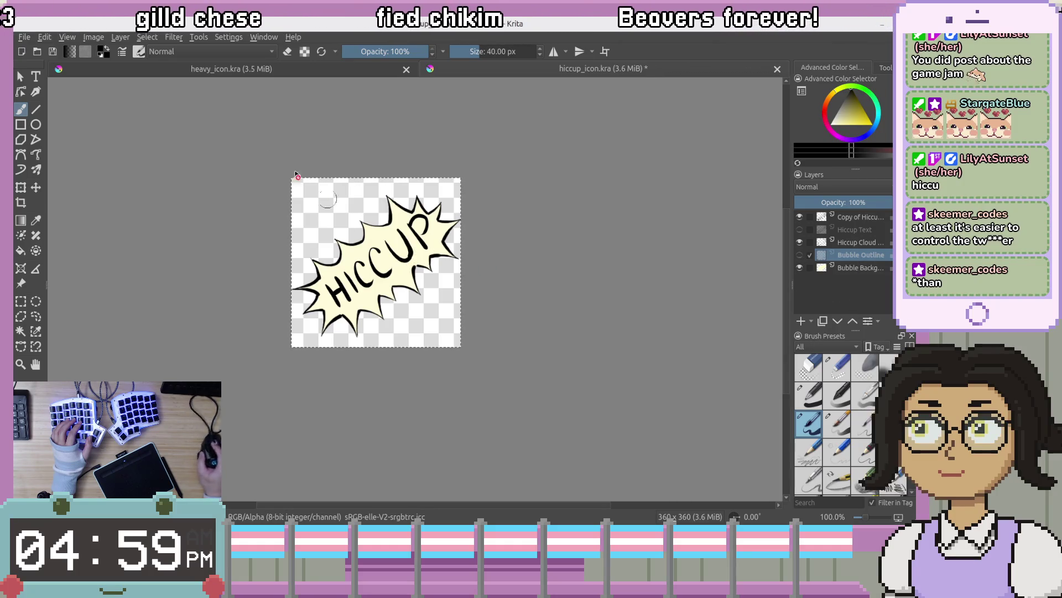
pyautogui.click(28, 40)
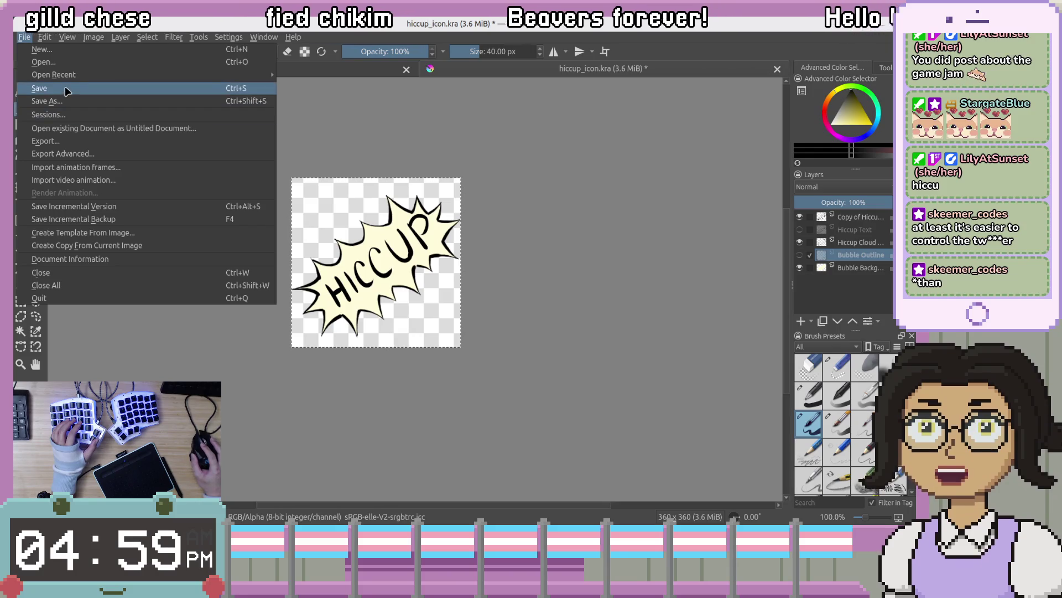
pyautogui.click(74, 105)
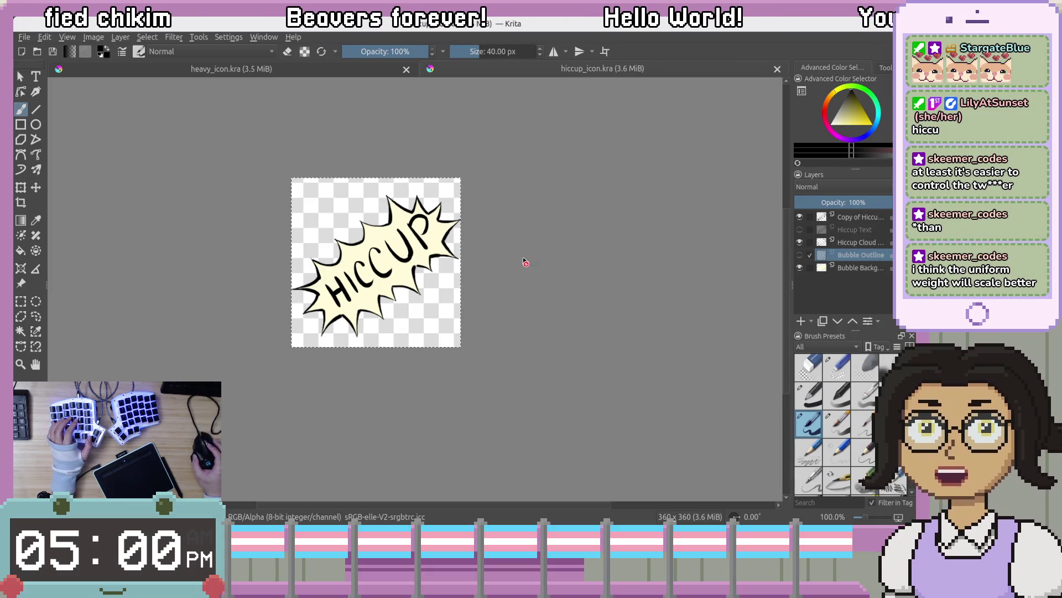
pyautogui.scroll(-1, 404, 275)
pyautogui.scroll(-3, 411, 275)
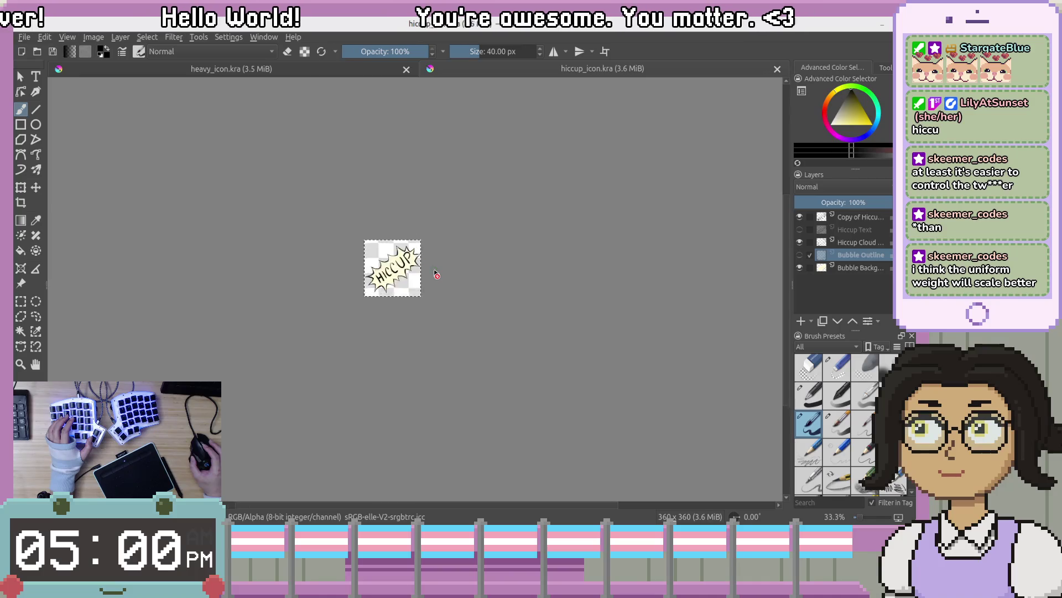
# Return to actual size, compare the two lettering layers, and zoom to 50%
pyautogui.press('1')
pyautogui.press('1')
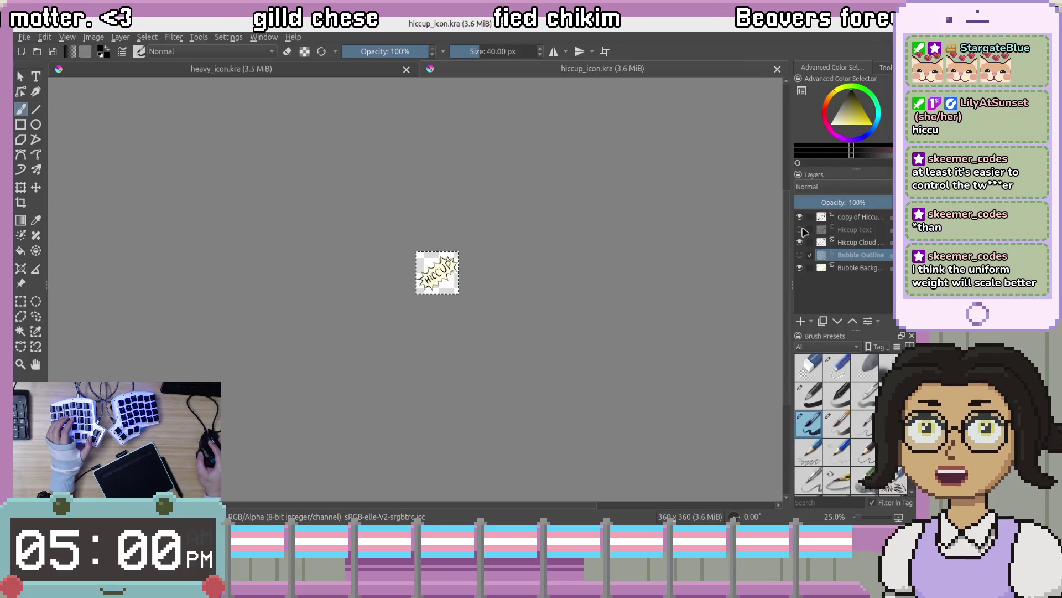
pyautogui.click(800, 230)
pyautogui.click(800, 218)
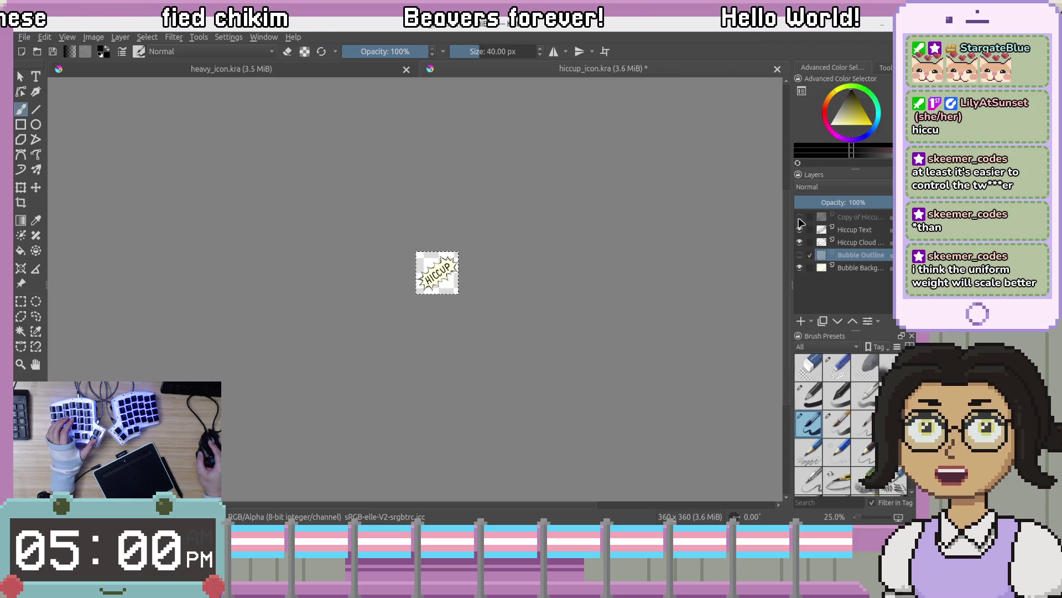
pyautogui.click(799, 217)
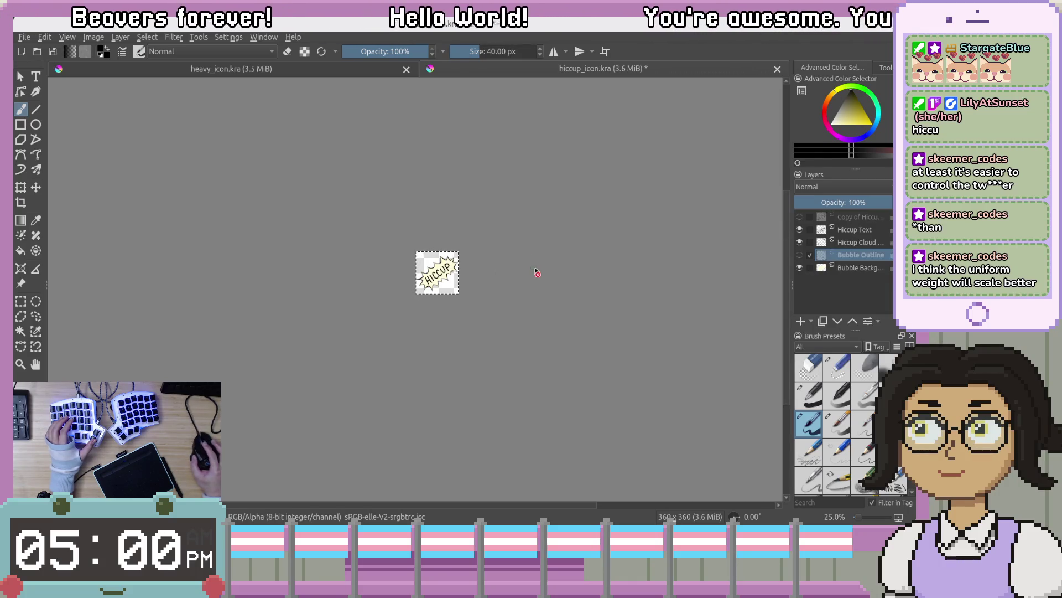
pyautogui.press('+')
pyautogui.press('+')
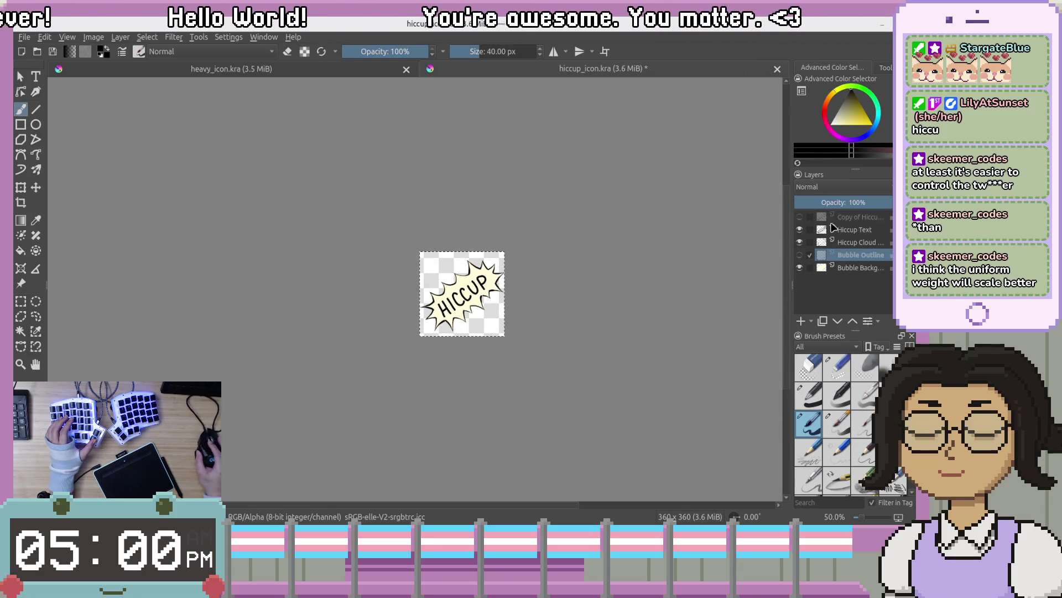
pyautogui.scroll(3, 604, 270)
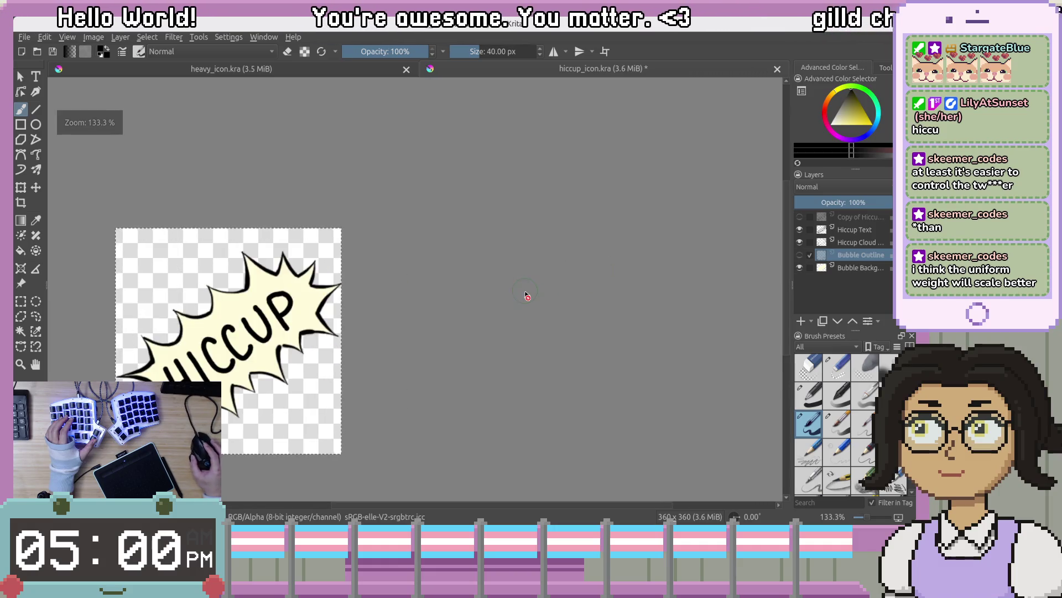
pyautogui.scroll(-3, 526, 295)
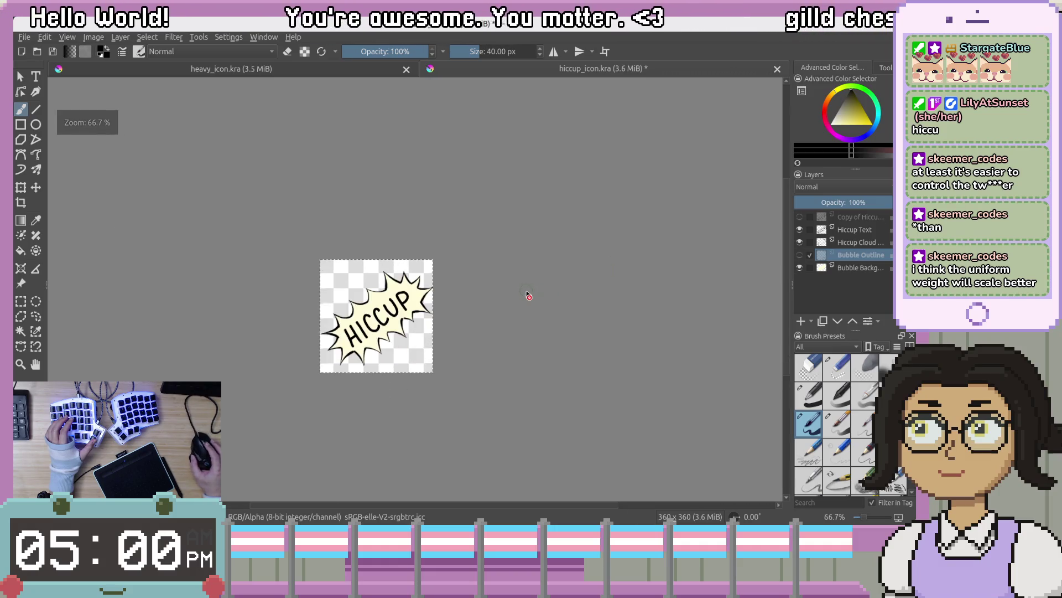
# Show the thinner Hiccup Text, hide the bold copy, and switch to a 6 px eraser
pyautogui.click(800, 229)
pyautogui.click(800, 217)
pyautogui.click(729, 240)
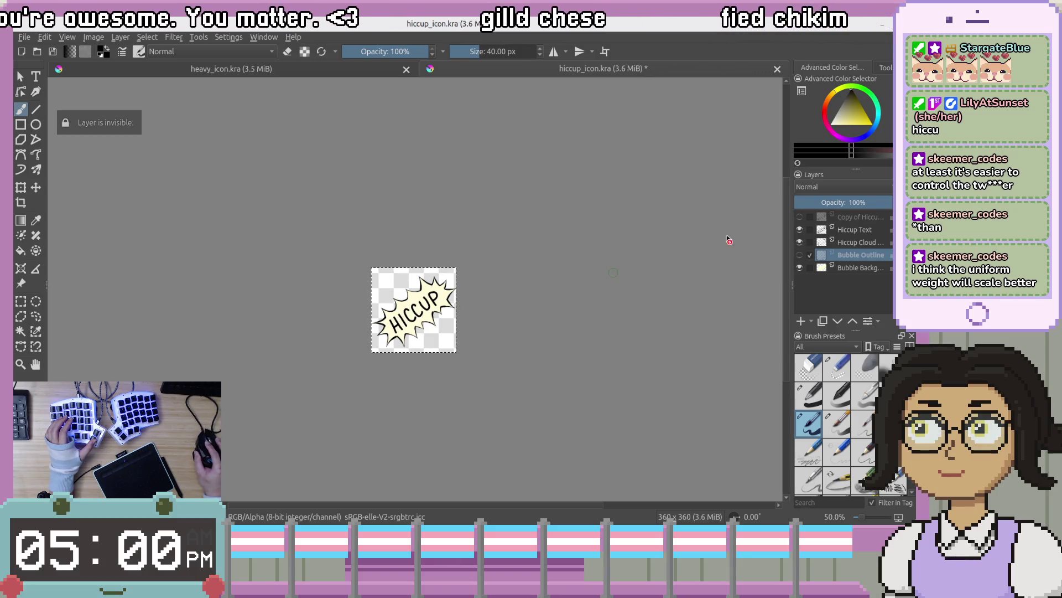
pyautogui.scroll(3, 570, 285)
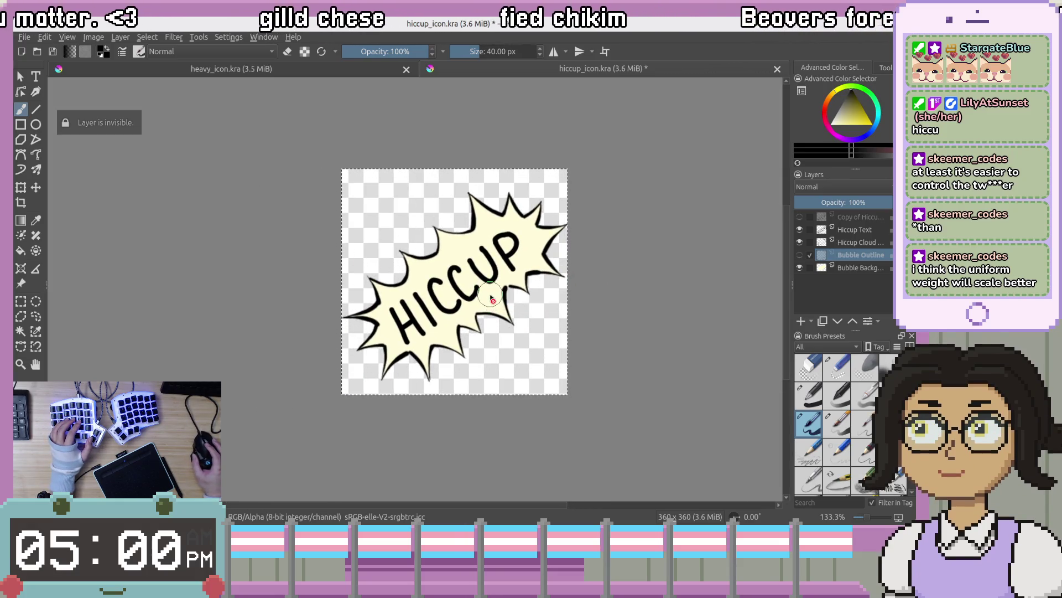
pyautogui.moveTo(492, 299)
pyautogui.mouseDown()
pyautogui.moveTo(586, 266)
pyautogui.moveTo(695, 268)
pyautogui.mouseUp()
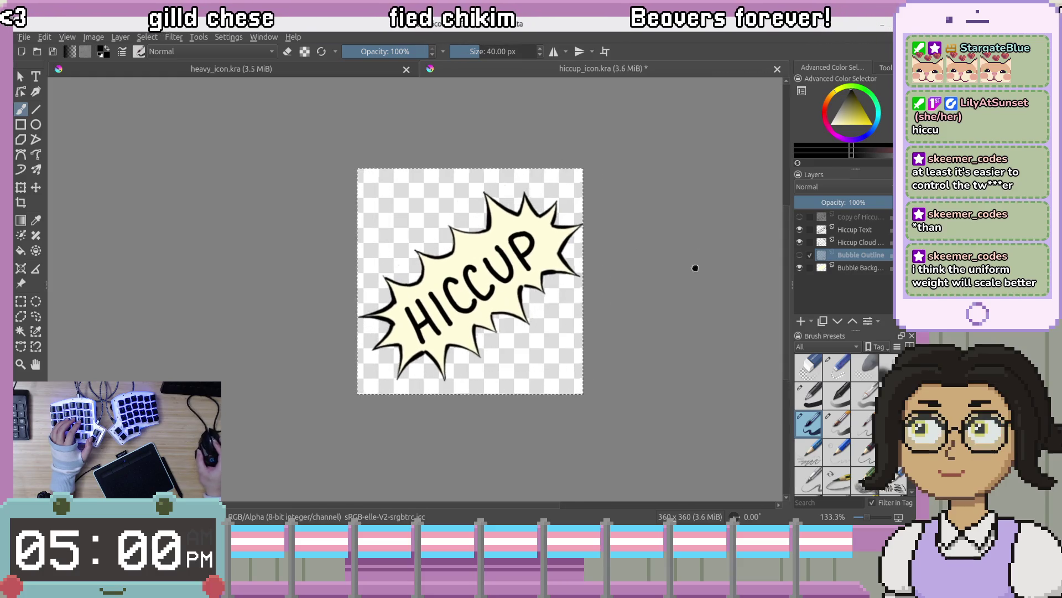
pyautogui.press('e')
pyautogui.scroll(1, 625, 271)
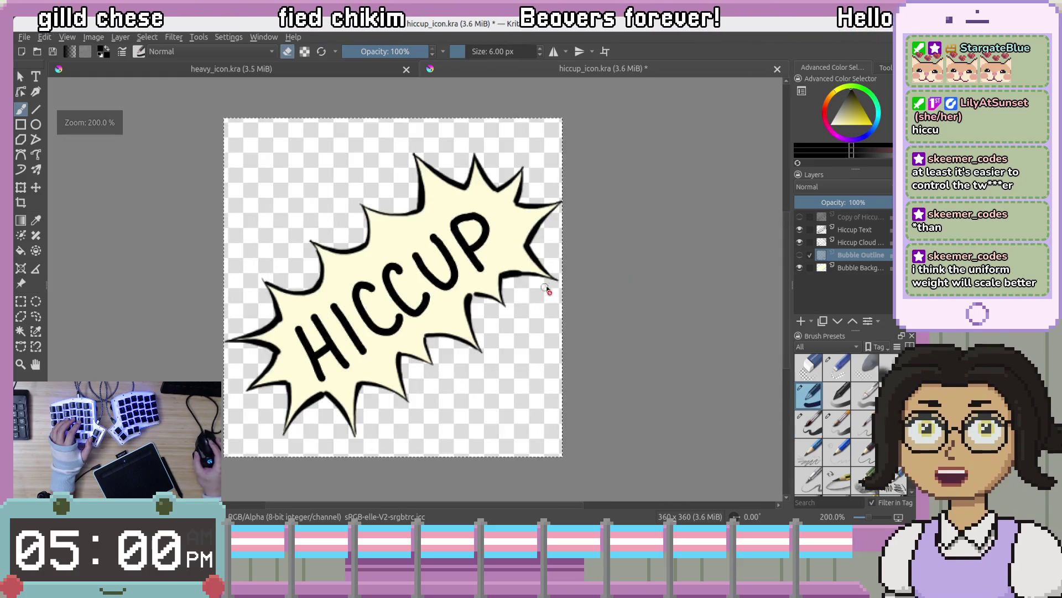
# Duplicate the Copy of Hiccup layer and clear the new duplicate's contents
pyautogui.moveTo(545, 291); pyautogui.dragTo(608, 281)
pyautogui.click(851, 218)
pyautogui.rightClick(852, 218)
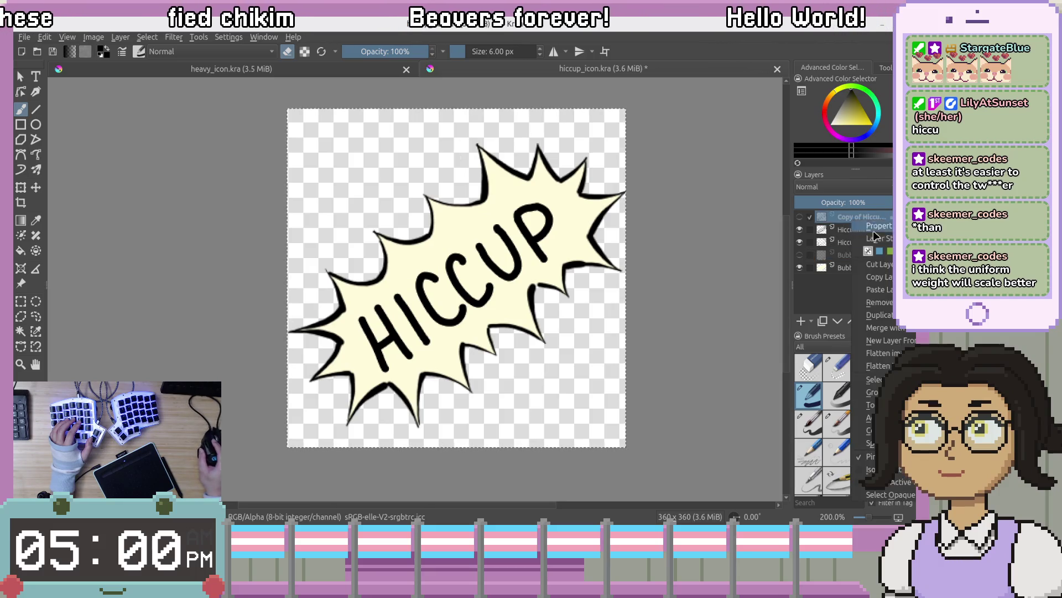
pyautogui.click(881, 315)
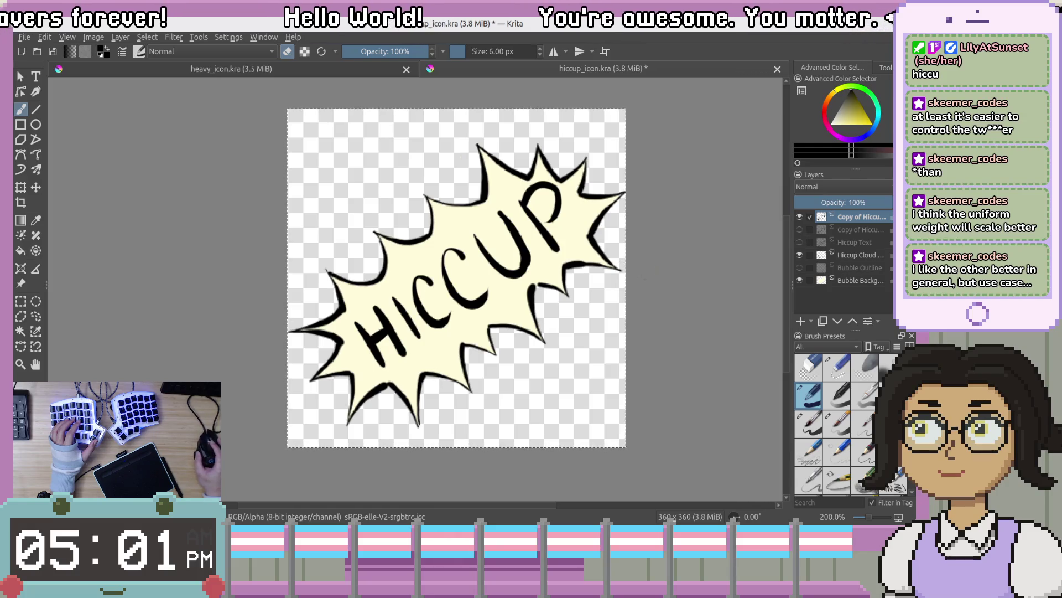
pyautogui.press('Delete')
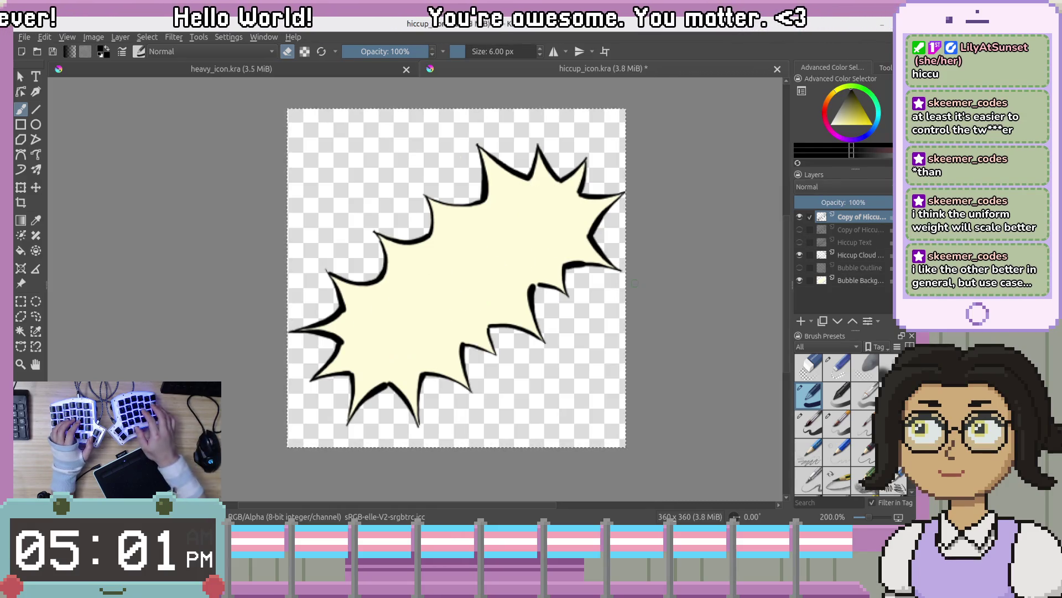
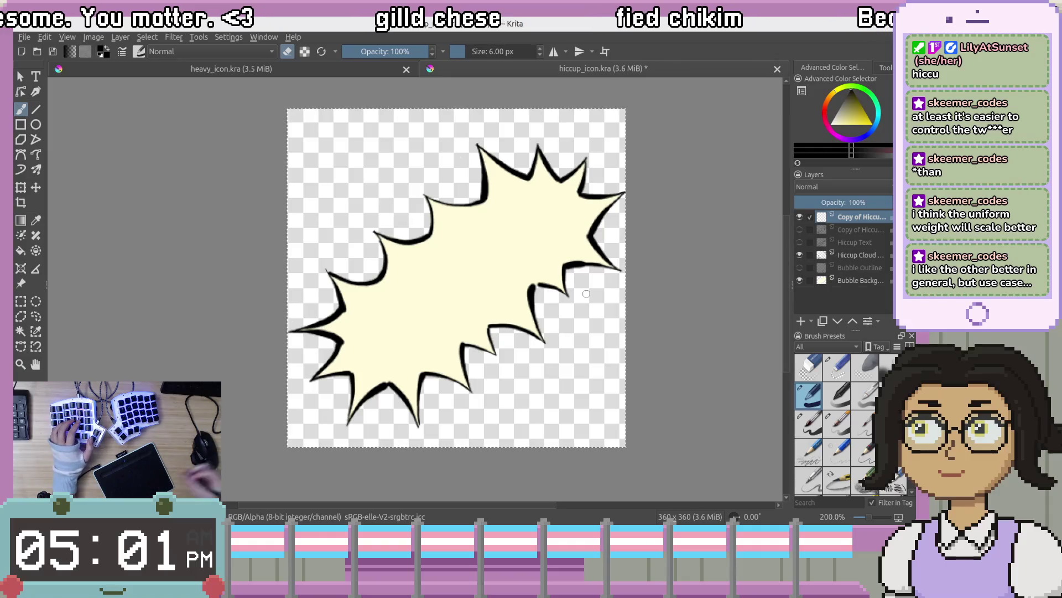
# Rotate the canvas view to 30° and undo the stray mark and bad U strokes
pyautogui.press('e')
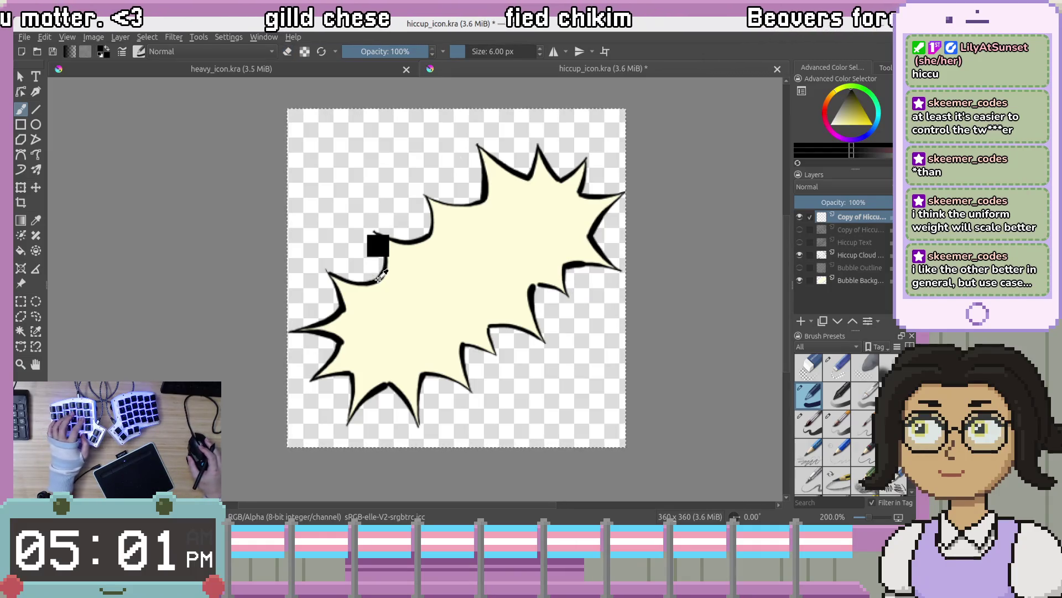
pyautogui.press('4')
pyautogui.press('4')
pyautogui.press('6')
pyautogui.press('6')
pyautogui.press('6')
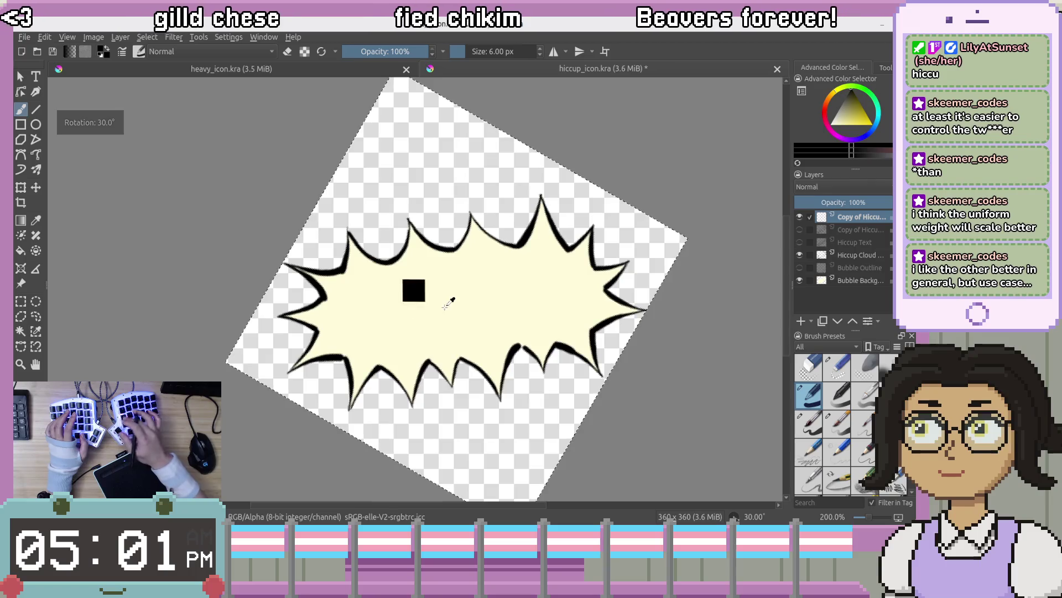
pyautogui.hotkey('ctrl', 'z')
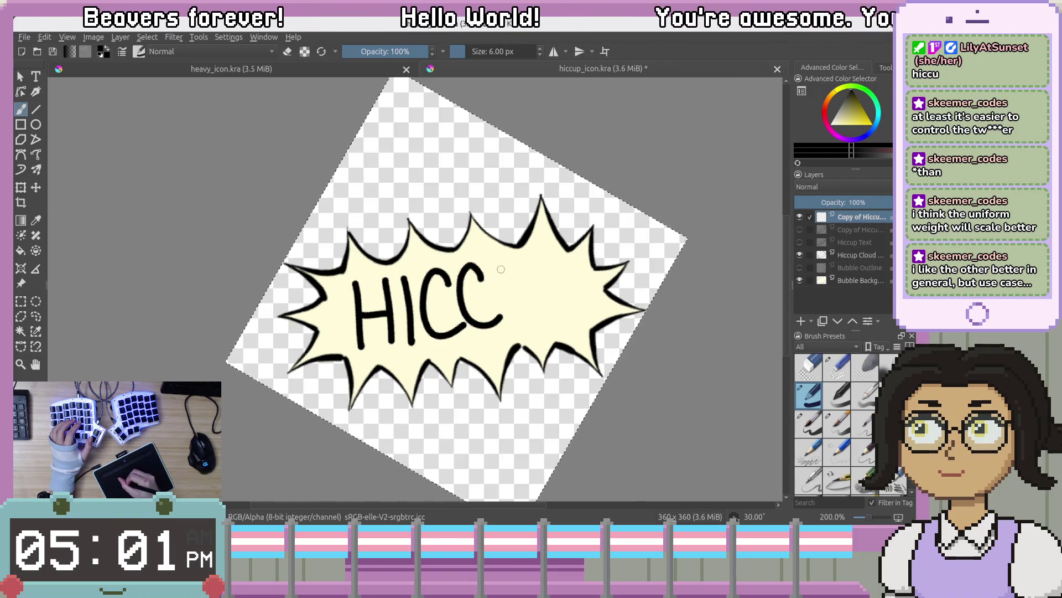
pyautogui.hotkey('ctrl', 'z')
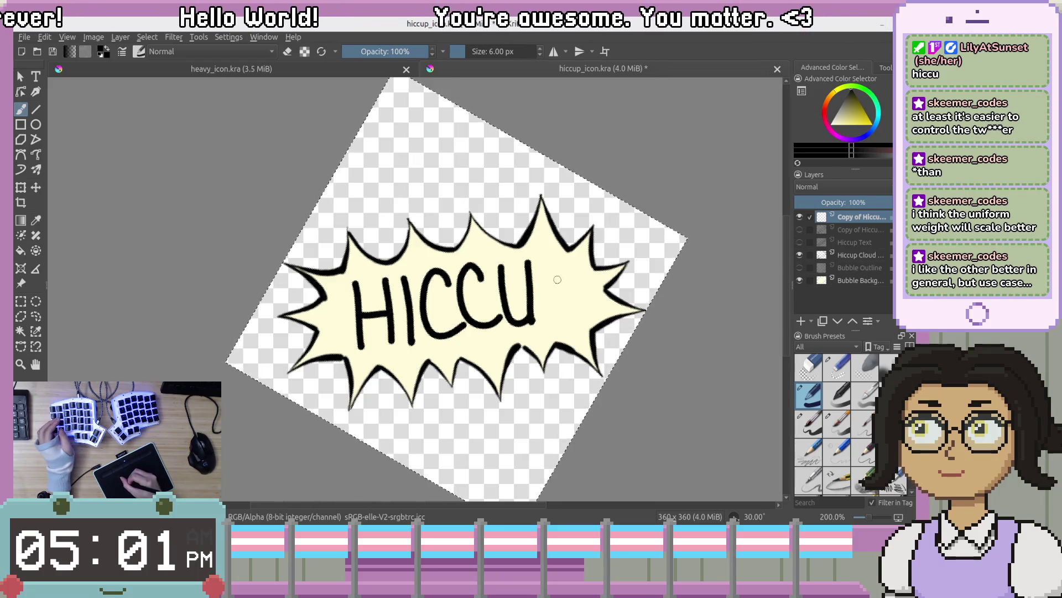
pyautogui.hotkey('ctrl', 'z')
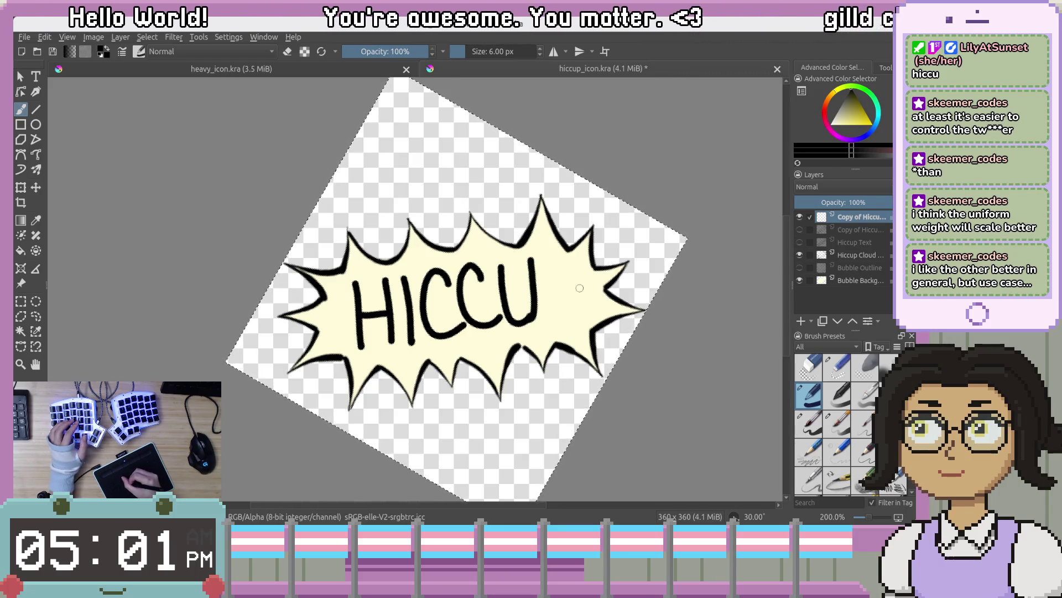
# Letter the final P after HICCU, select the whole canvas, and rotate the view back upright
pyautogui.moveTo(554, 271); pyautogui.dragTo(555, 303)
pyautogui.click(559, 314)
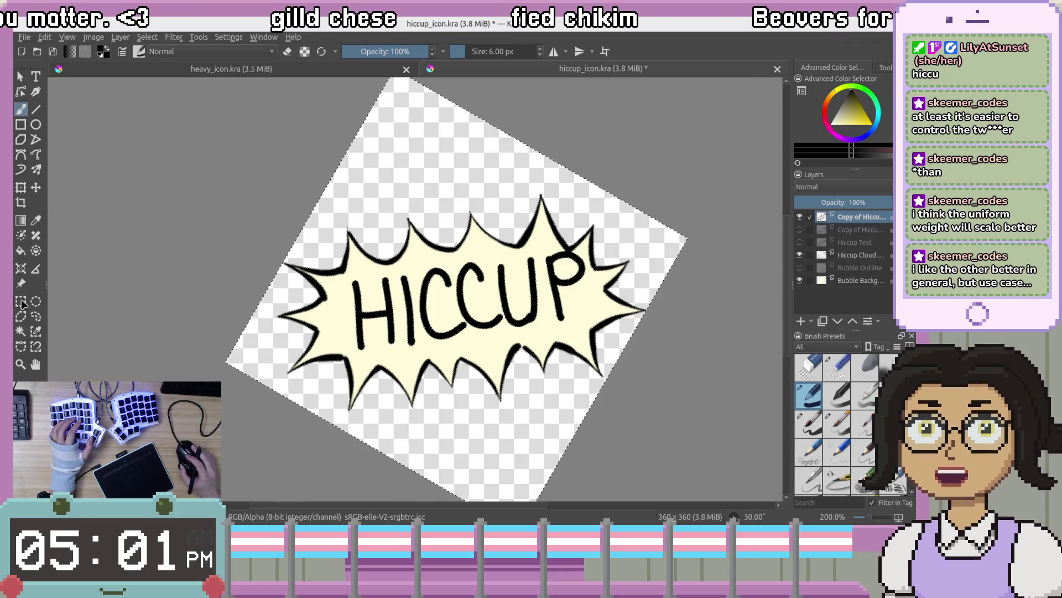
pyautogui.hotkey('ctrl', 'r')
pyautogui.moveTo(326, 222); pyautogui.dragTo(490, 437)
pyautogui.hotkey('ctrl', 'a')
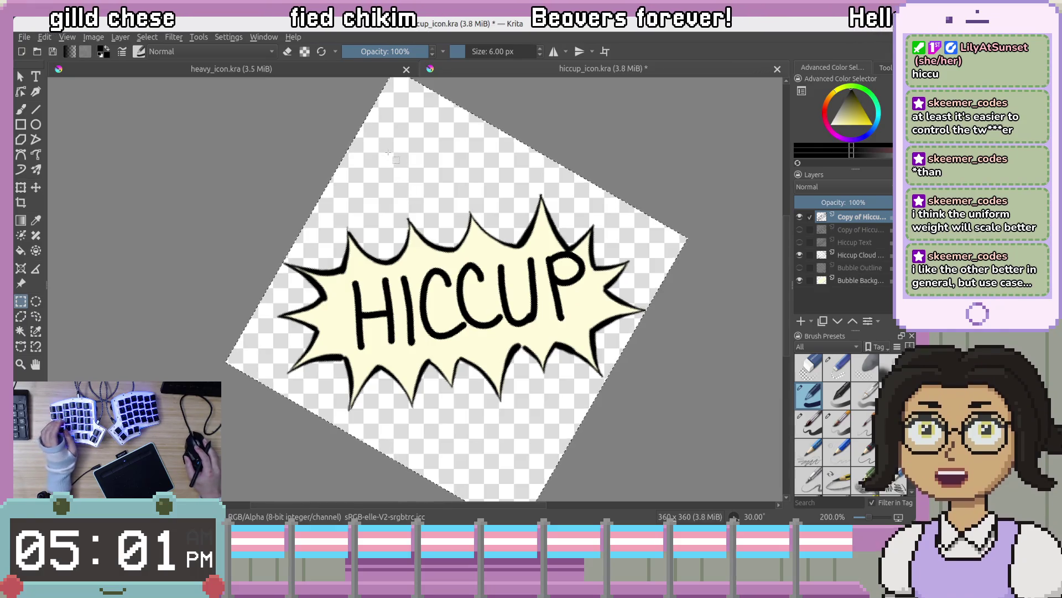
pyautogui.press('4')
pyautogui.press('4')
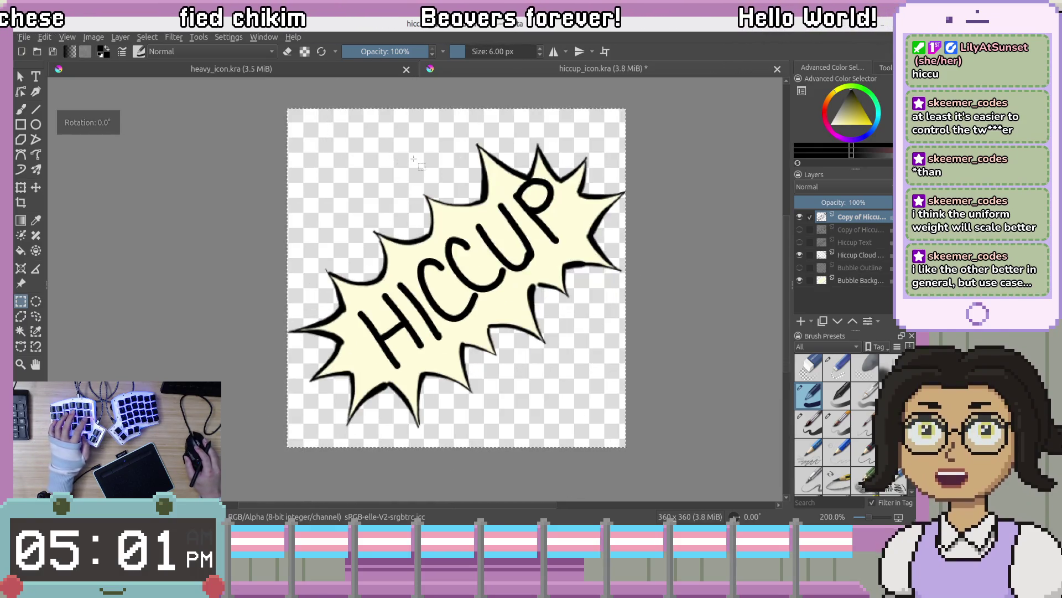
pyautogui.moveTo(310, 137)
pyautogui.mouseDown()
pyautogui.moveTo(431, 277)
pyautogui.moveTo(542, 376)
pyautogui.moveTo(605, 414)
pyautogui.mouseUp()
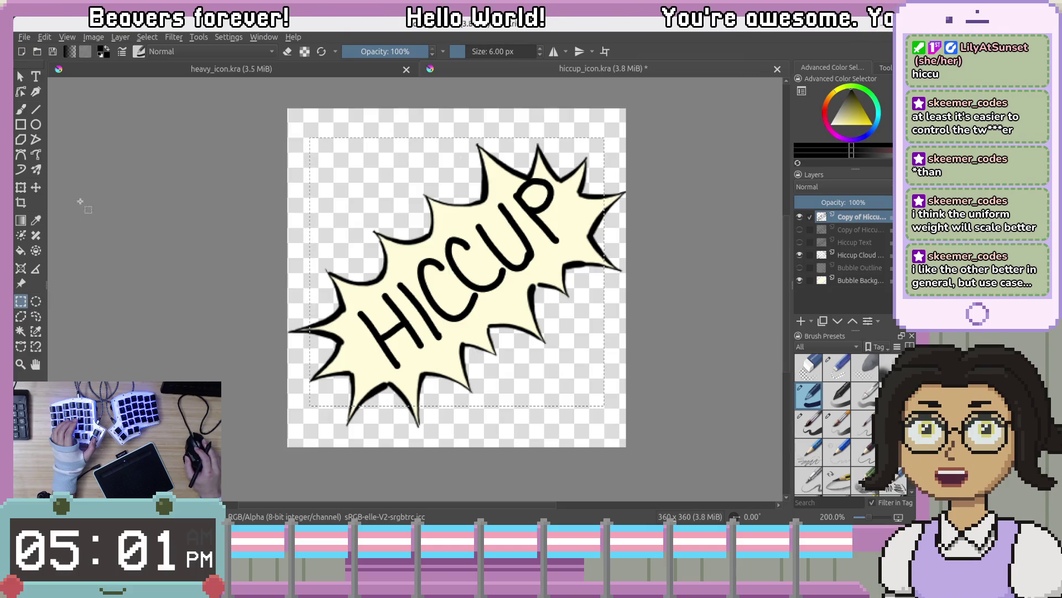
pyautogui.click(20, 203)
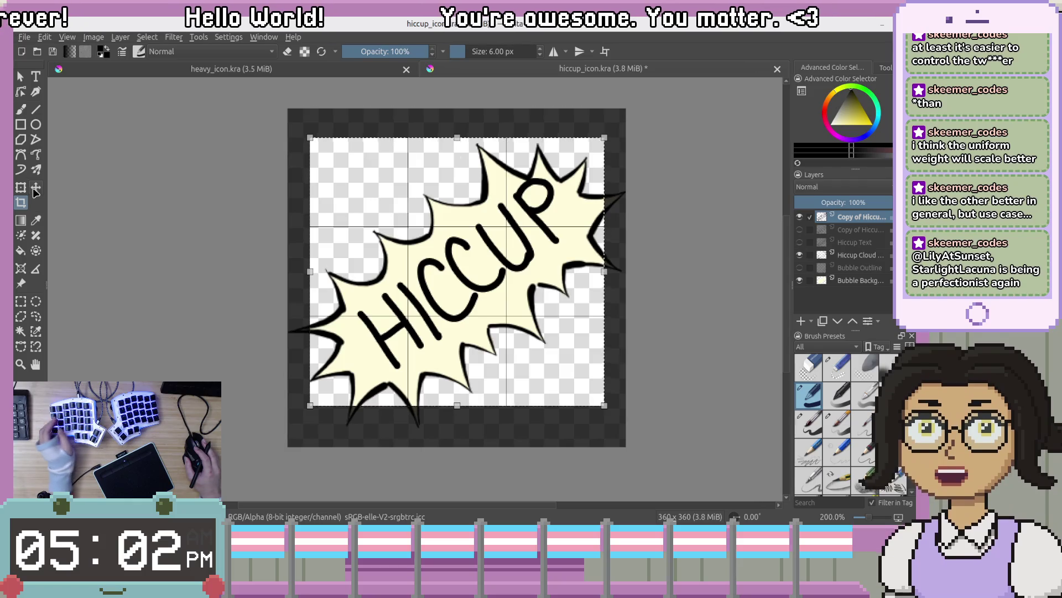
pyautogui.press('Escape')
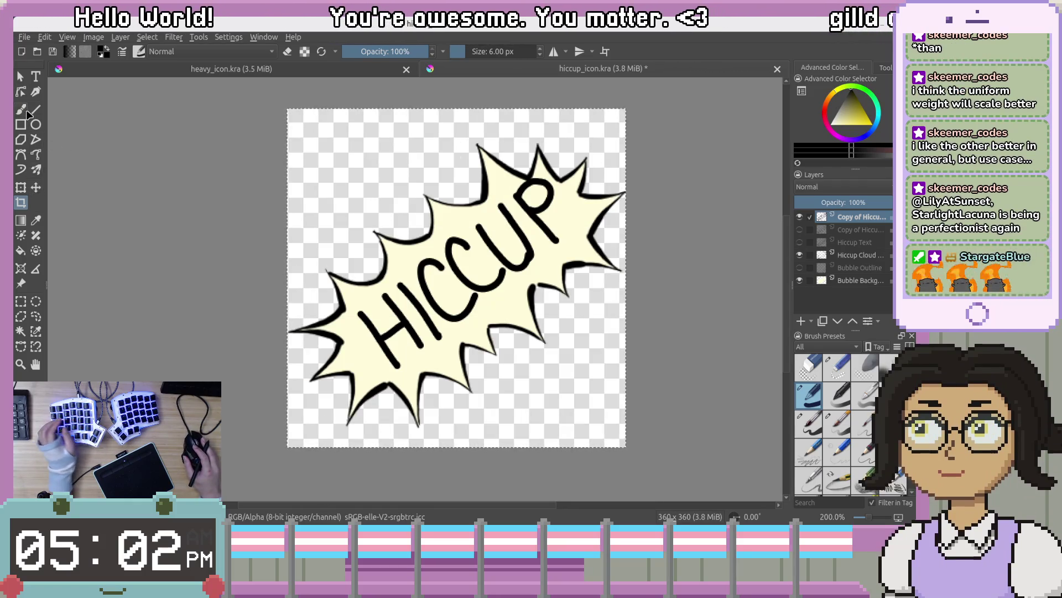
pyautogui.scroll(1, 473, 218)
pyautogui.scroll(2, 473, 218)
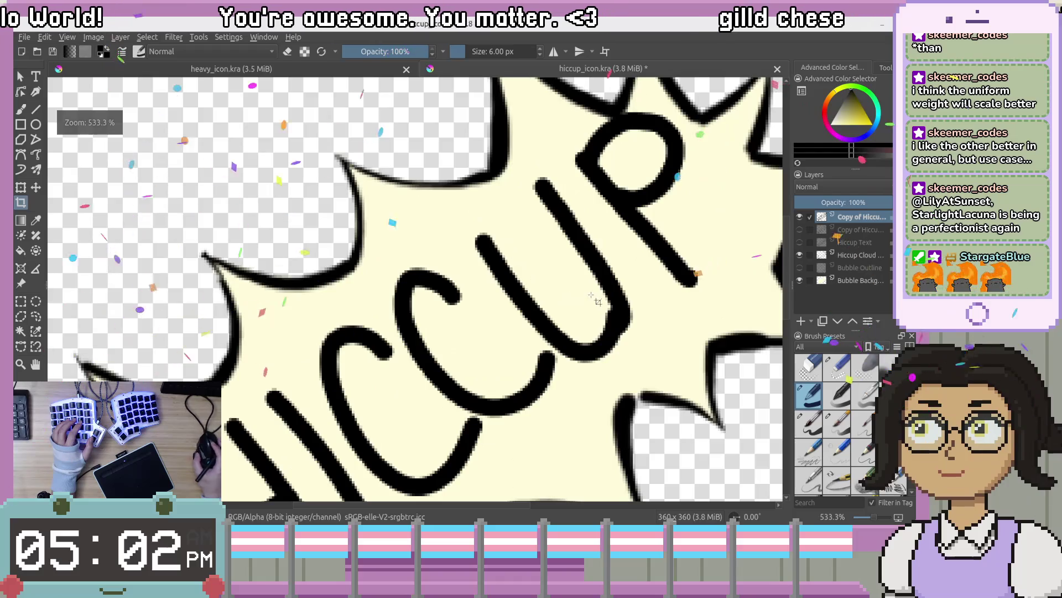
pyautogui.press('e')
pyautogui.press('b')
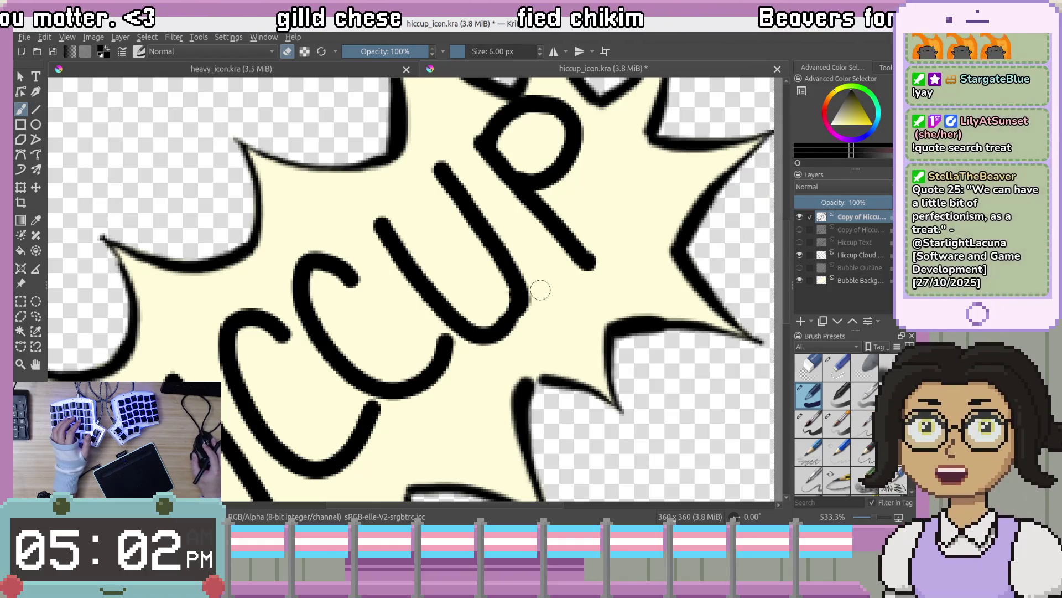
pyautogui.scroll(-3, 535, 284)
pyautogui.scroll(1, 553, 332)
pyautogui.scroll(-1, 557, 347)
pyautogui.scroll(-1, 557, 347)
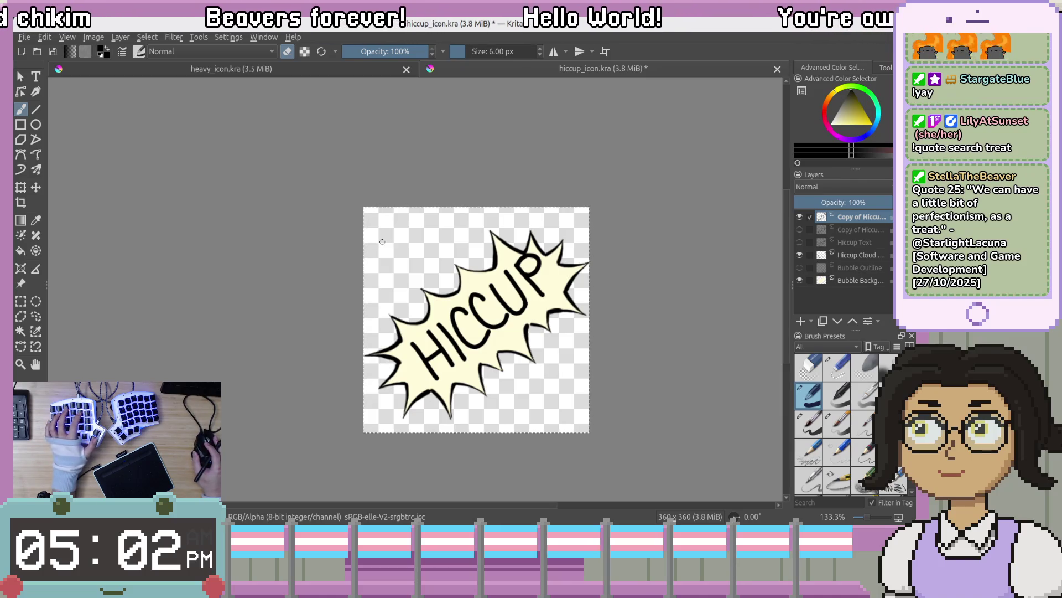
# Undo the stray black square and rectangle-select the area around the HICCUP bubble
pyautogui.click(459, 242)
pyautogui.hotkey('ctrl', 'z')
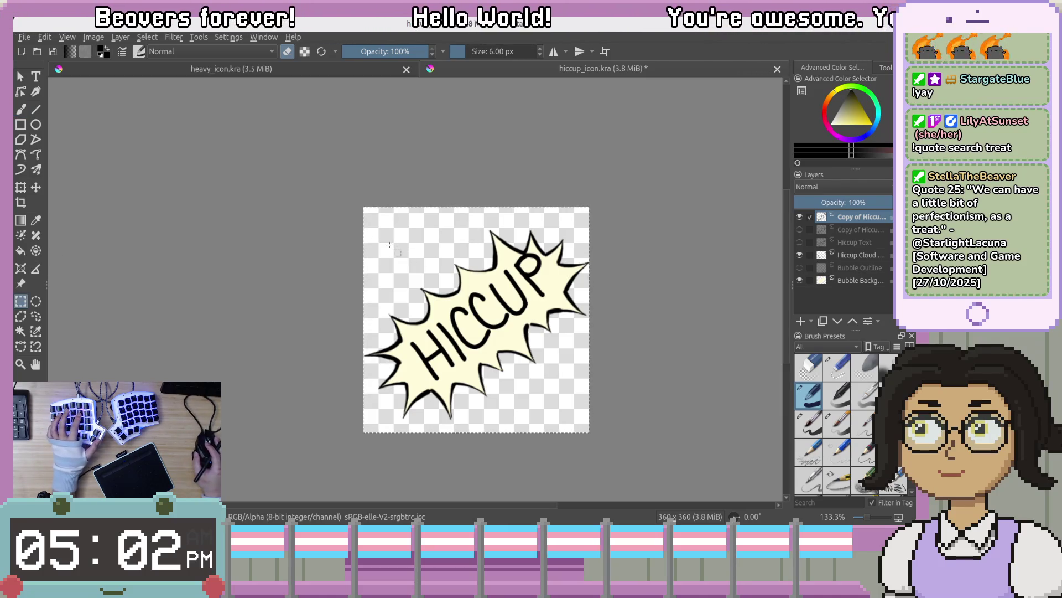
pyautogui.hotkey('ctrl', 'r')
pyautogui.moveTo(381, 227)
pyautogui.mouseDown()
pyautogui.moveTo(571, 390)
pyautogui.moveTo(568, 400)
pyautogui.mouseUp()
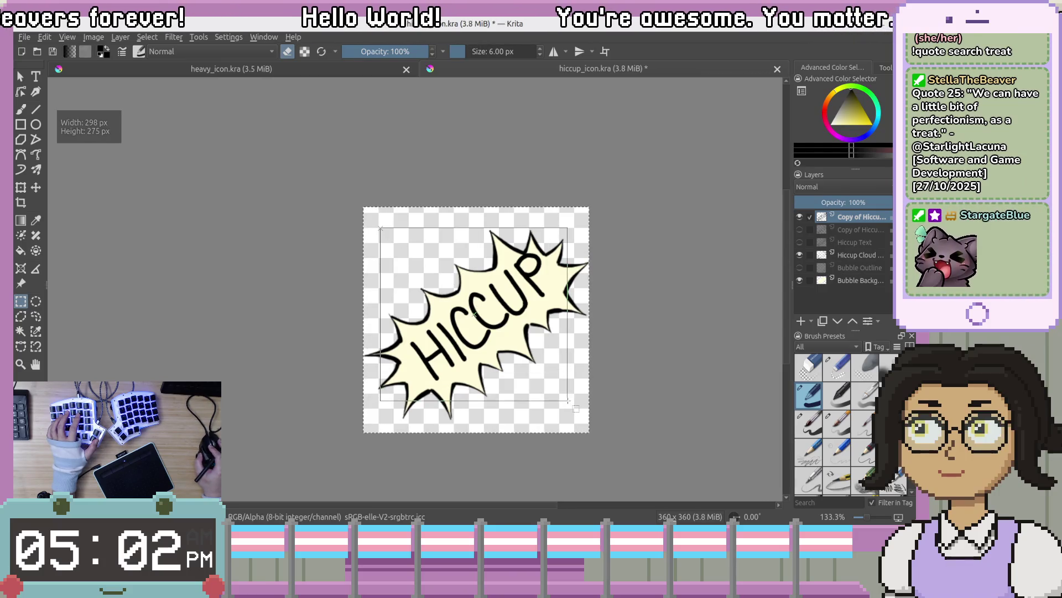
# Rotate the bubble artwork slightly clockwise, nudge it down-left, and apply the transform
pyautogui.hotkey('ctrl', 't')
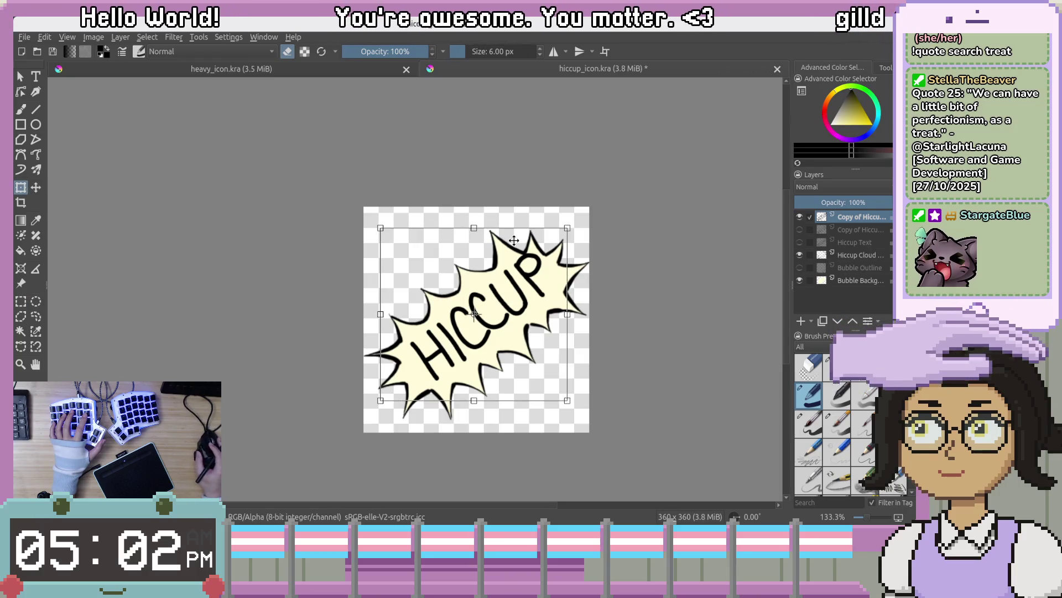
pyautogui.moveTo(502, 229); pyautogui.dragTo(489, 220)
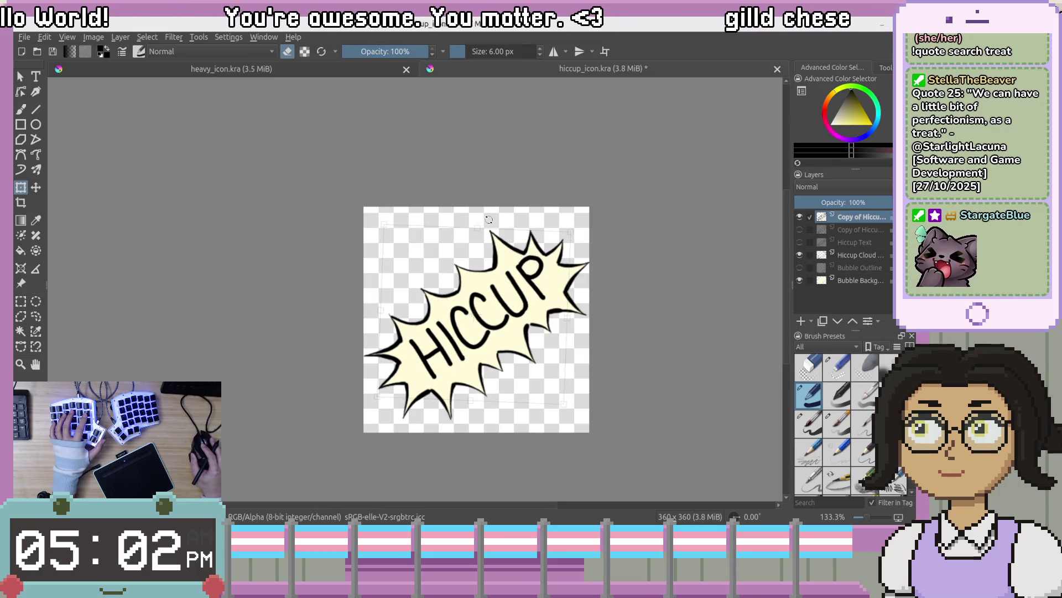
pyautogui.moveTo(506, 288); pyautogui.dragTo(503, 294)
pyautogui.press('Return')
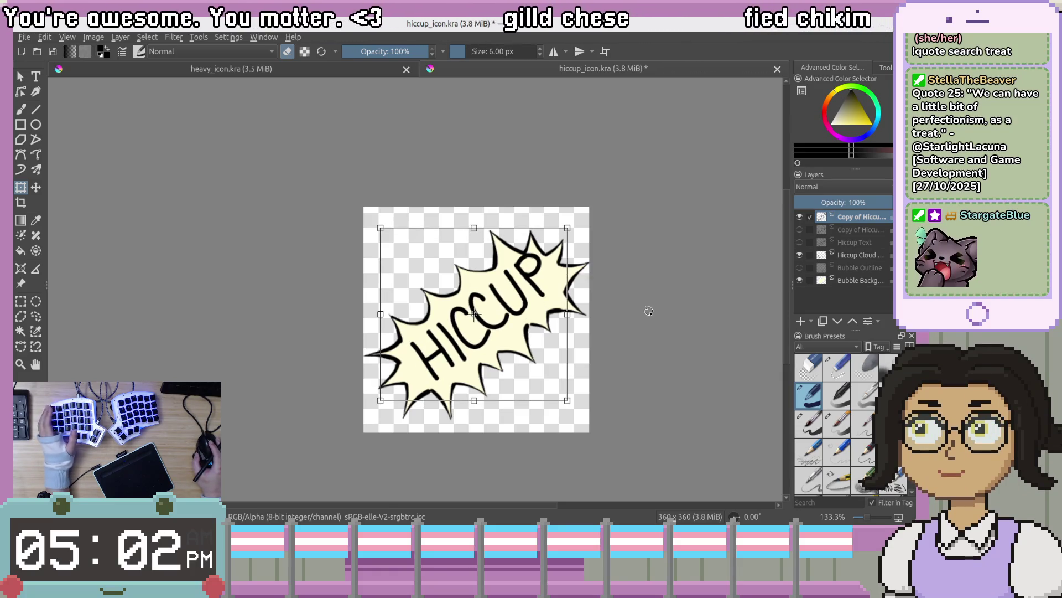
pyautogui.moveTo(650, 308); pyautogui.dragTo(648, 318)
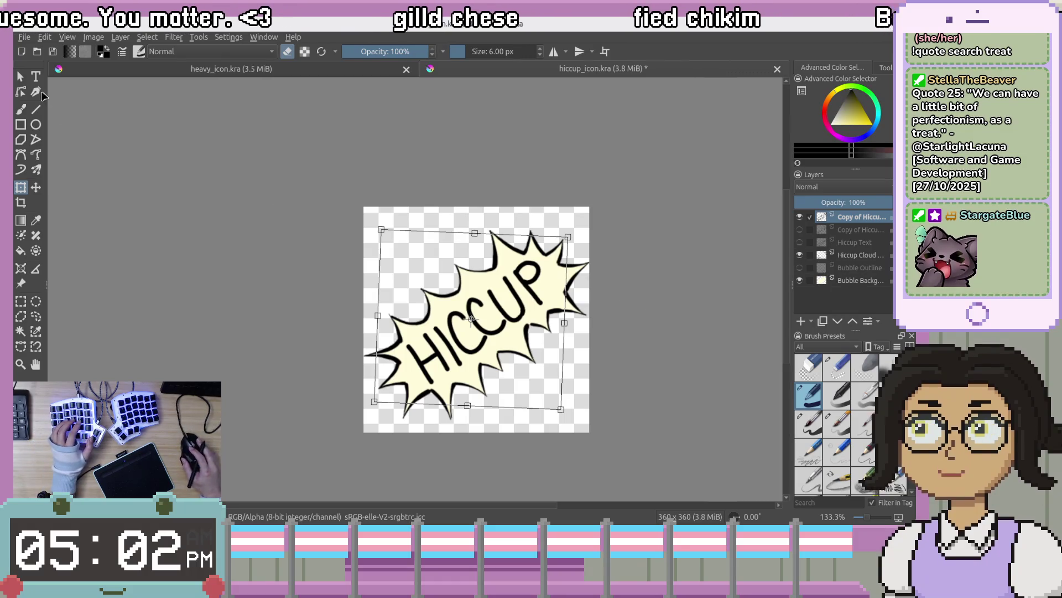
pyautogui.click(20, 76)
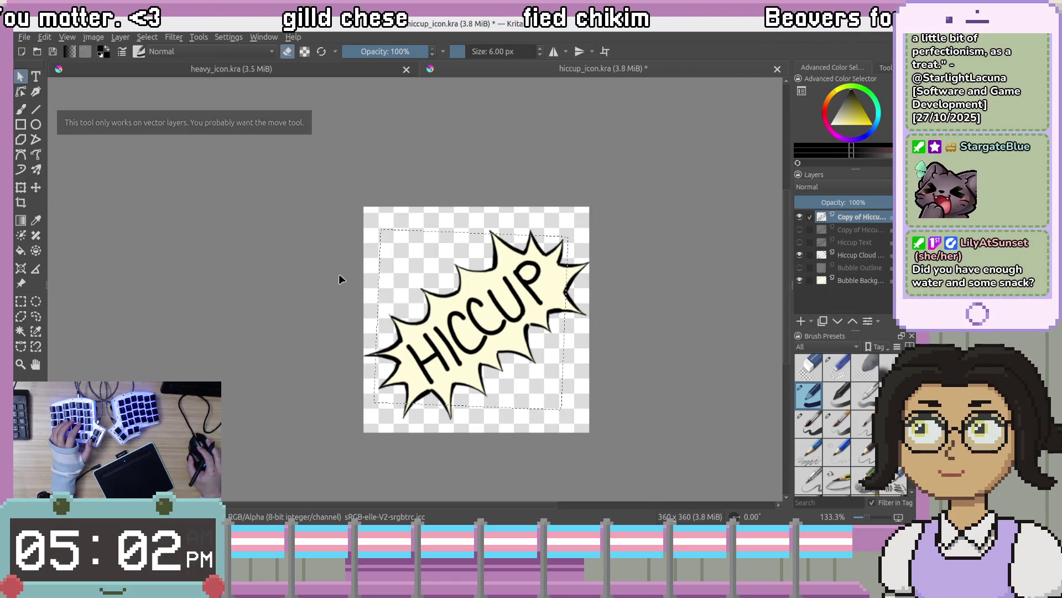
# Try cropping to the selection, then clear the selection
pyautogui.click(21, 203)
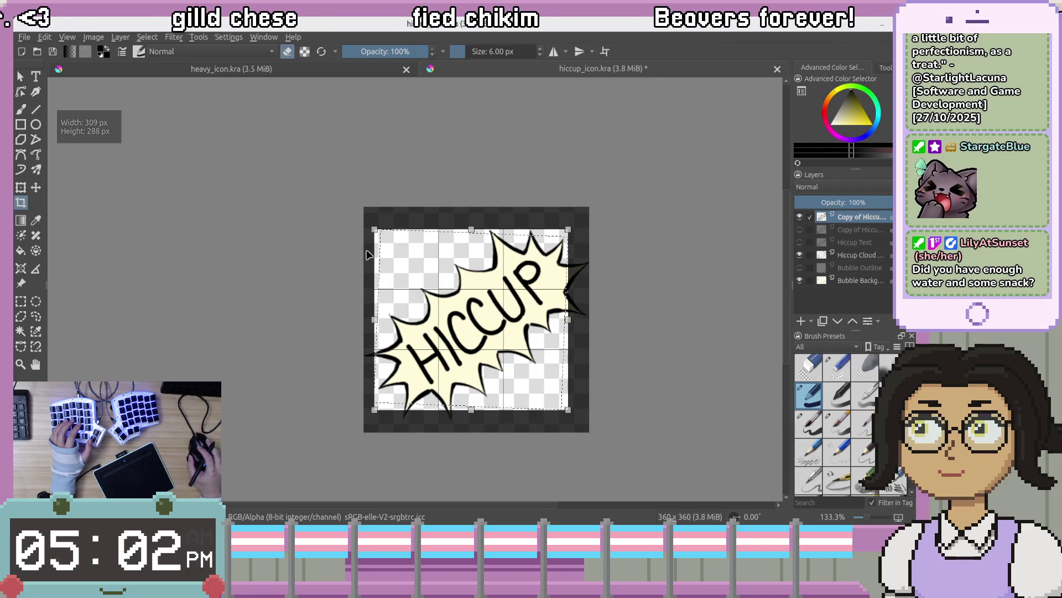
pyautogui.click(22, 301)
pyautogui.click(551, 276)
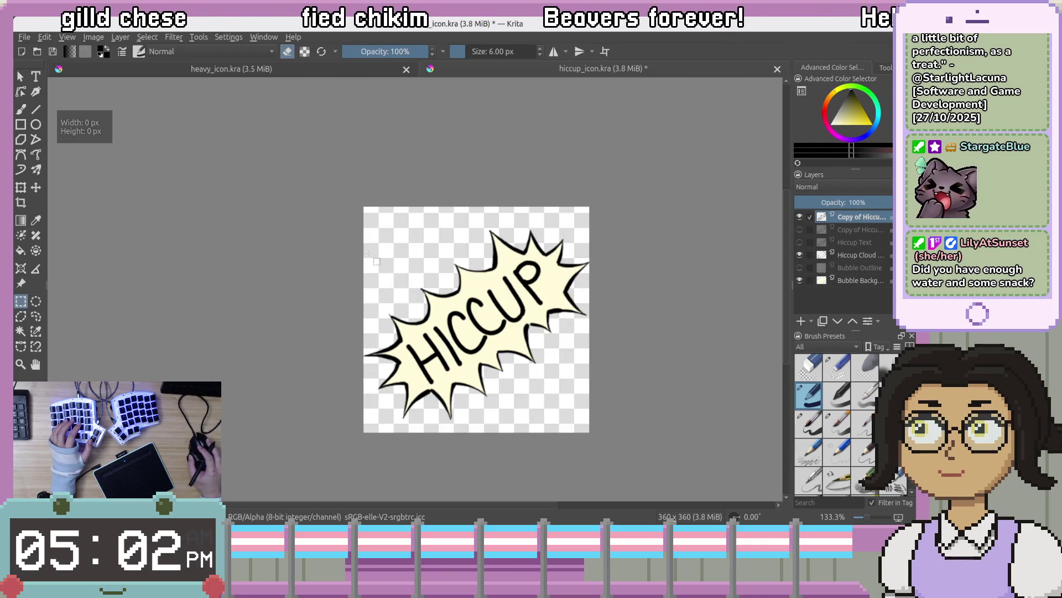
pyautogui.scroll(-2, 551, 277)
# Save hiccup_icon.kra, zoom and pan the view, and bring up the File menu
pyautogui.hotkey('ctrl', 's')
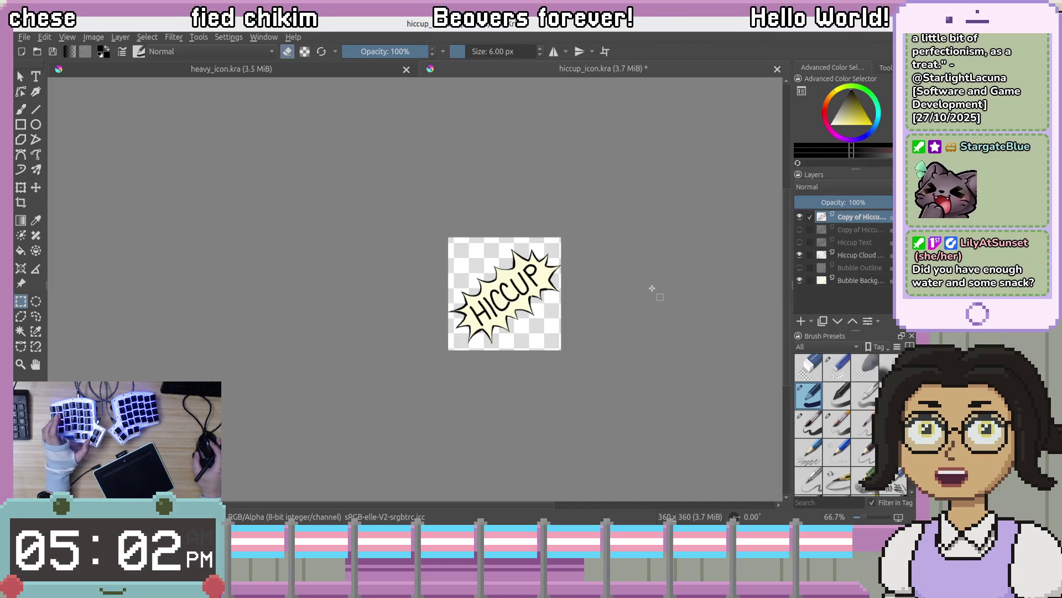
pyautogui.scroll(-2, 648, 285)
pyautogui.scroll(-1, 649, 288)
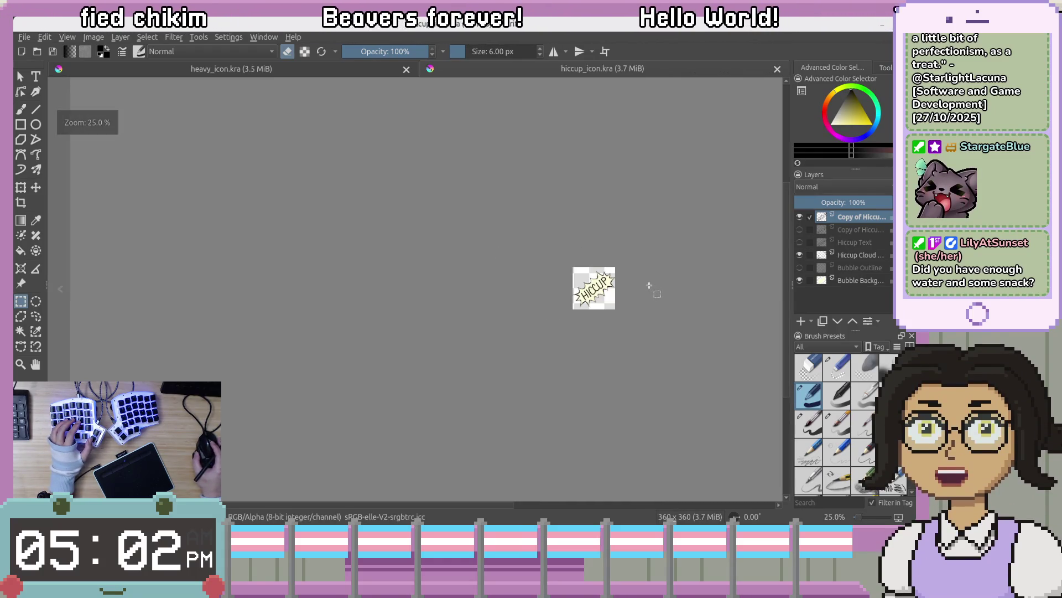
pyautogui.moveTo(692, 285); pyautogui.dragTo(554, 255)
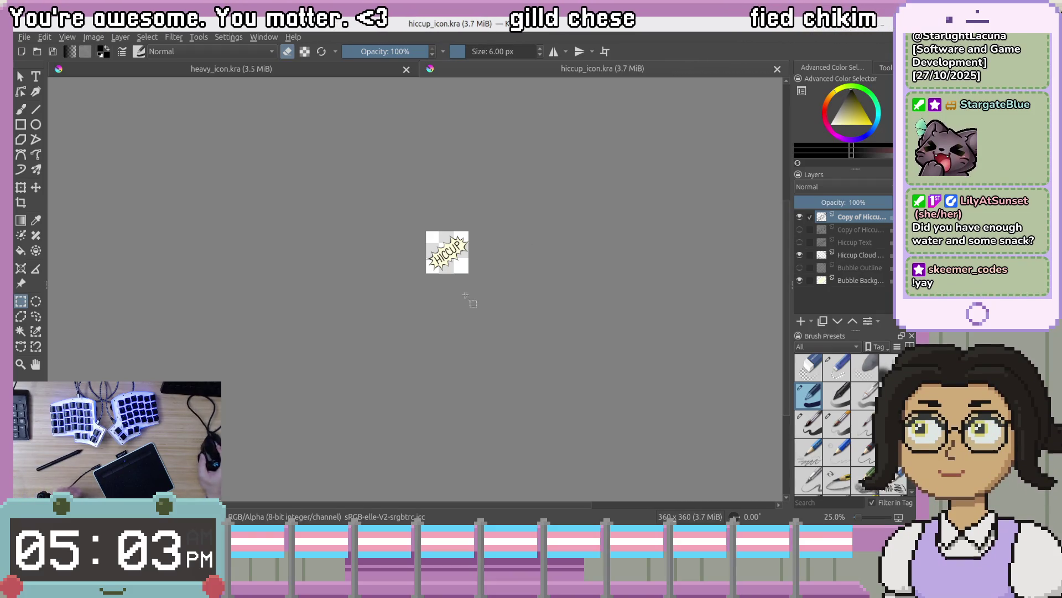
pyautogui.scroll(5, 455, 230)
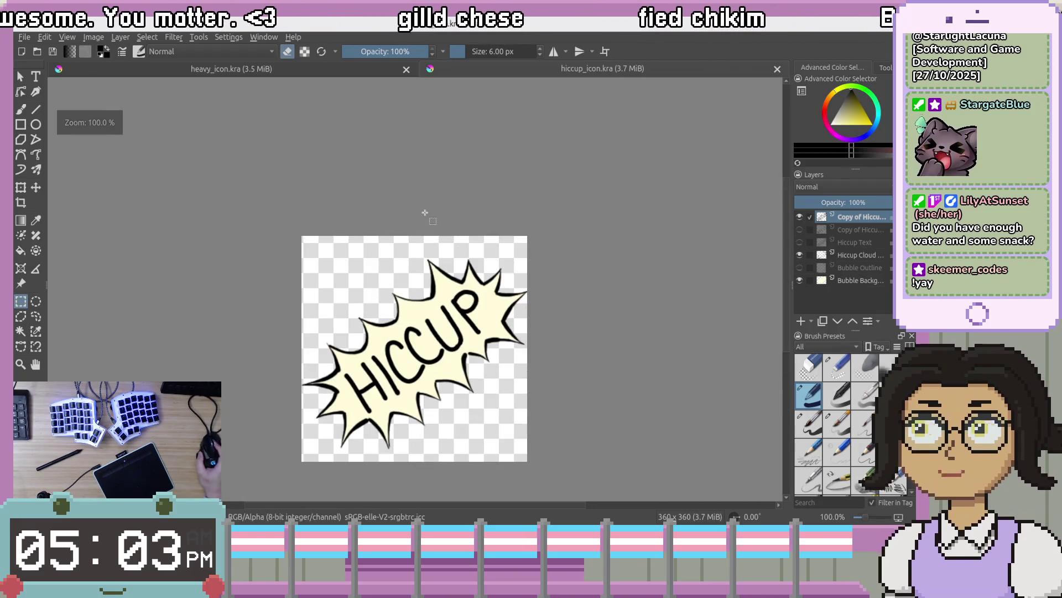
pyautogui.click(23, 37)
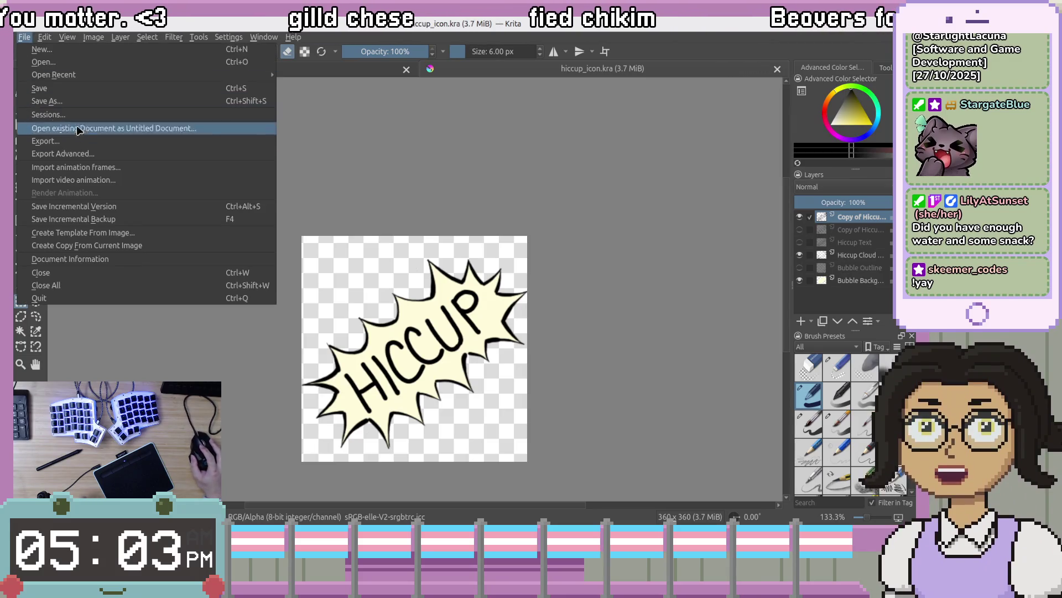
# Export Advanced as hiccup_icon.png with PNG image as the file type
pyautogui.click(78, 141)
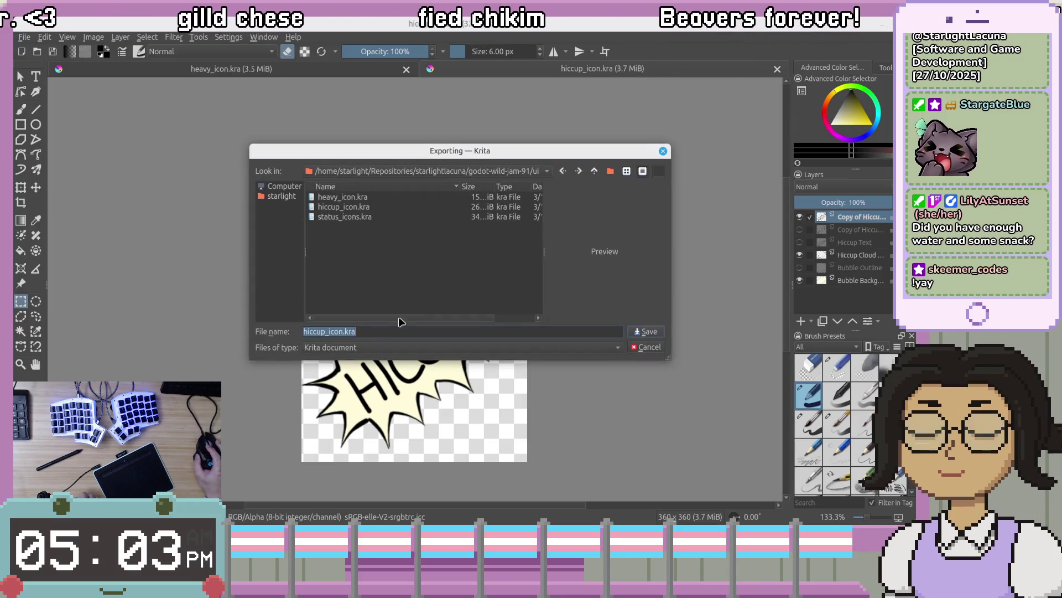
pyautogui.click(531, 349)
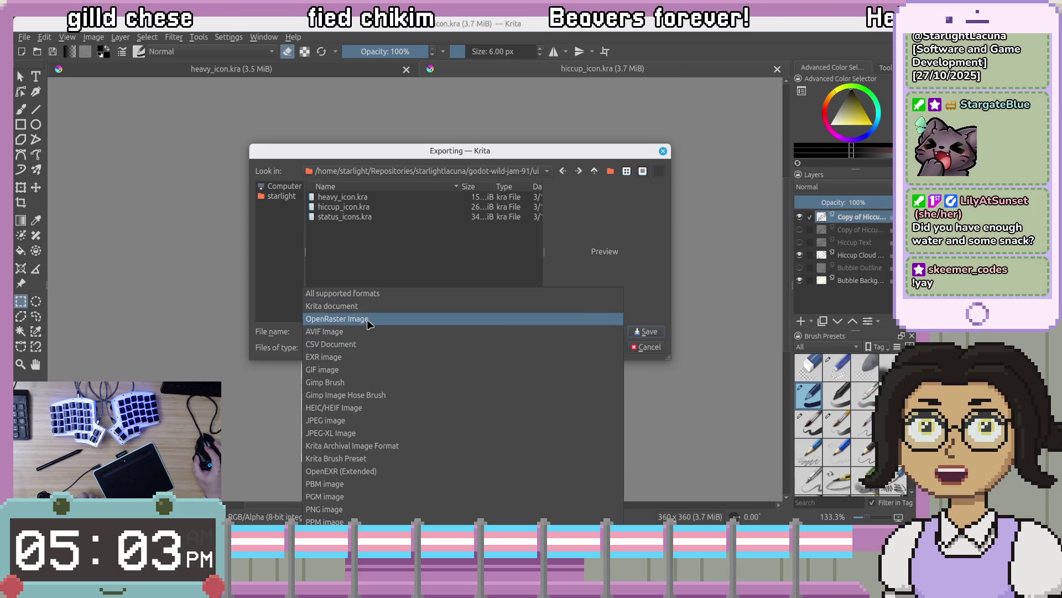
pyautogui.click(379, 510)
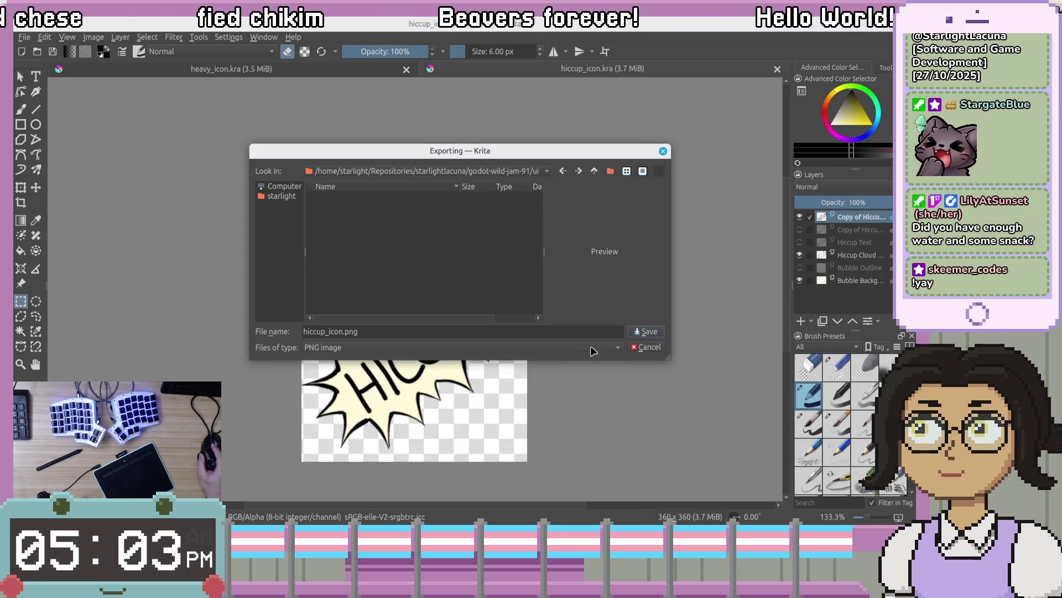
pyautogui.click(652, 332)
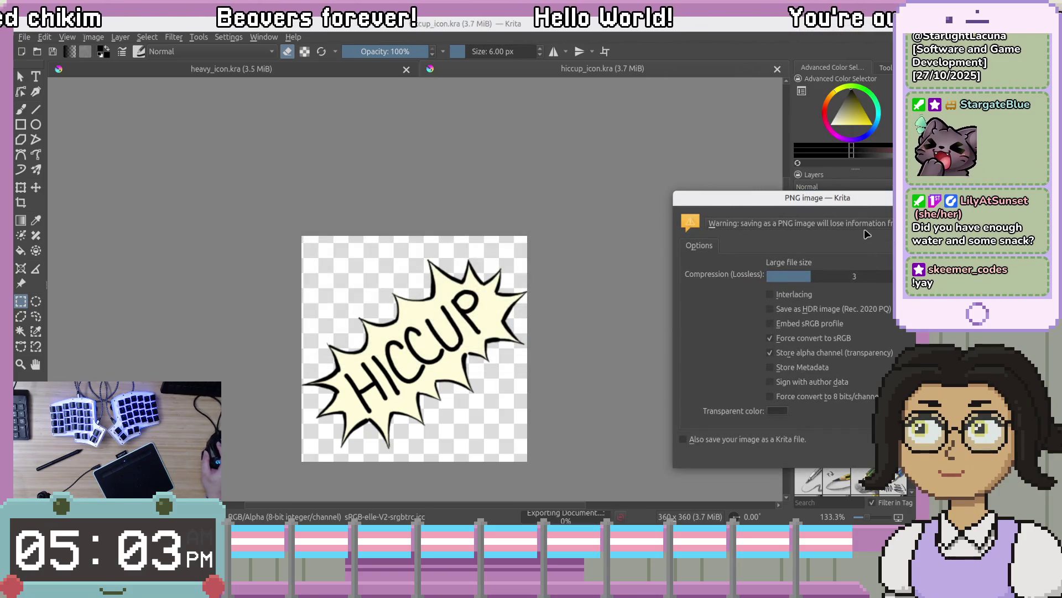
# Enable Force convert to sRGB and Store alpha channel in the PNG options and confirm
pyautogui.moveTo(876, 201); pyautogui.dragTo(767, 178)
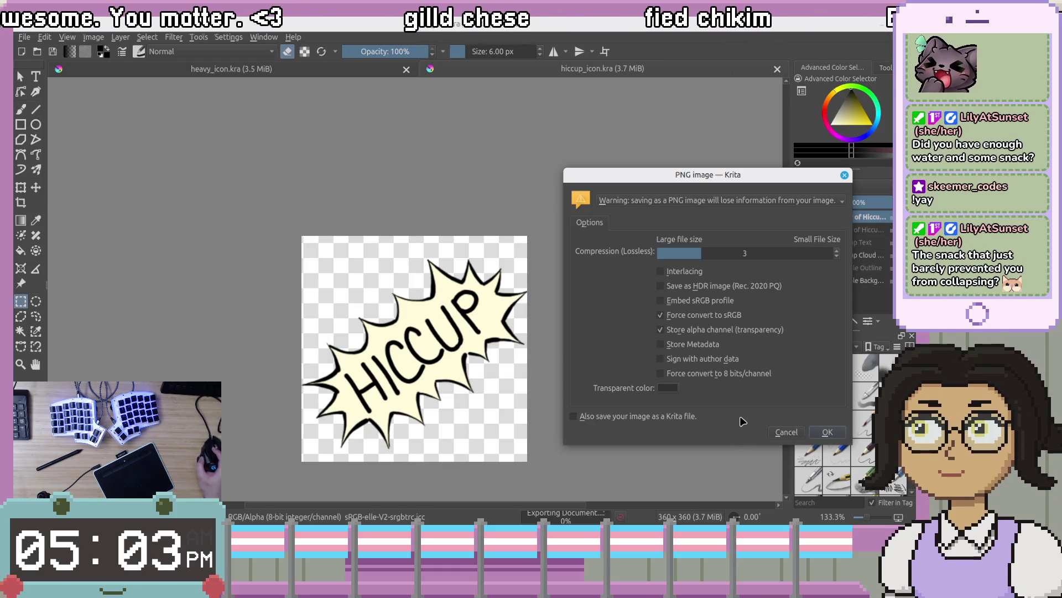
pyautogui.click(660, 316)
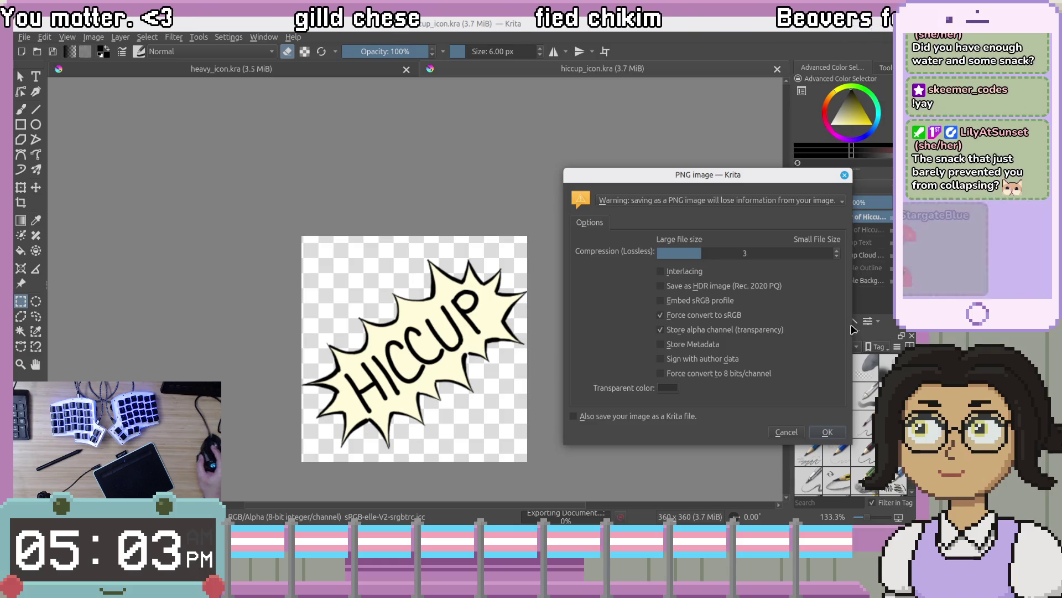
pyautogui.click(660, 330)
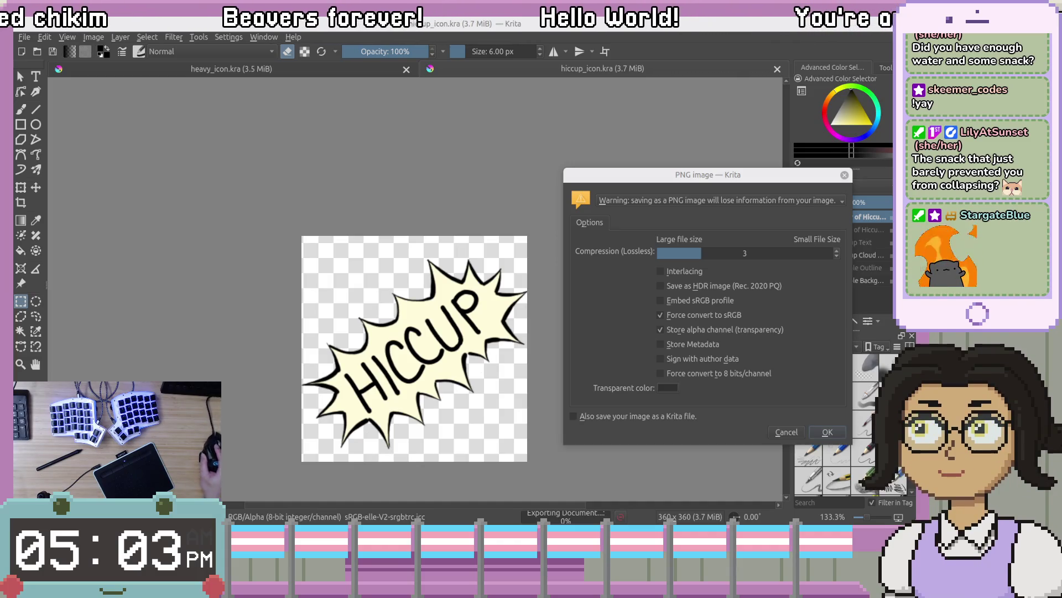
pyautogui.click(686, 185)
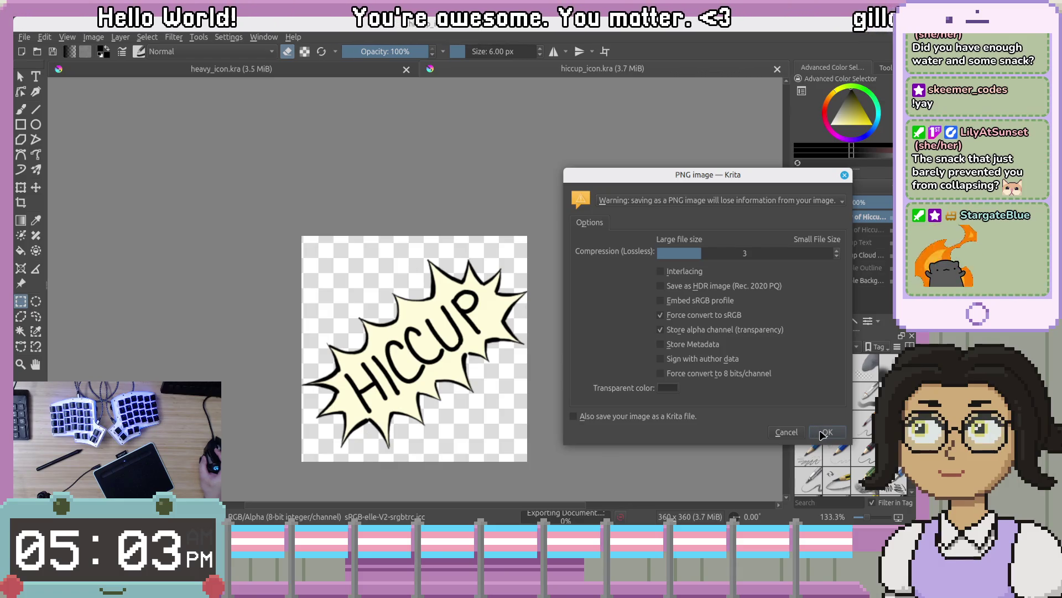
pyautogui.click(823, 435)
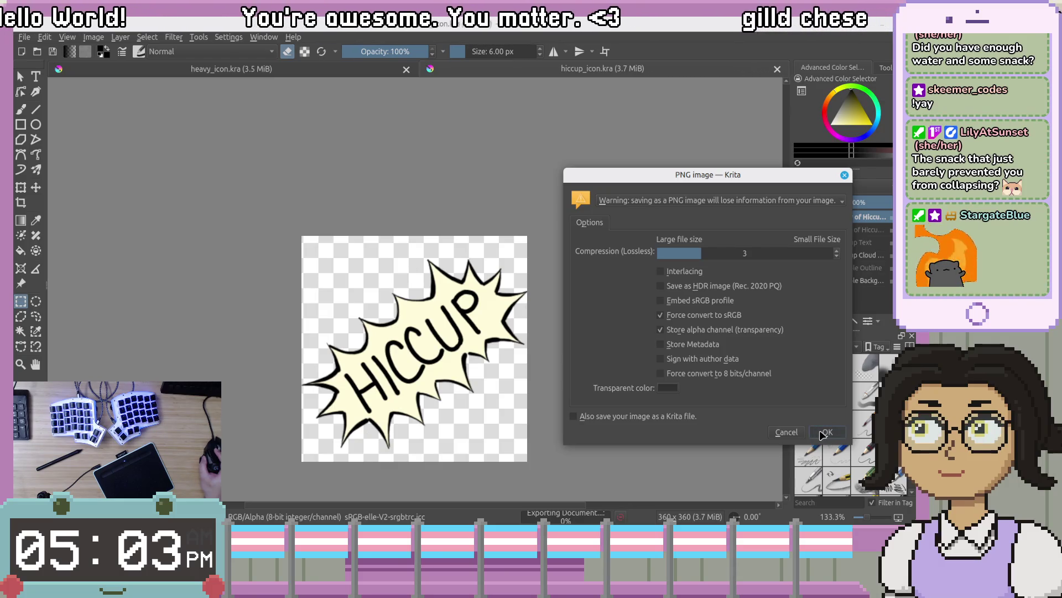
pyautogui.click(822, 435)
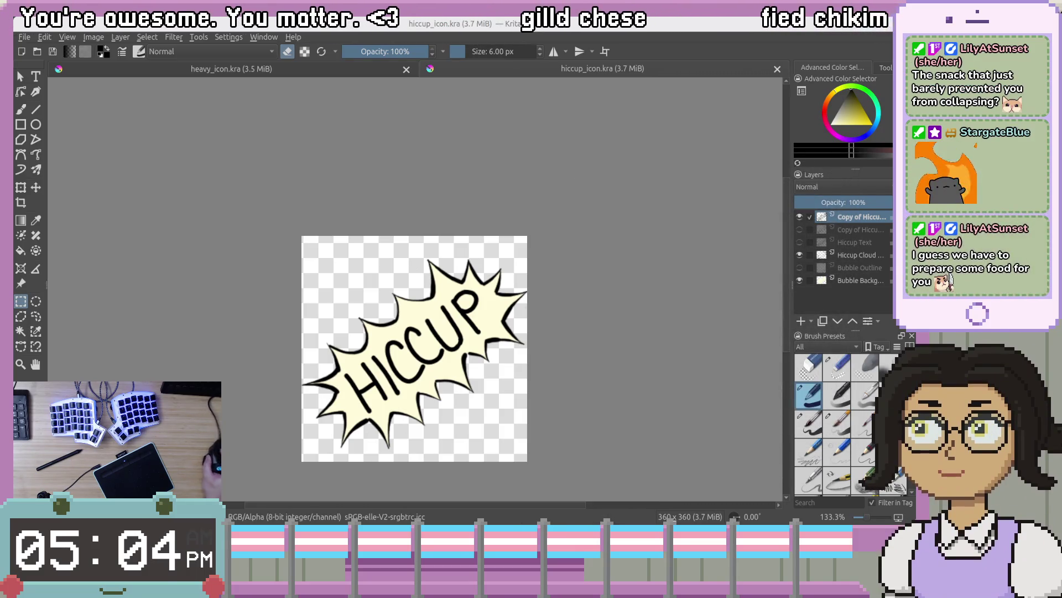
# Shift the HICCUP image left in view, then switch to the heavy_icon.kra document
pyautogui.scroll(1, 739, 344)
pyautogui.scroll(-3, 674, 323)
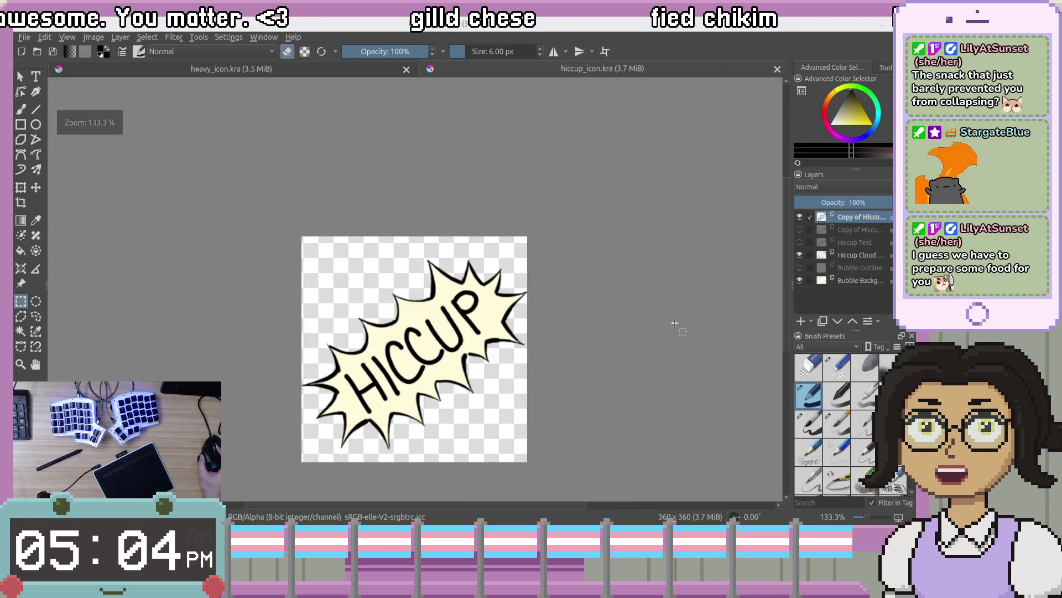
pyautogui.moveTo(610, 355)
pyautogui.mouseDown()
pyautogui.moveTo(610, 330)
pyautogui.moveTo(522, 306)
pyautogui.moveTo(585, 291)
pyautogui.mouseUp()
pyautogui.moveTo(668, 310); pyautogui.dragTo(626, 313)
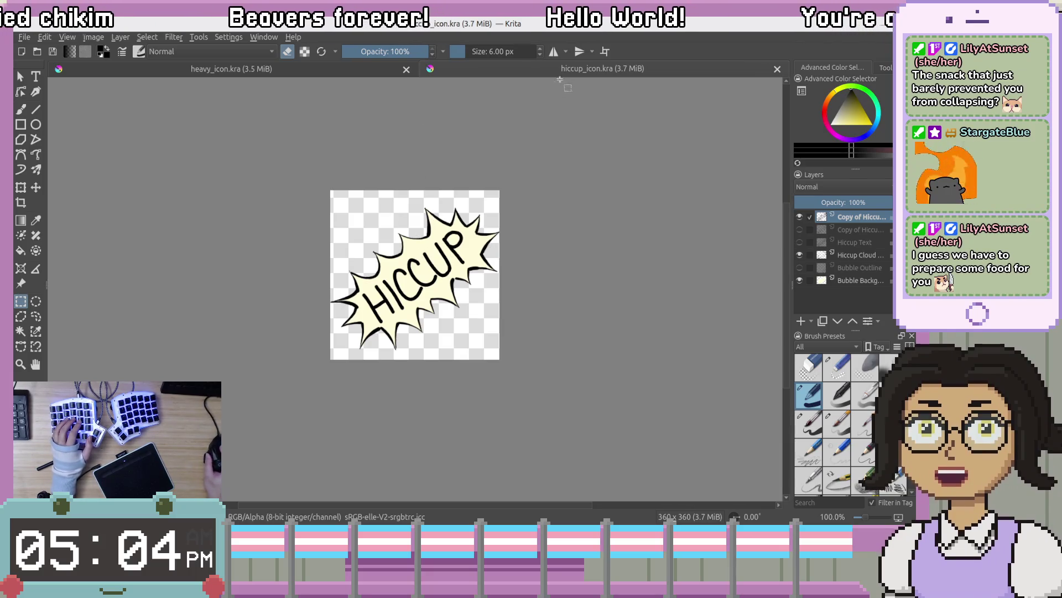
pyautogui.click(355, 72)
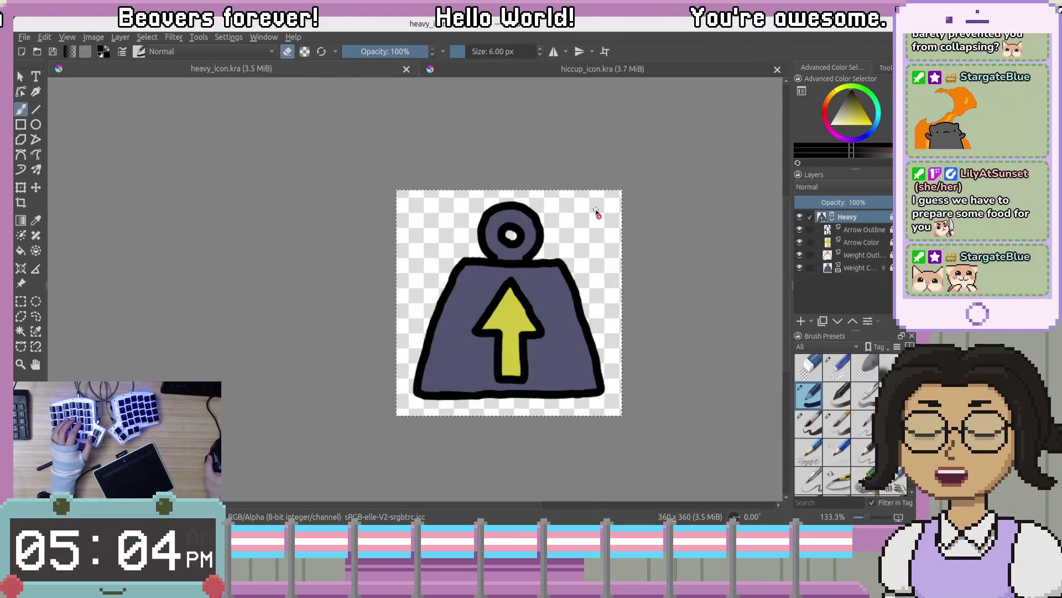
# With heavy_icon.kra active, Export Advanced and confirm heavy_icon.png as the file name
pyautogui.scroll(2, 596, 213)
pyautogui.scroll(-3, 597, 213)
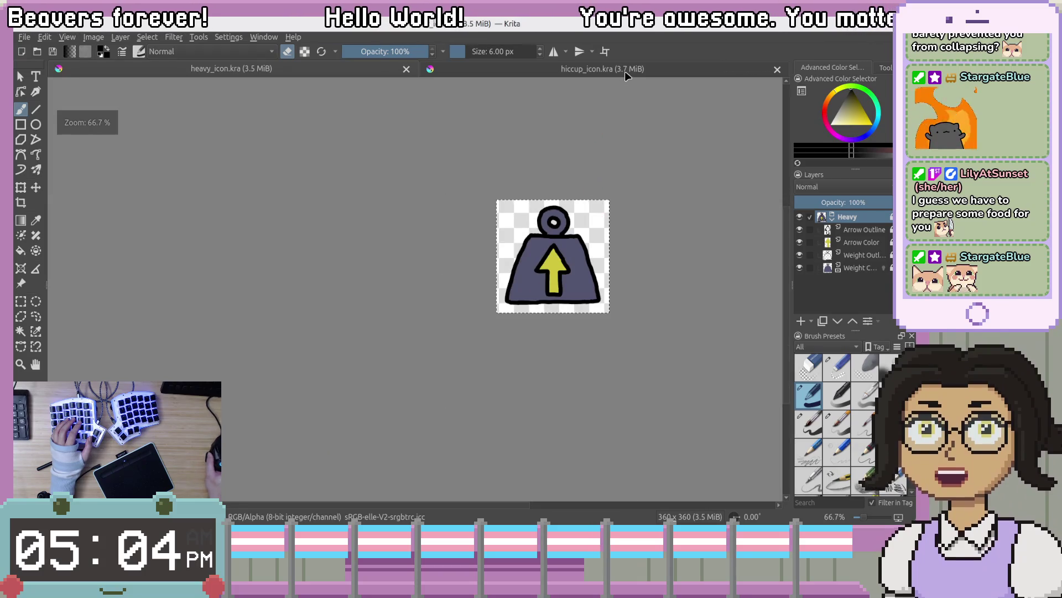
pyautogui.hotkey('ctrl', 'Tab')
pyautogui.hotkey('ctrl', 'r')
pyautogui.hotkey('ctrl', 'Tab')
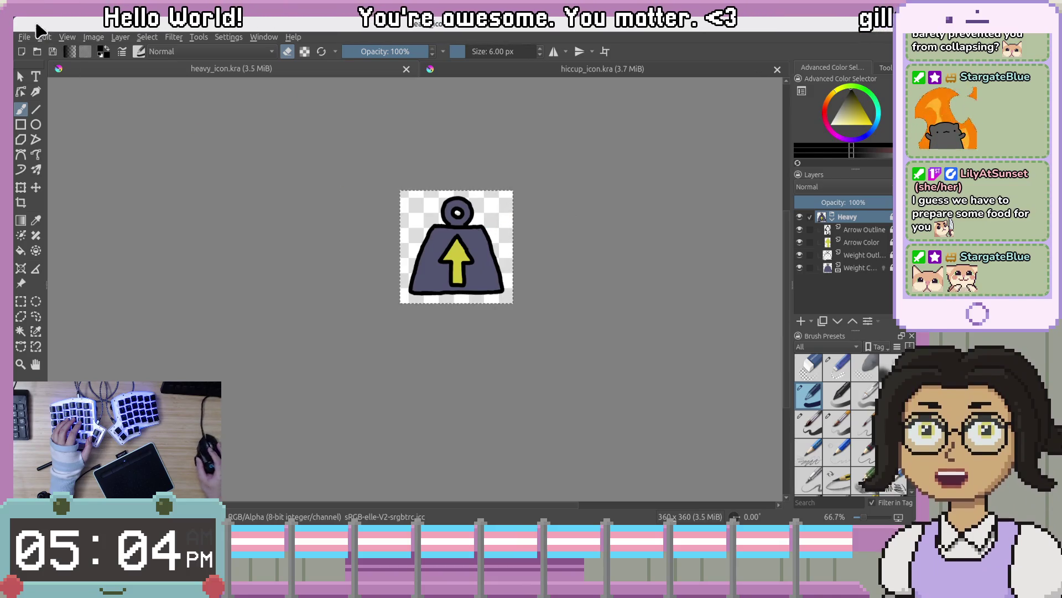
pyautogui.click(24, 37)
pyautogui.click(59, 155)
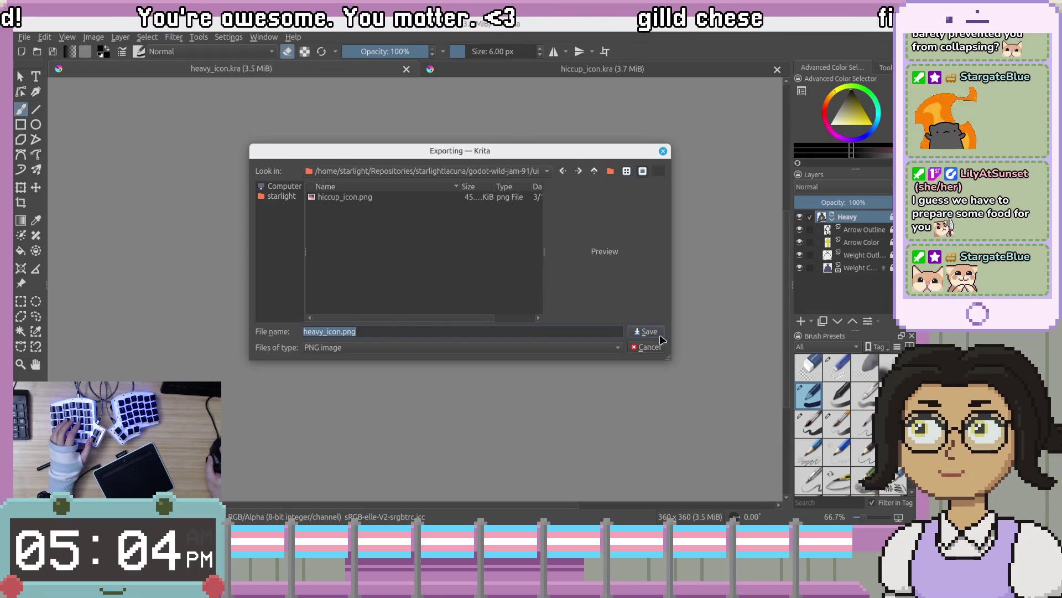
pyautogui.press('Return')
pyautogui.press('Return')
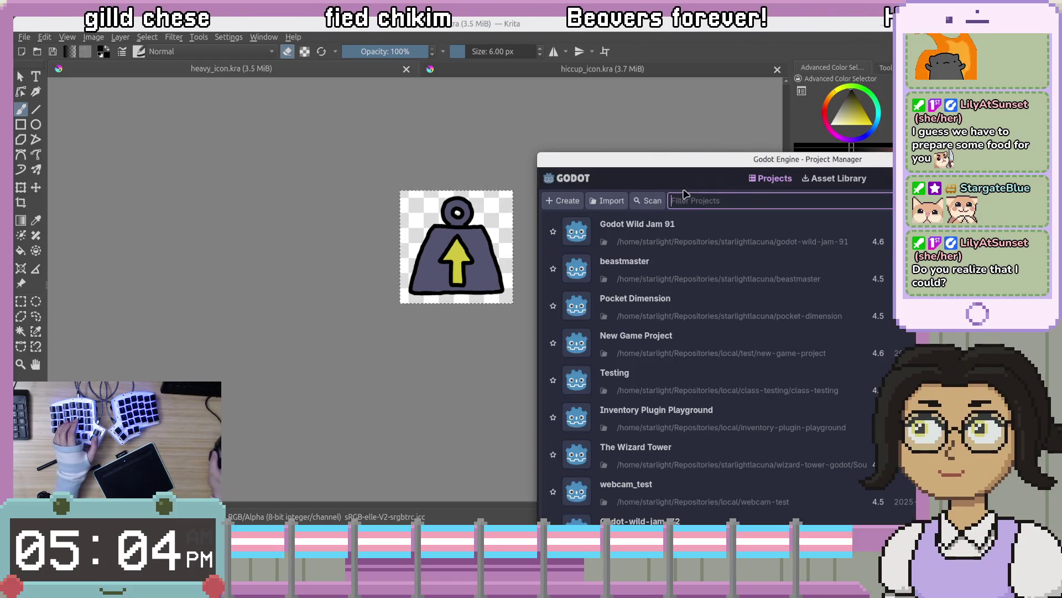
# Launch the Godot Wild Jam 91 project from the Project Manager
pyautogui.doubleClick(811, 302)
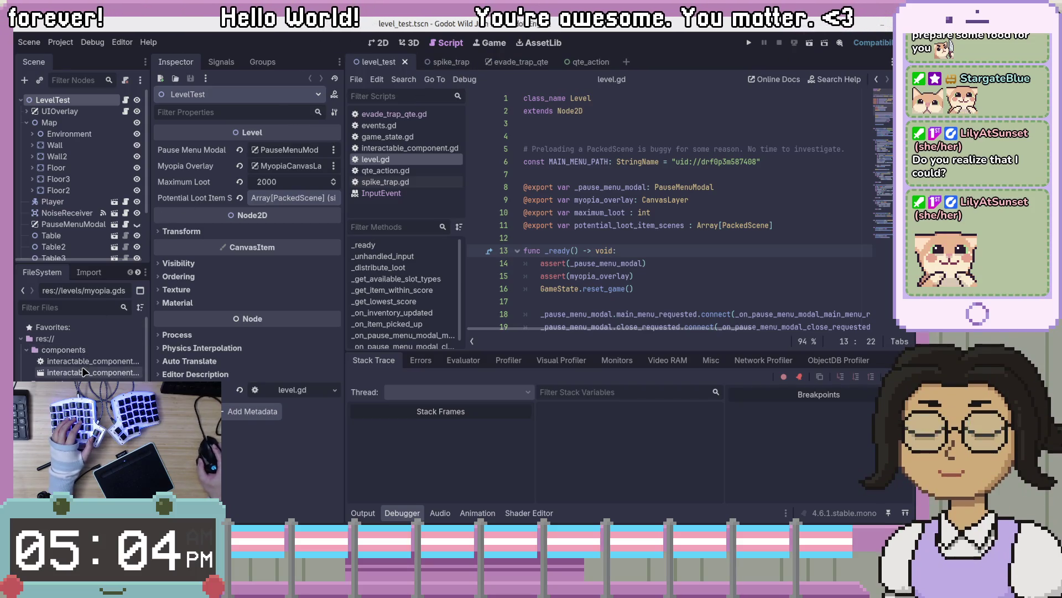
# Expand UIOverlay in the Scene dock and select its ScoreLabel child
pyautogui.scroll(-2, 81, 232)
pyautogui.scroll(3, 82, 232)
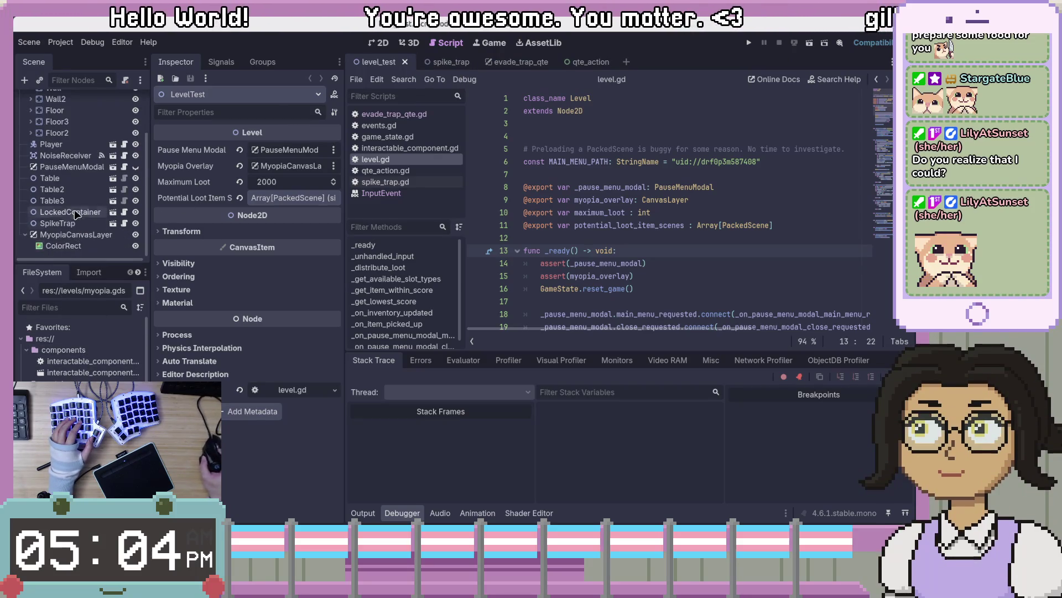
pyautogui.click(56, 112)
pyautogui.click(27, 111)
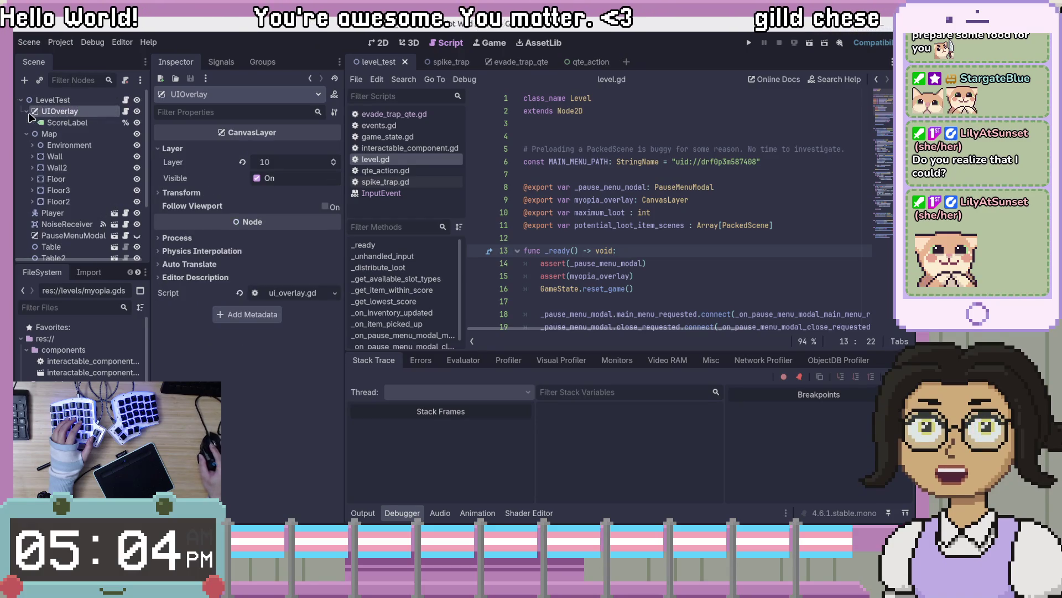
pyautogui.rightClick(81, 116)
pyautogui.click(67, 122)
# Show the level in the 2D view with the MyopiaCanvasLayer dark overlay hidden
pyautogui.click(379, 42)
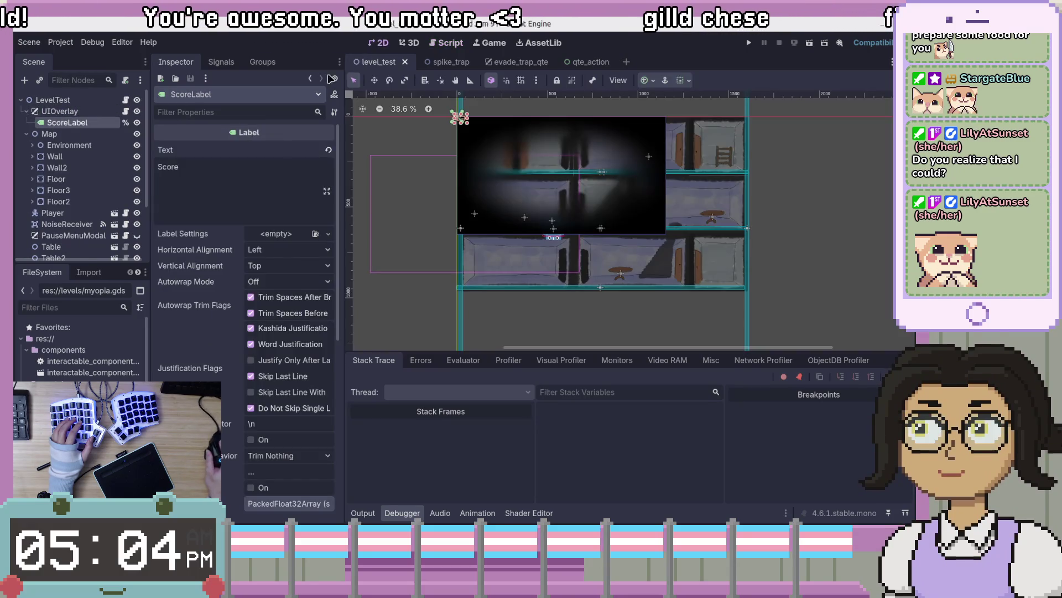
pyautogui.scroll(2, 455, 163)
pyautogui.scroll(-3, 83, 221)
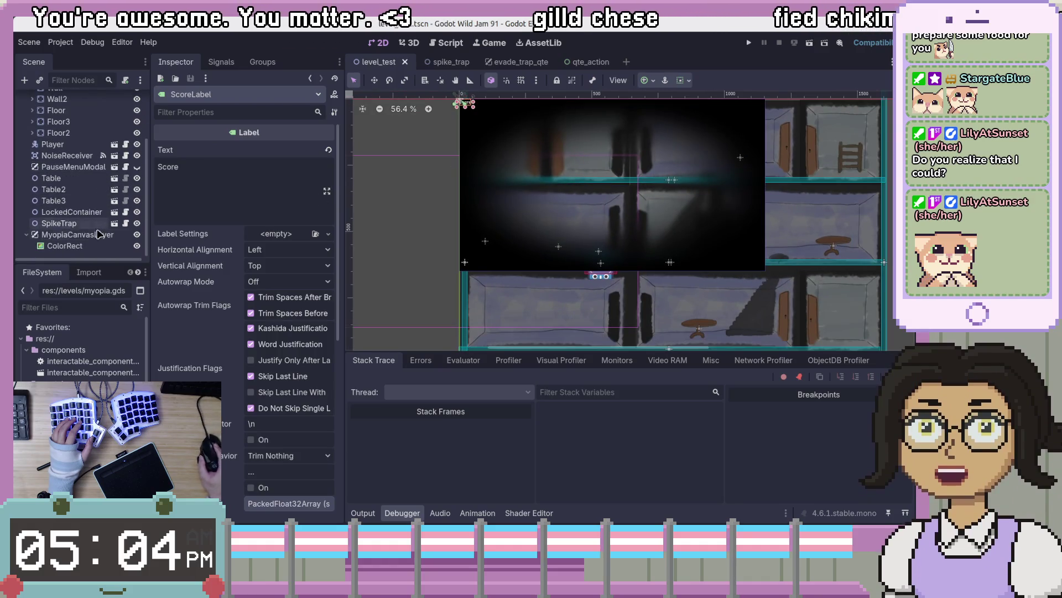
pyautogui.click(137, 235)
pyautogui.scroll(-1, 639, 208)
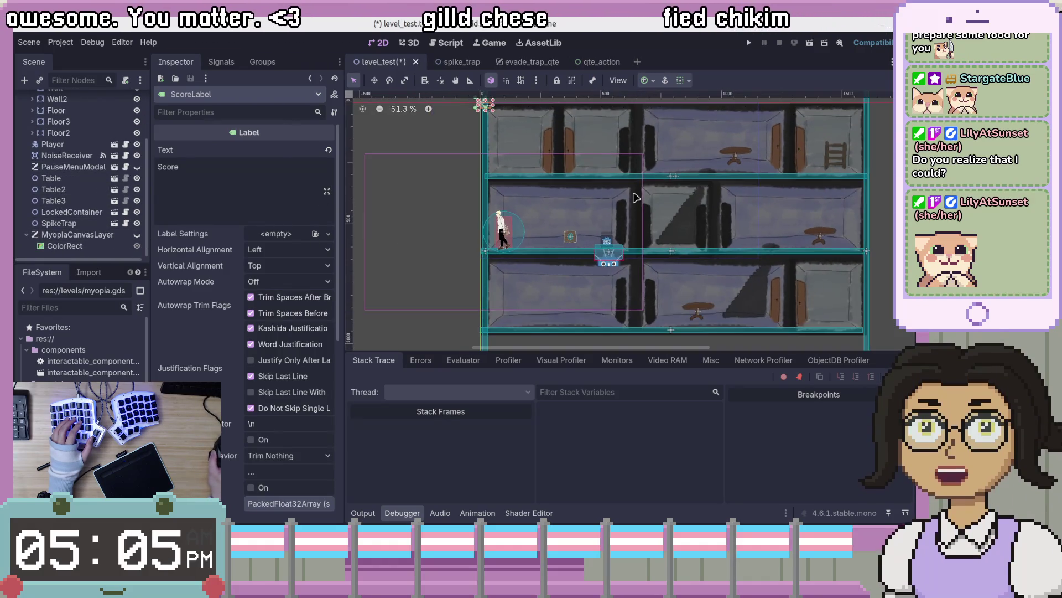
pyautogui.moveTo(639, 207); pyautogui.dragTo(623, 241)
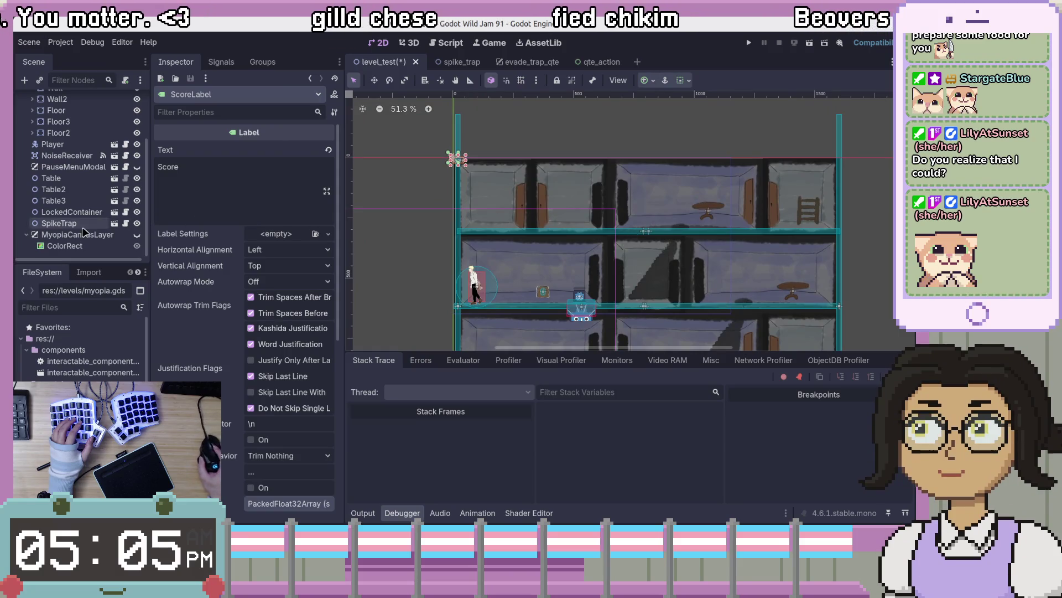
# Look over level.gd, placing the caret at the ends of lines 24 and 23
pyautogui.click(448, 42)
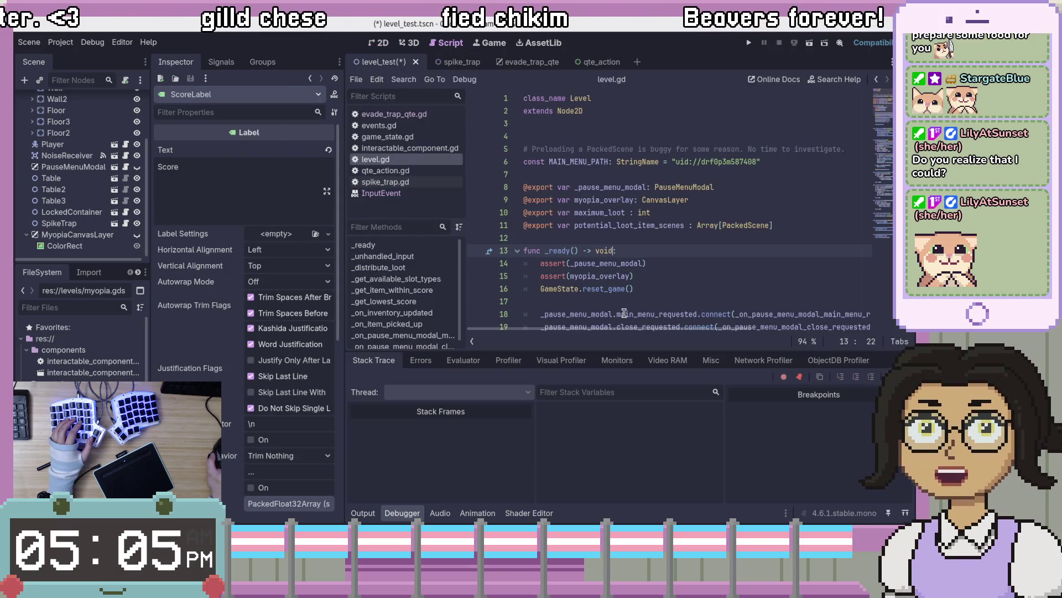
pyautogui.scroll(-4, 625, 313)
pyautogui.click(629, 258)
pyautogui.click(707, 233)
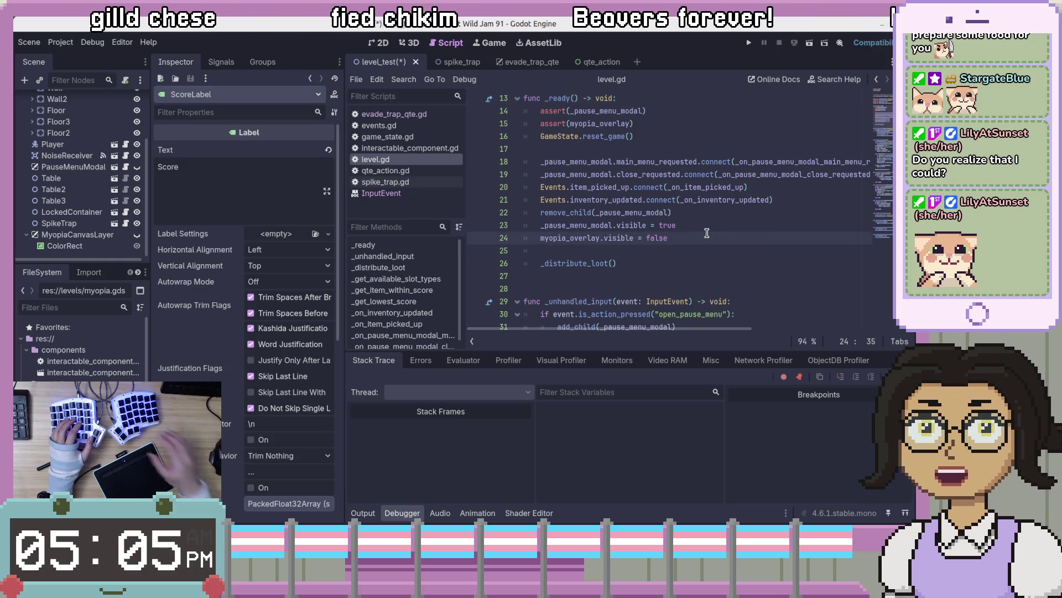
pyautogui.click(744, 227)
pyautogui.scroll(3, 75, 178)
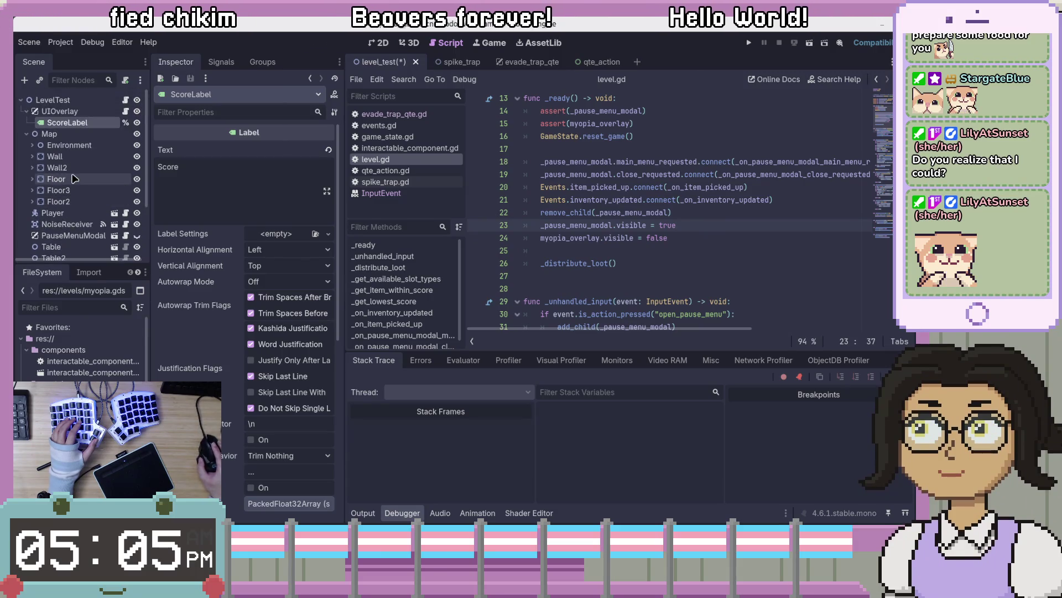
# Reselect UIOverlay in the 2D view and bring up its node actions
pyautogui.click(61, 111)
pyautogui.hotkey('ctrl', 'F1')
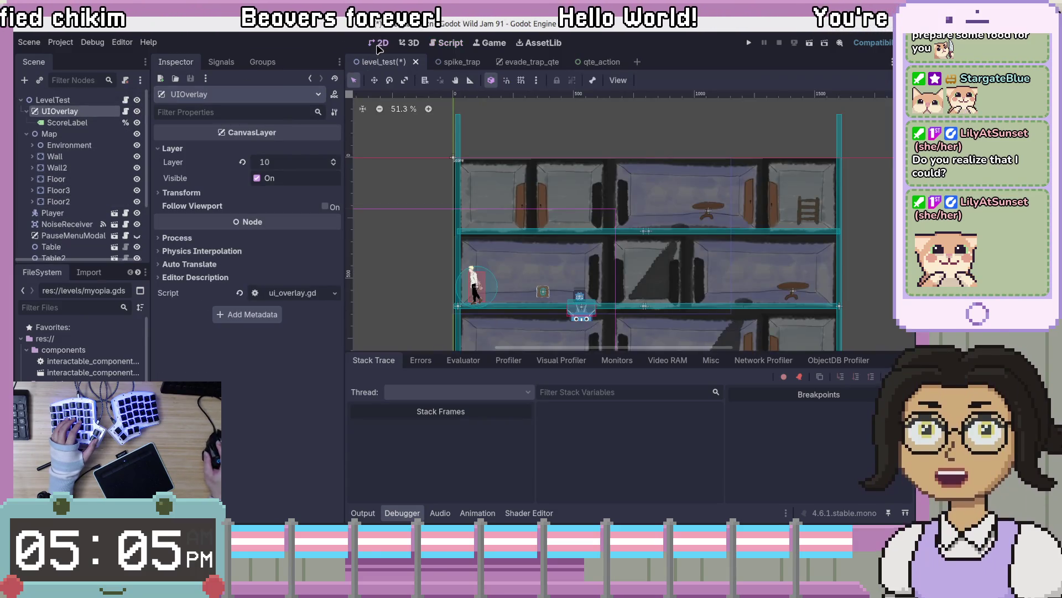
pyautogui.scroll(2, 545, 182)
pyautogui.rightClick(100, 111)
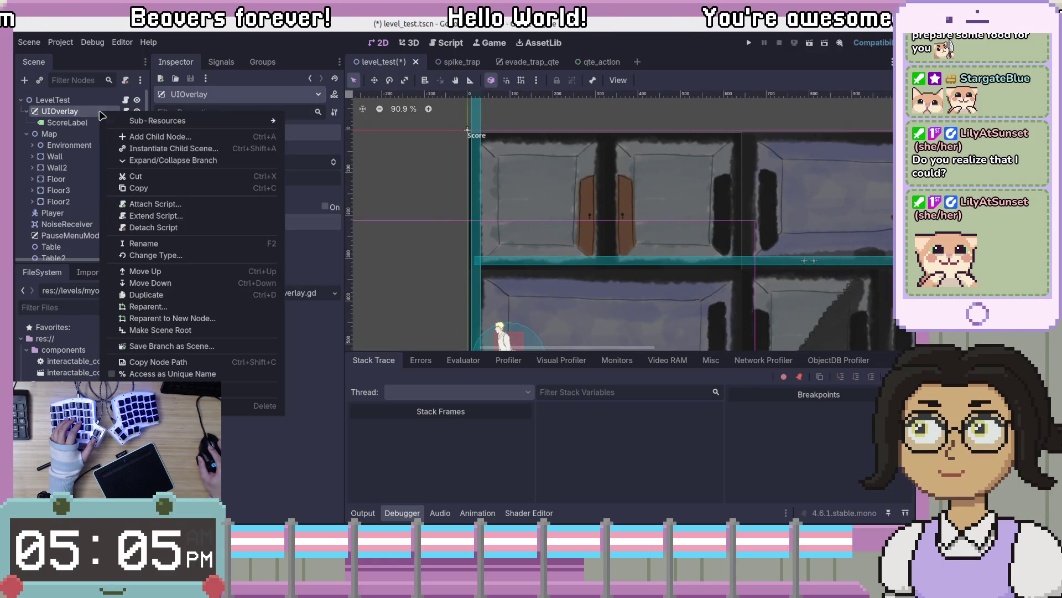
# Add a TextureRect child under UIOverlay, found by searching 'text' in Create New Node
pyautogui.click(135, 138)
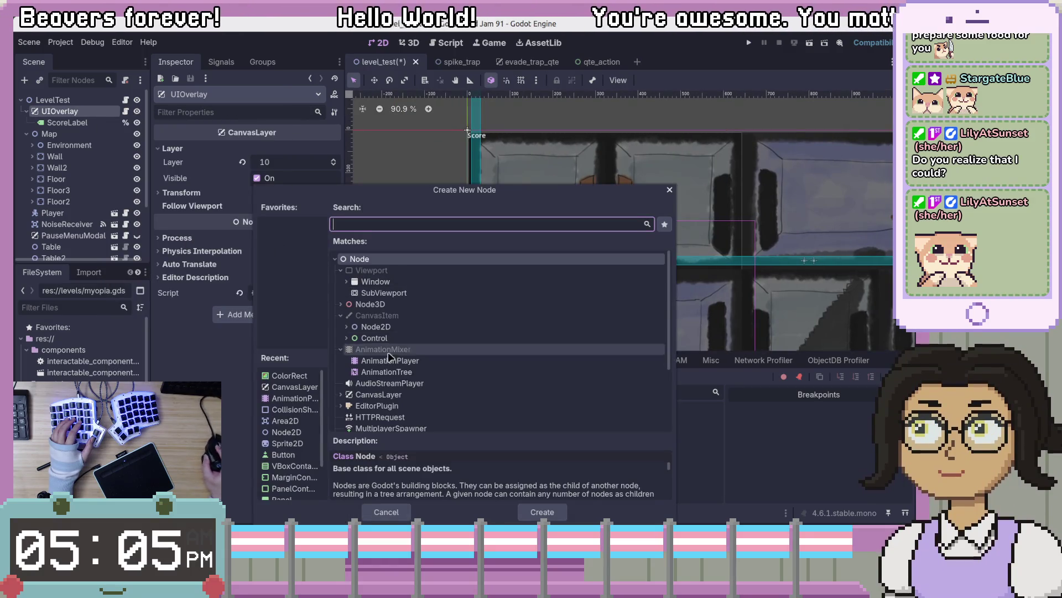
pyautogui.write('spri')
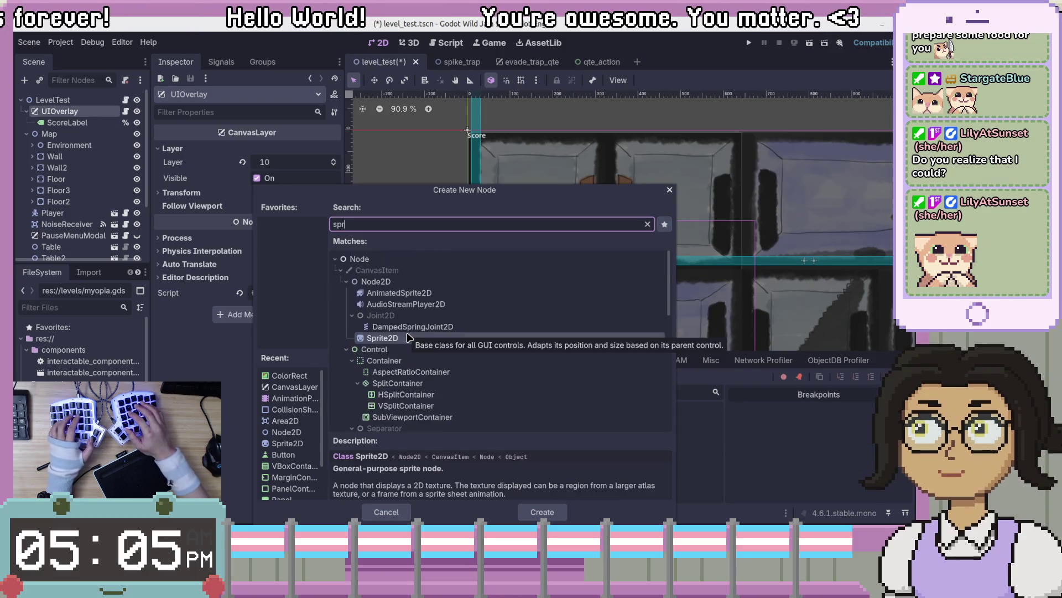
pyautogui.press('BackSpace')
pyautogui.press('BackSpace')
pyautogui.press('BackSpace')
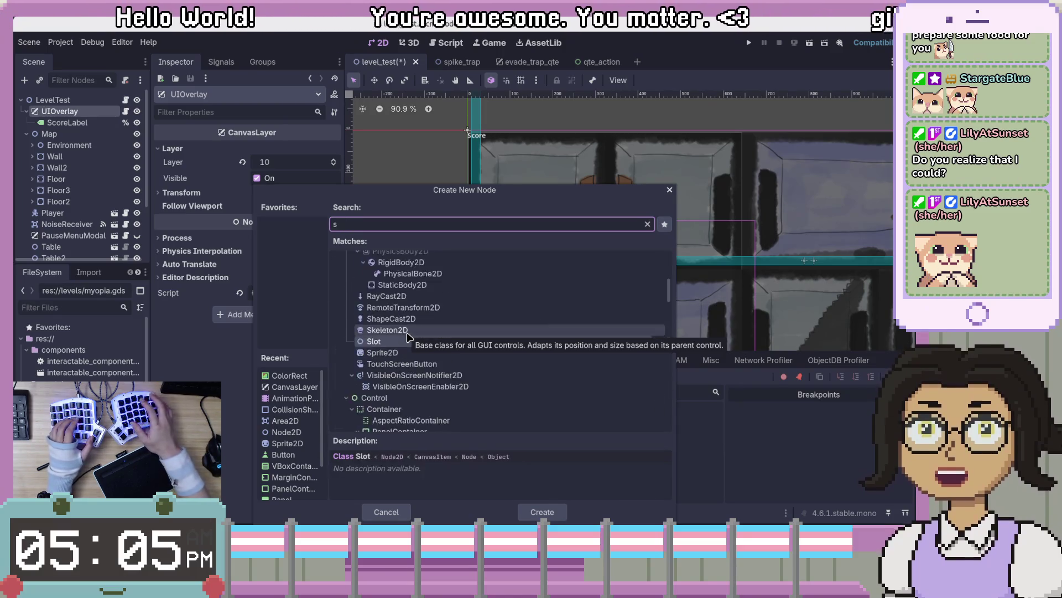
pyautogui.write('text')
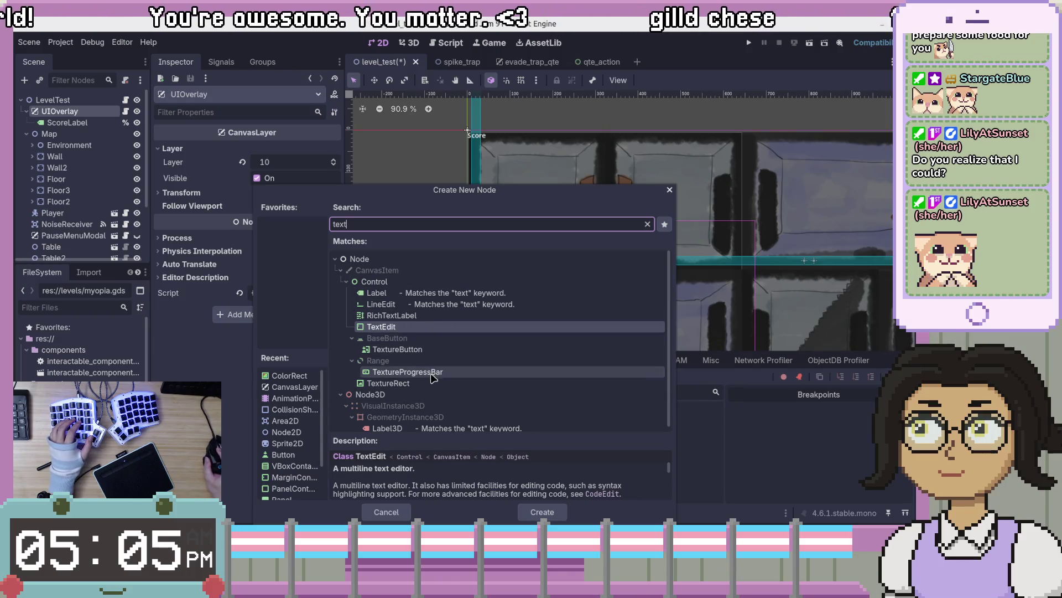
pyautogui.click(431, 383)
pyautogui.doubleClick(431, 385)
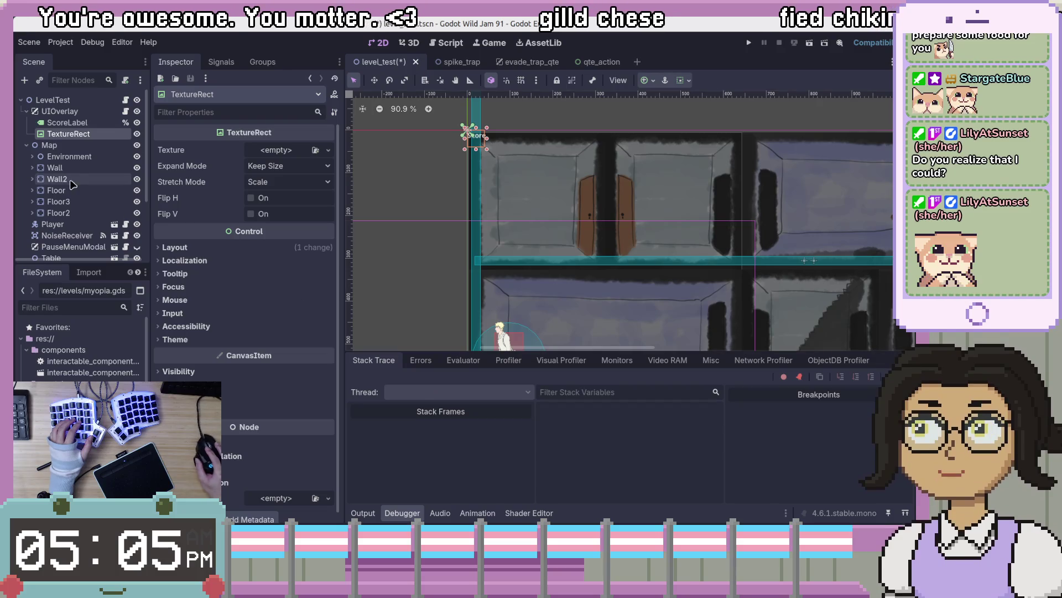
# Drop heavy_icon.png into the TextureRect's Texture slot and pan to see the weight icon
pyautogui.scroll(4, 503, 139)
pyautogui.scroll(-6, 87, 375)
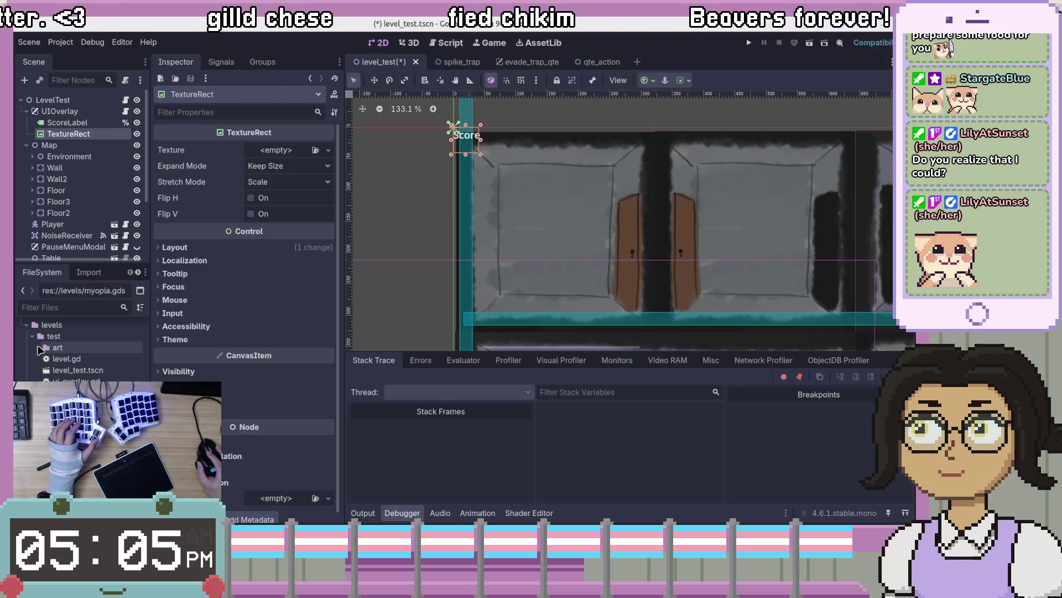
pyautogui.scroll(-5, 83, 343)
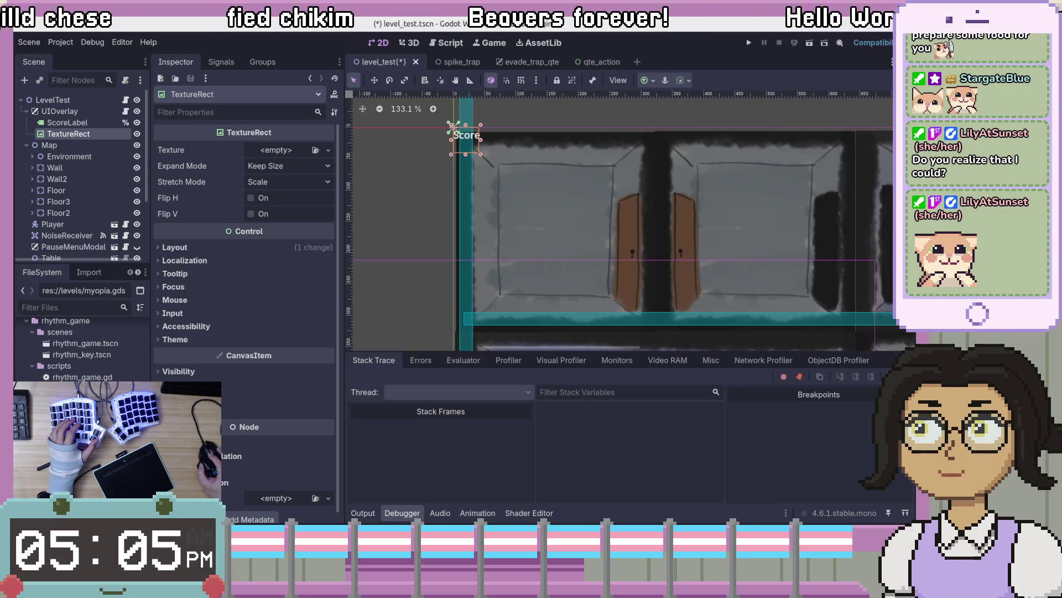
pyautogui.moveTo(266, 157); pyautogui.dragTo(269, 156)
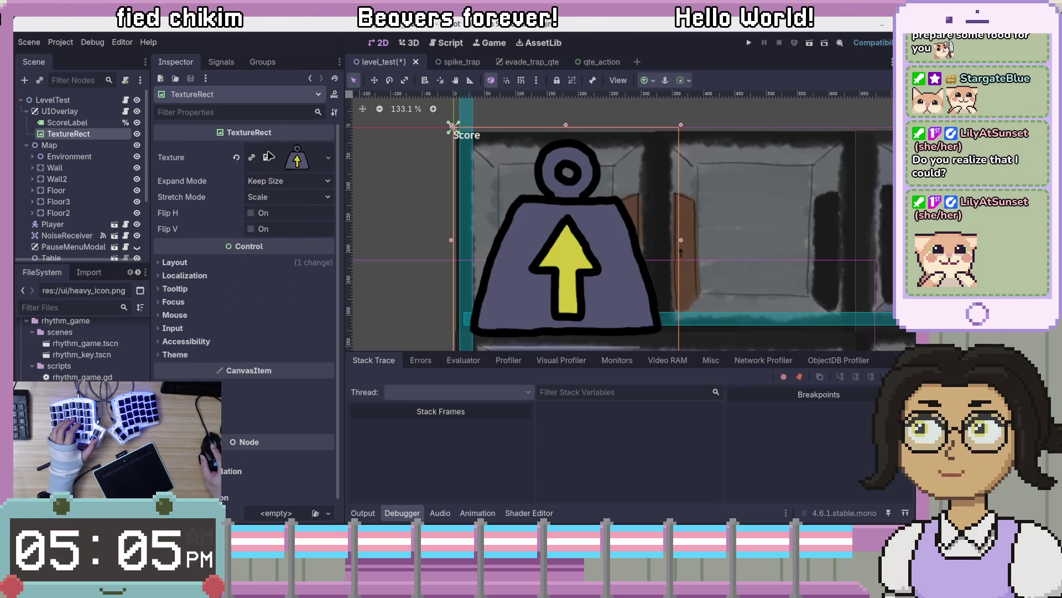
pyautogui.scroll(-5, 603, 210)
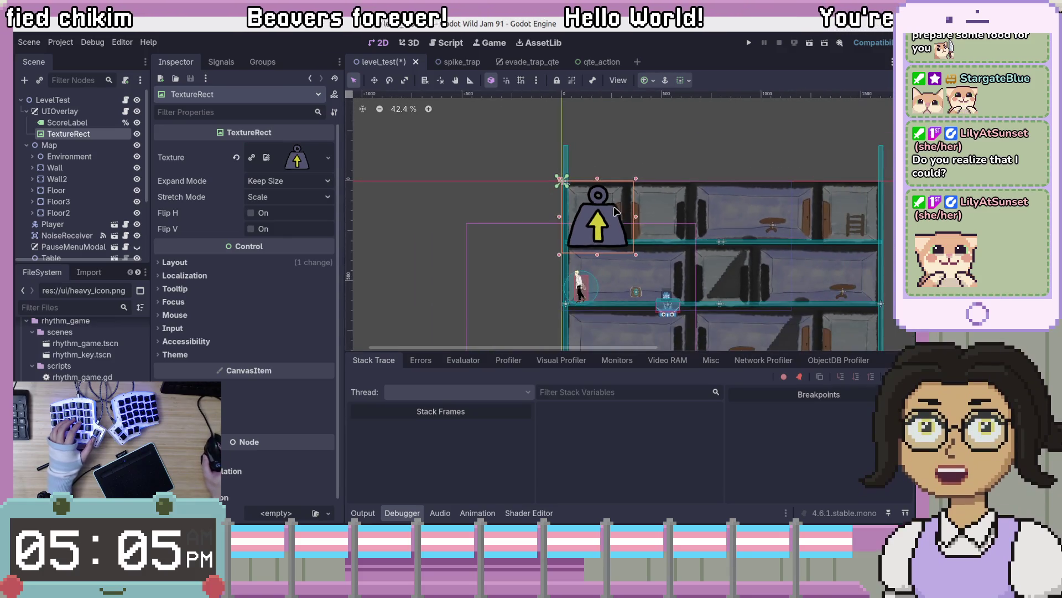
pyautogui.scroll(1, 634, 258)
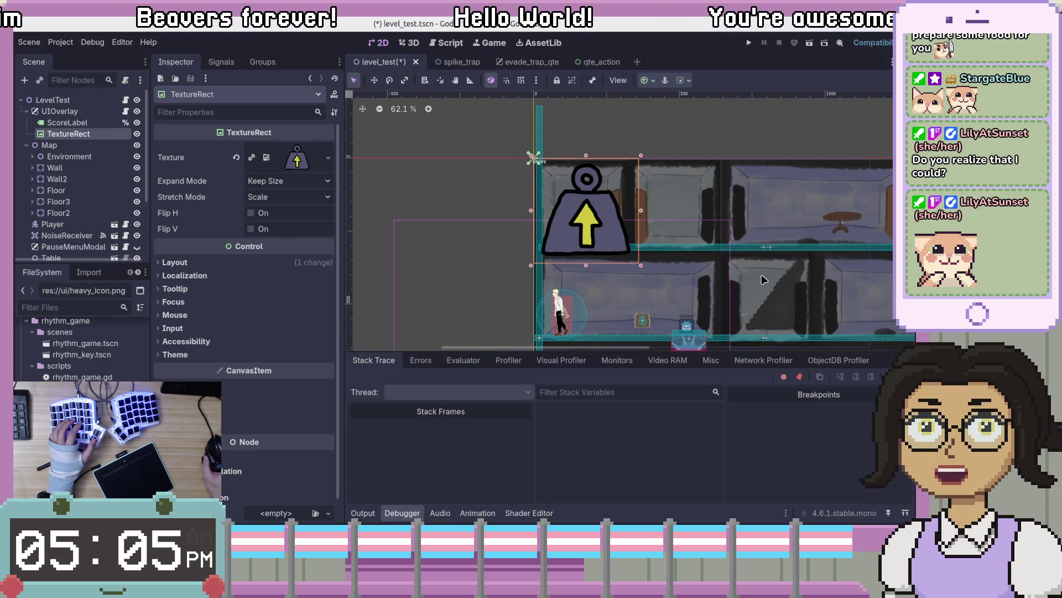
pyautogui.scroll(-2, 637, 243)
pyautogui.moveTo(813, 288)
pyautogui.mouseDown()
pyautogui.moveTo(619, 197)
pyautogui.moveTo(678, 254)
pyautogui.mouseUp()
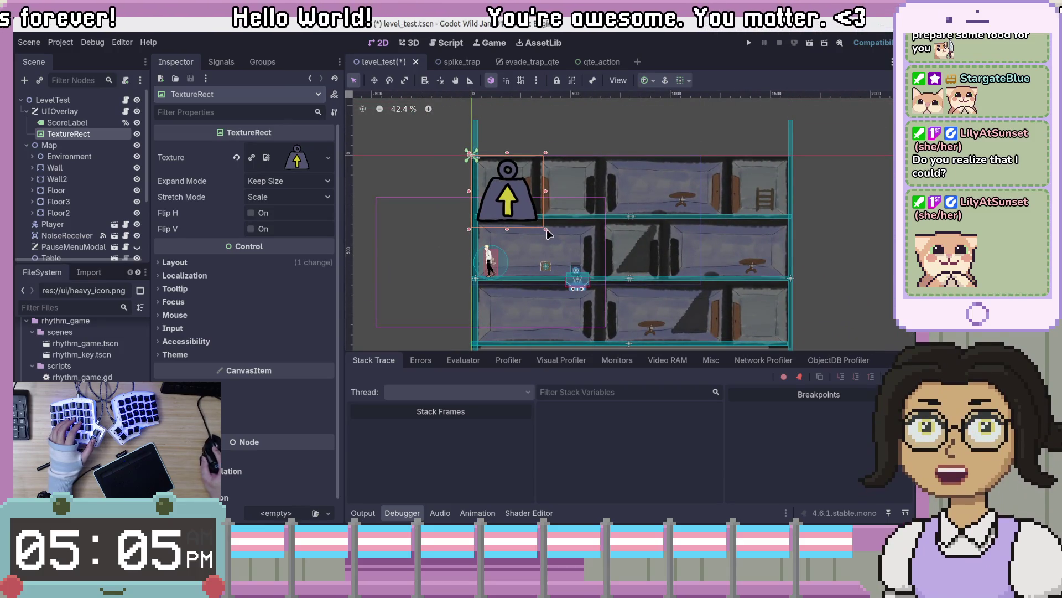
pyautogui.click(304, 185)
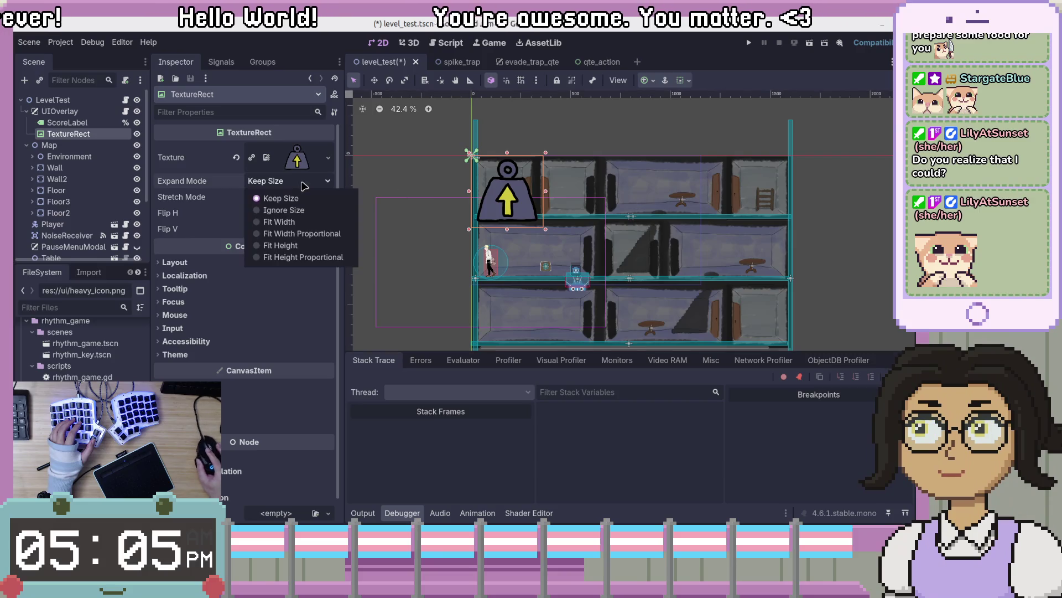
# Set the weight icon's Expand Mode to Ignore Size and Stretch Mode to Keep Aspect
pyautogui.click(278, 212)
pyautogui.click(270, 199)
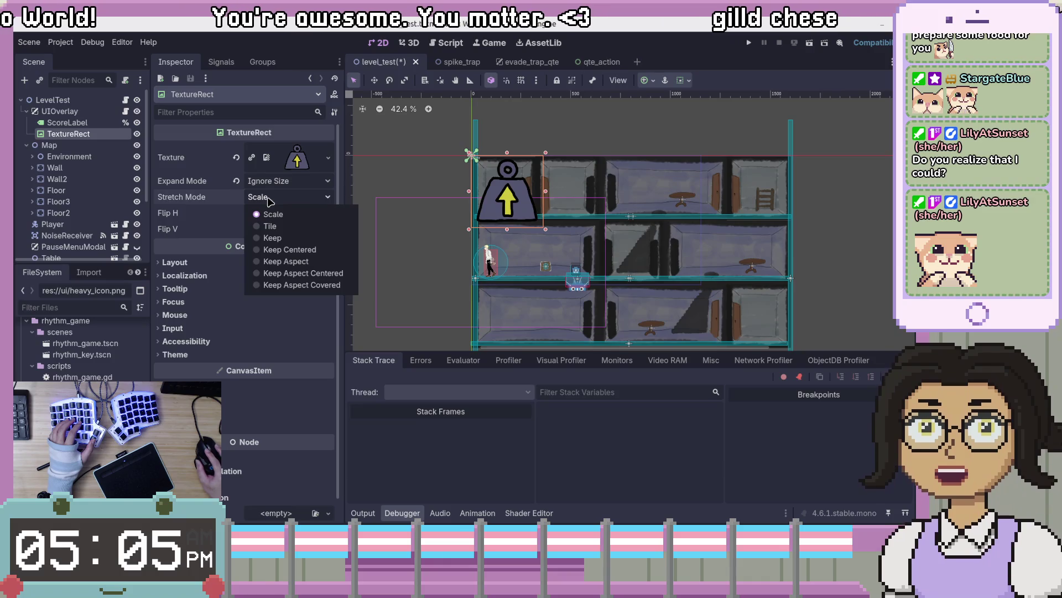
pyautogui.click(285, 261)
pyautogui.scroll(2, 525, 214)
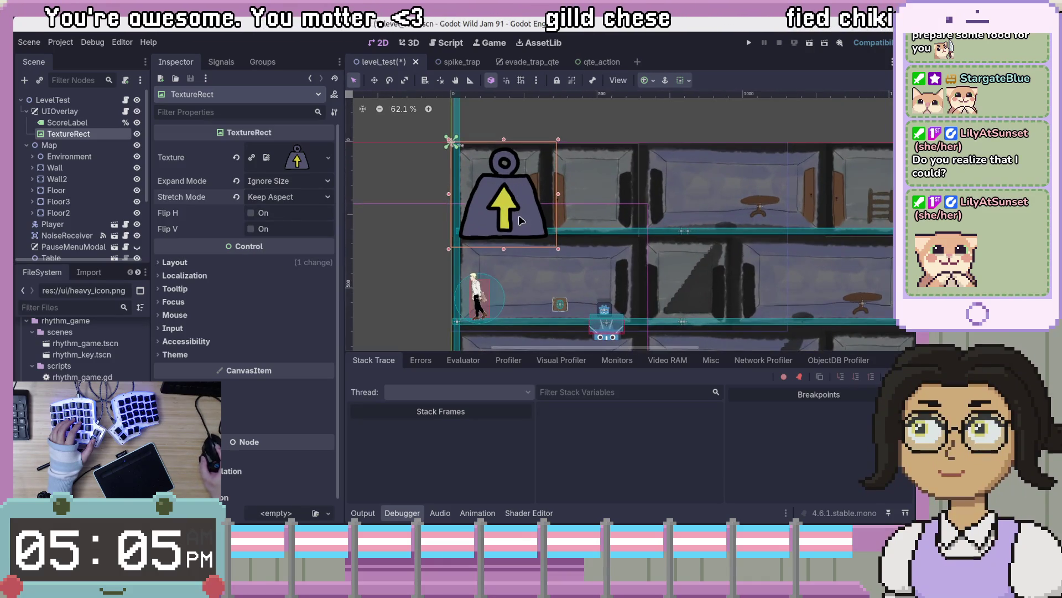
pyautogui.scroll(-1, 520, 220)
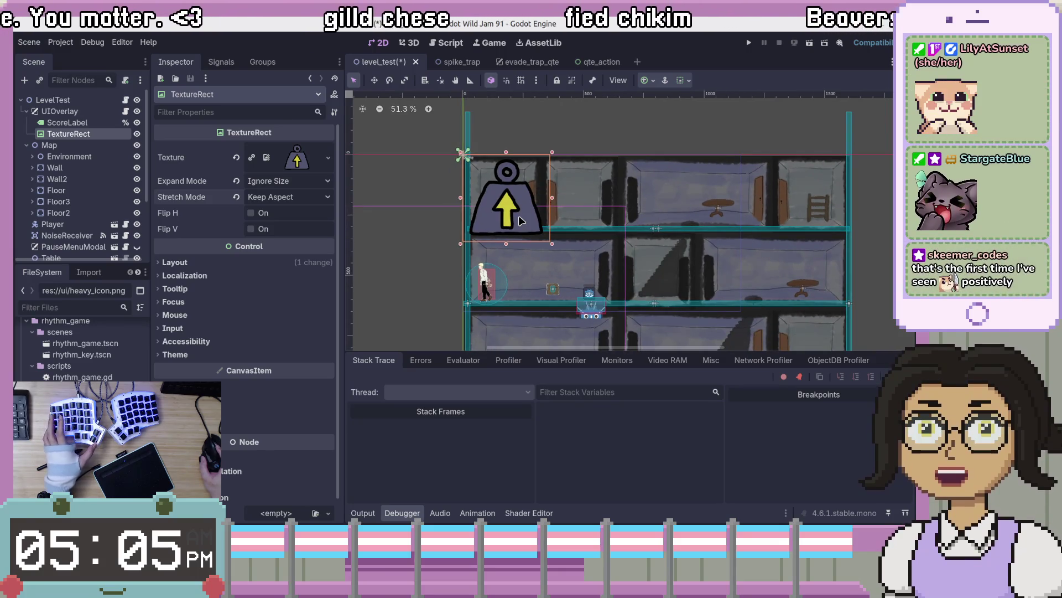
pyautogui.scroll(2, 557, 249)
# Shrink the weight icon to a small square at the level's top-left, keeping Ignore Size
pyautogui.moveTo(552, 243)
pyautogui.mouseDown()
pyautogui.moveTo(510, 214)
pyautogui.moveTo(499, 179)
pyautogui.moveTo(501, 199)
pyautogui.mouseUp()
pyautogui.click(296, 181)
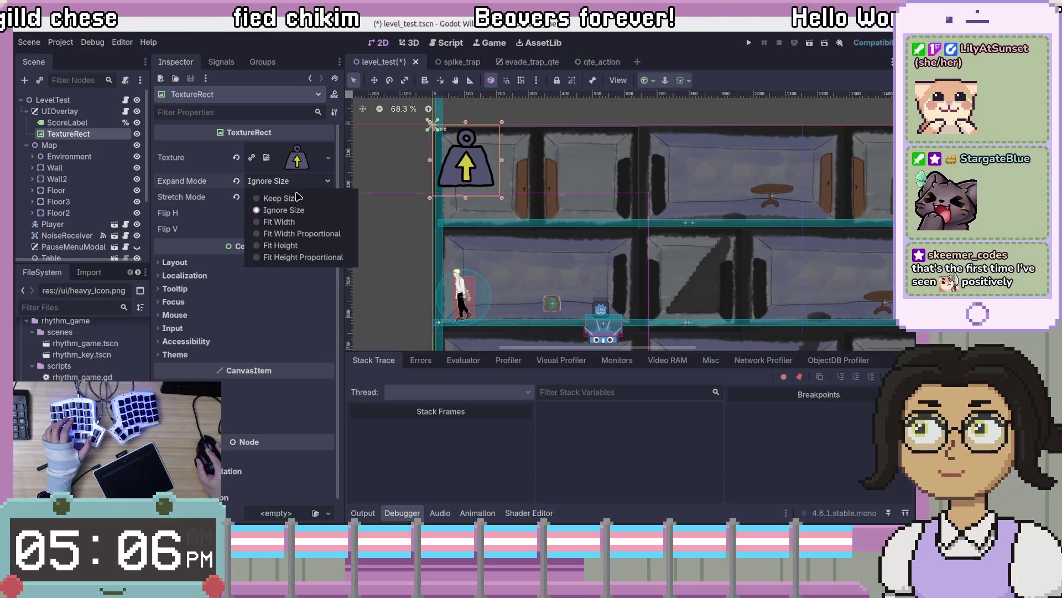
pyautogui.click(293, 198)
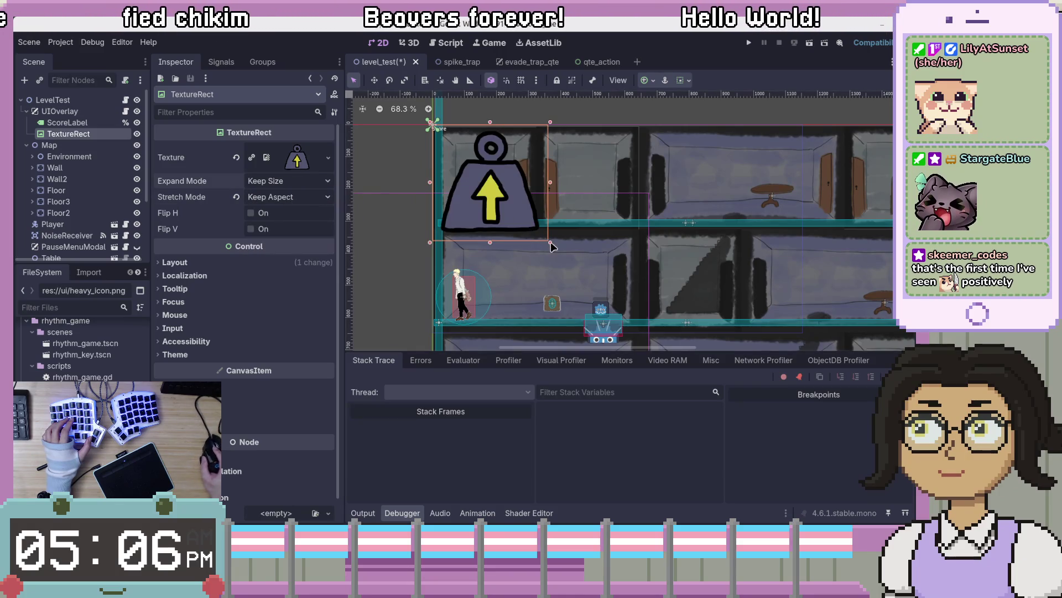
pyautogui.click(310, 181)
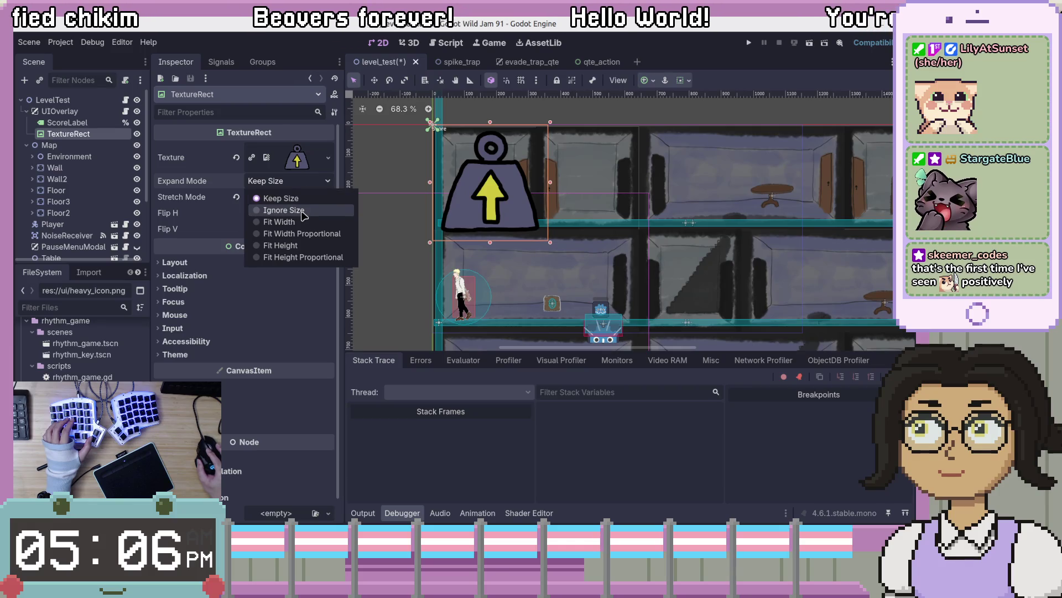
pyautogui.click(283, 210)
pyautogui.moveTo(551, 242)
pyautogui.mouseDown()
pyautogui.moveTo(479, 170)
pyautogui.moveTo(489, 181)
pyautogui.mouseUp()
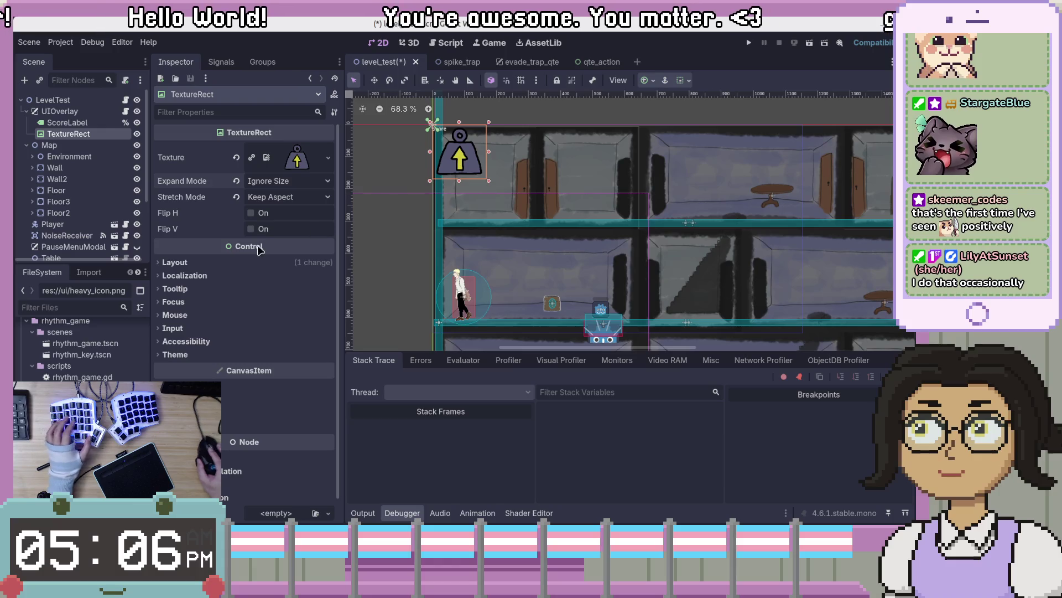
pyautogui.click(255, 264)
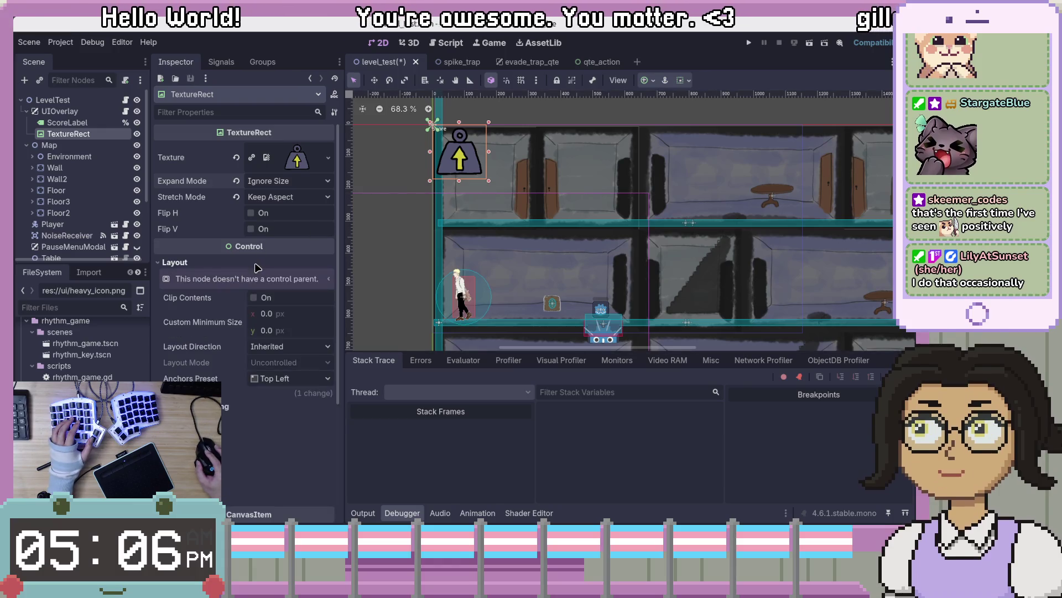
# Set the weight icon's size to 90 × 90 px
pyautogui.click(230, 406)
pyautogui.click(268, 407)
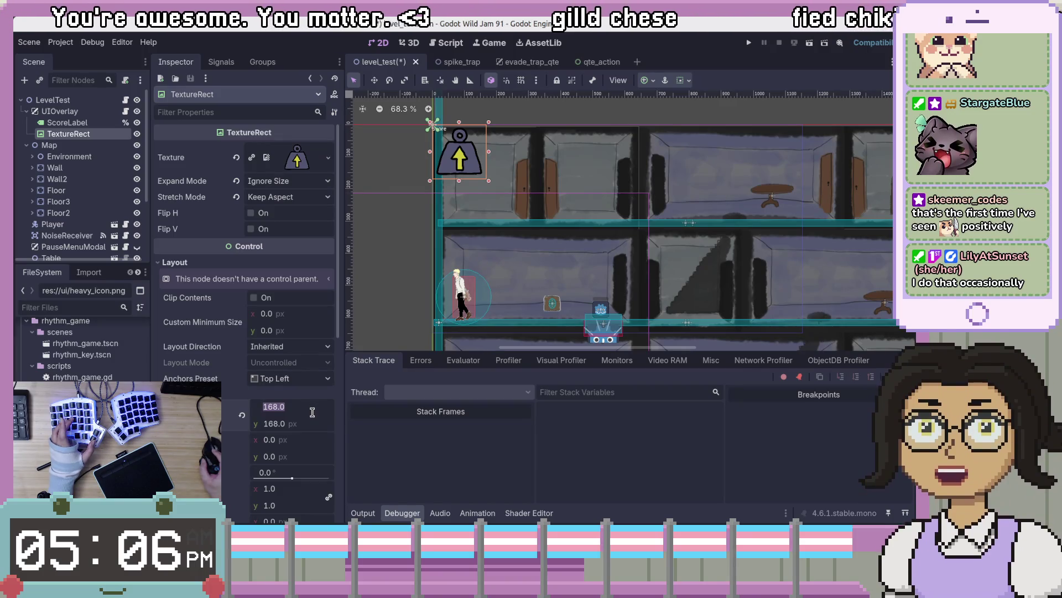
pyautogui.write('90')
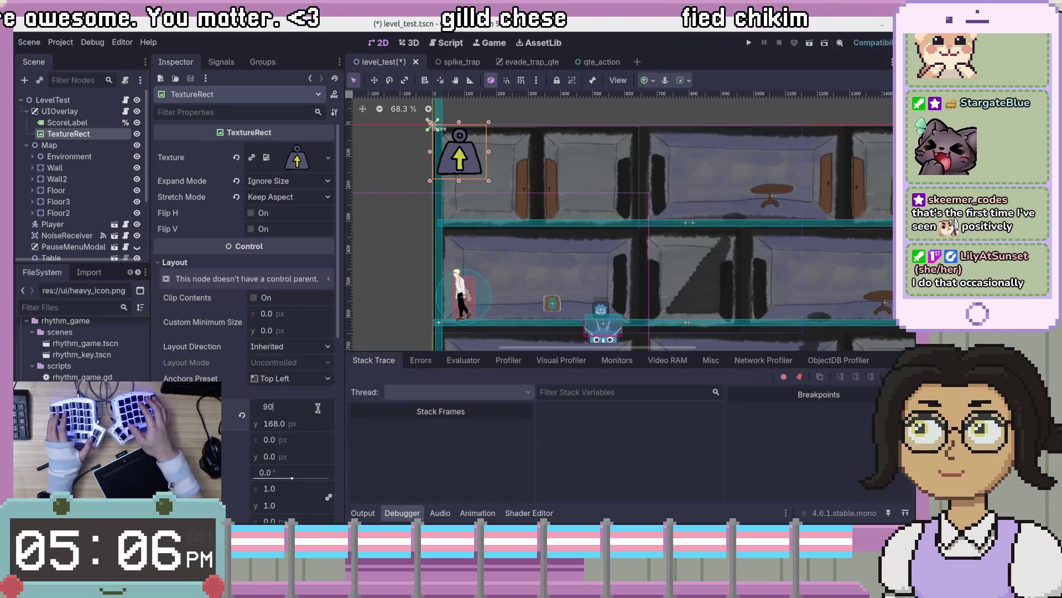
pyautogui.press('Tab')
pyautogui.write('90')
pyautogui.press('Tab')
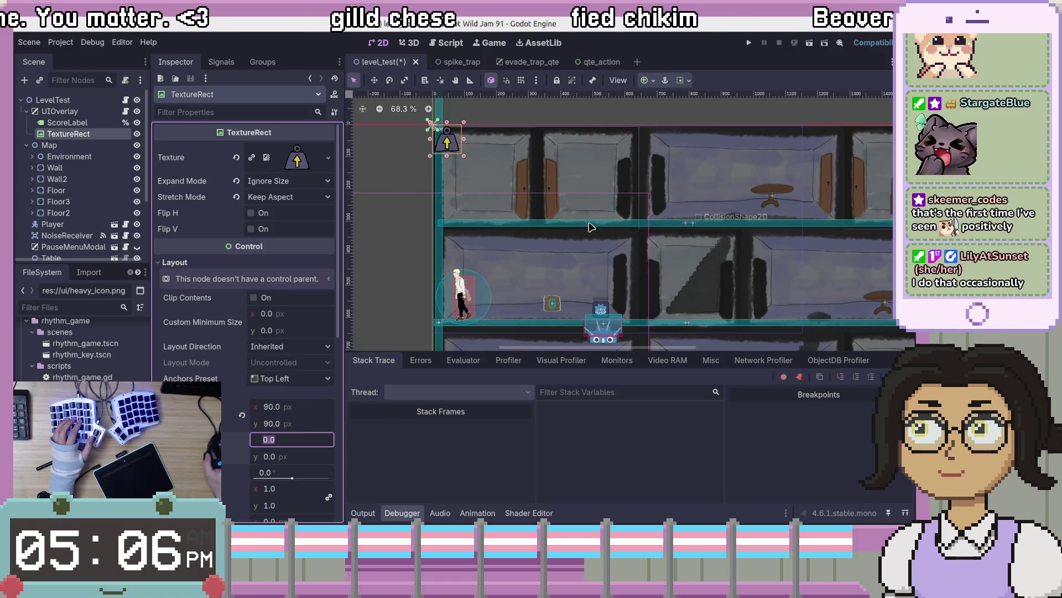
pyautogui.scroll(-2, 592, 231)
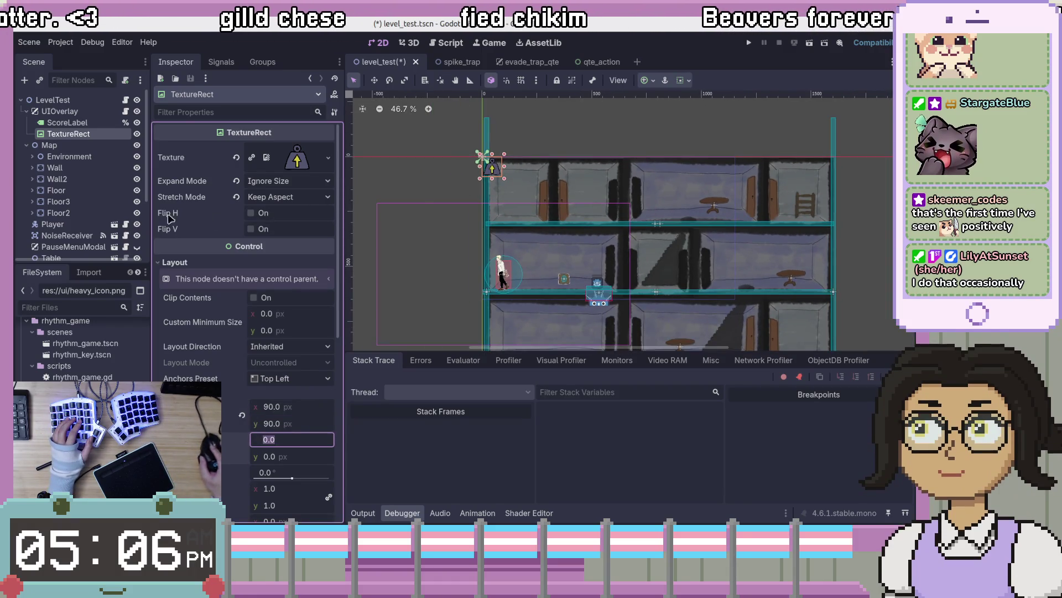
# Start adding a new child node under UIOverlay
pyautogui.click(88, 111)
pyautogui.rightClick(84, 110)
pyautogui.click(145, 132)
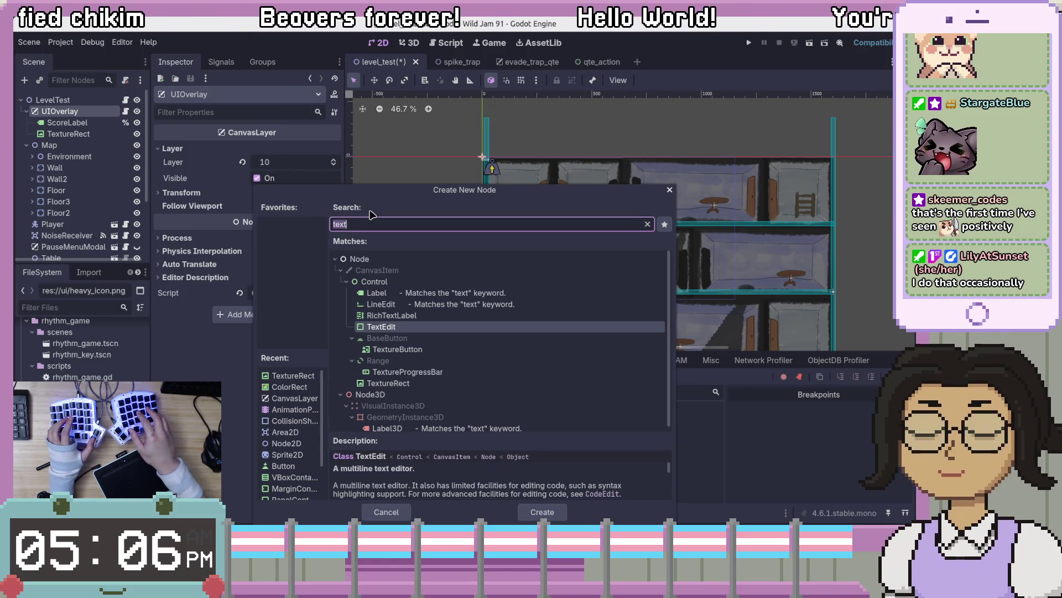
# Search for 'VBox' and create a VBoxContainer as a child of UIOverlay
pyautogui.press('BackSpace')
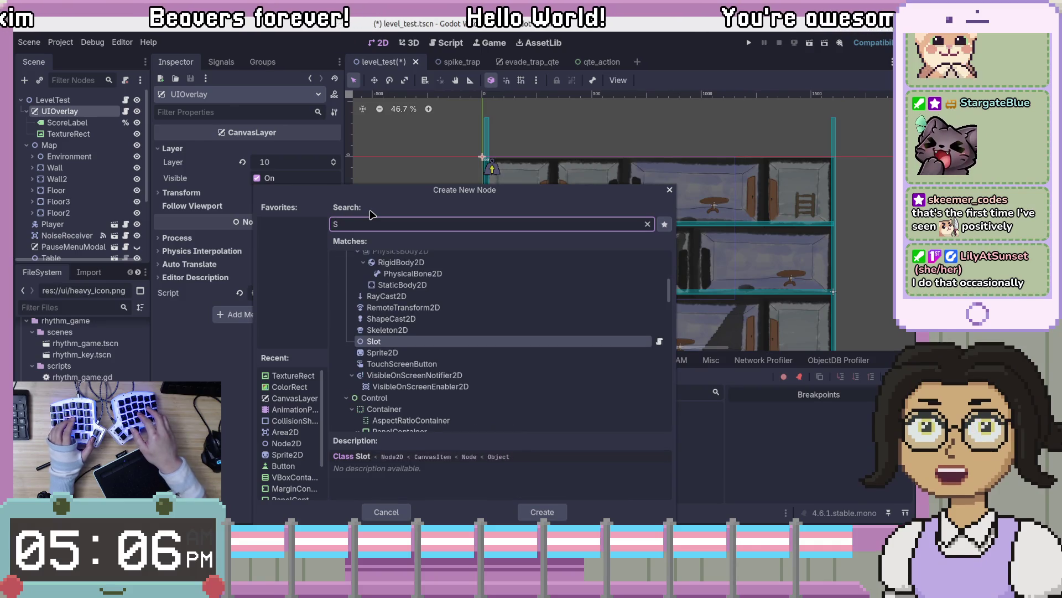
pyautogui.write('HBox')
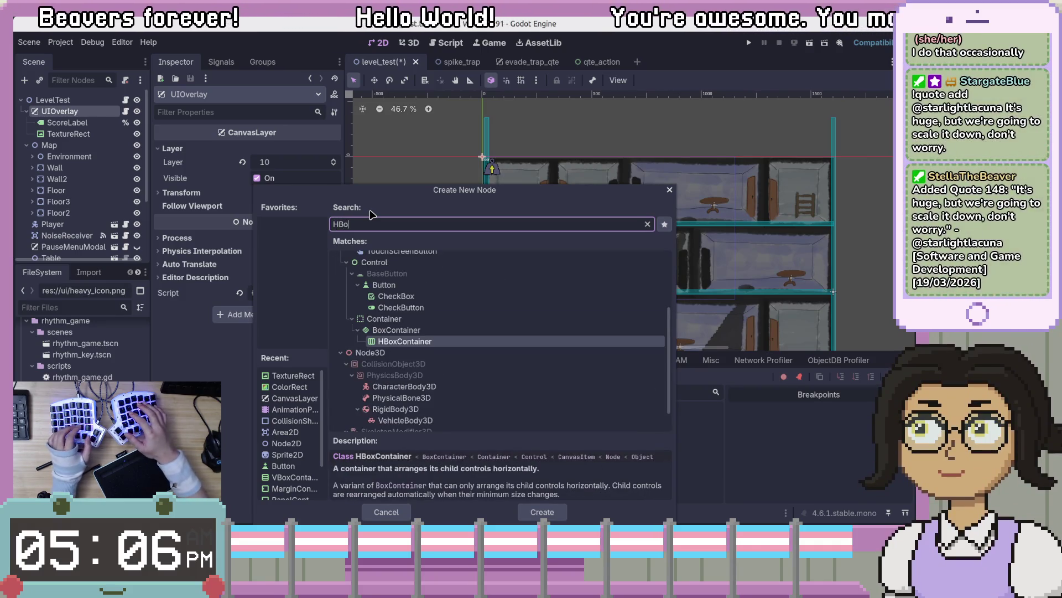
pyautogui.press('BackSpace')
pyautogui.press('BackSpace')
pyautogui.press('BackSpace')
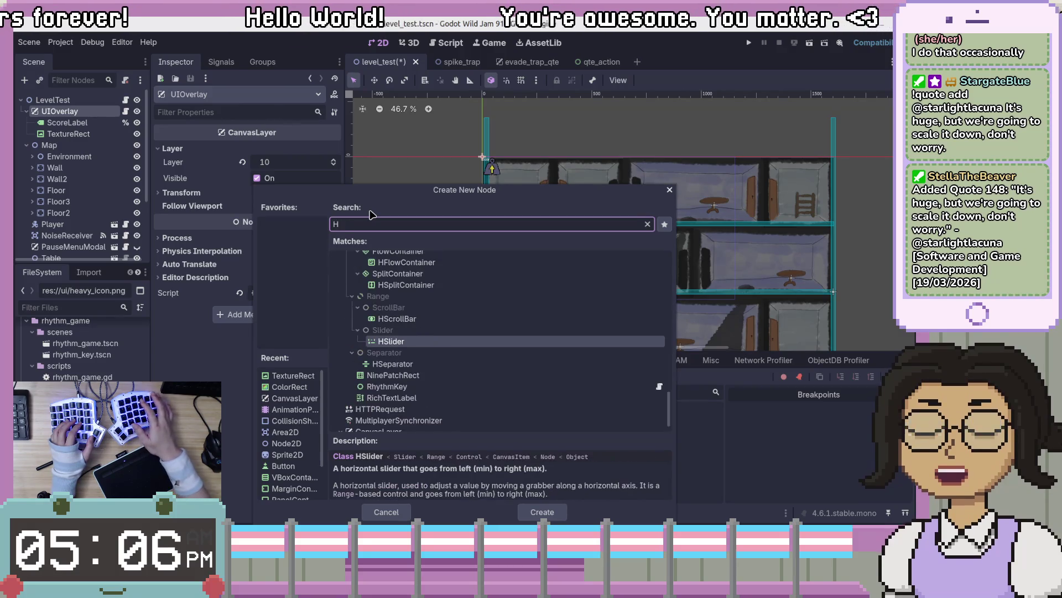
pyautogui.write('VBox')
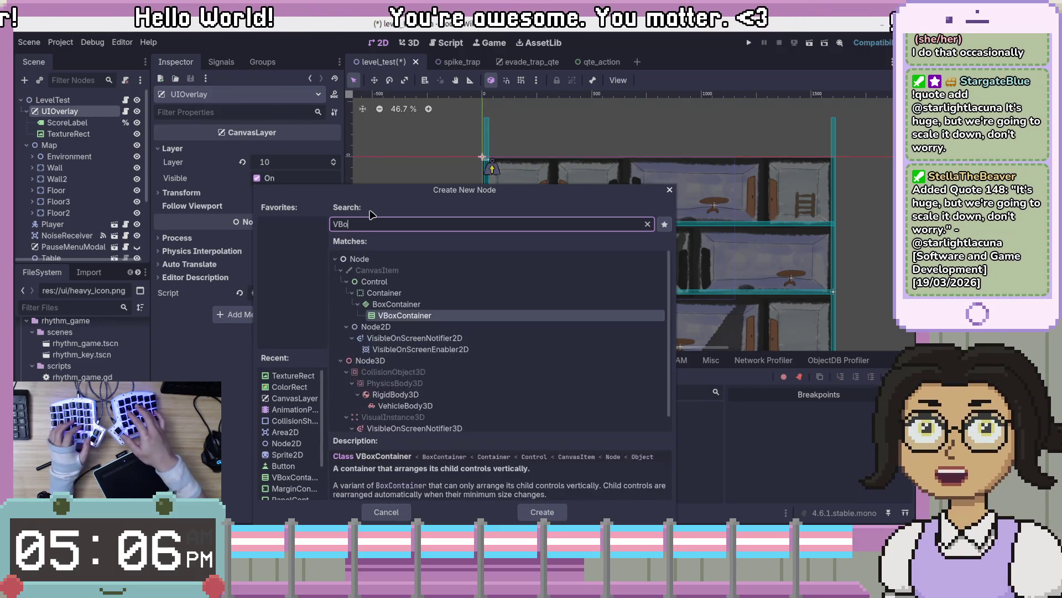
pyautogui.press('Return')
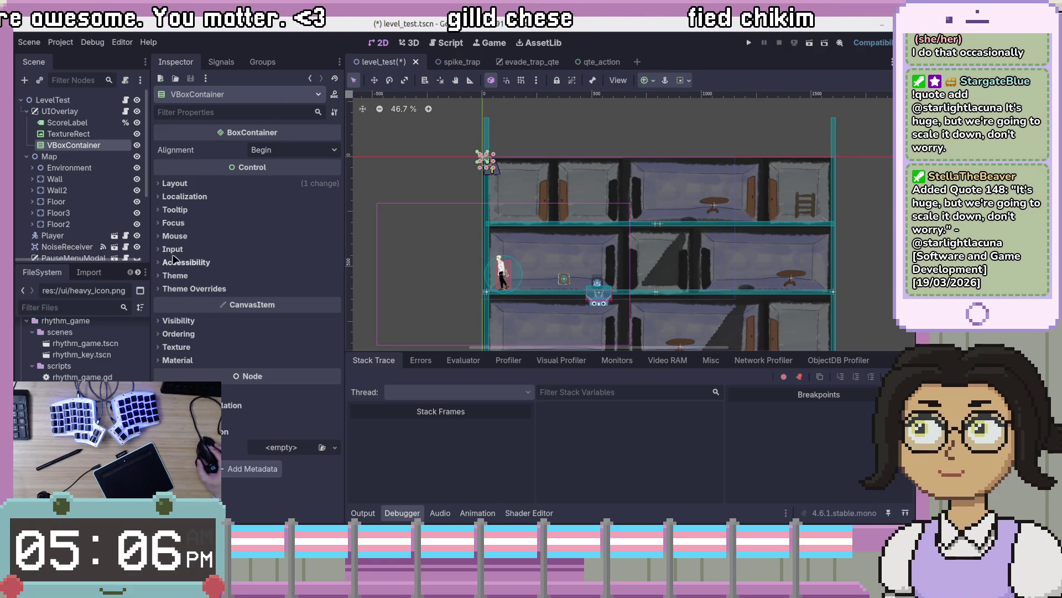
# Enlarge the VBoxContainer's rectangle at the level's top-left
pyautogui.scroll(6, 530, 183)
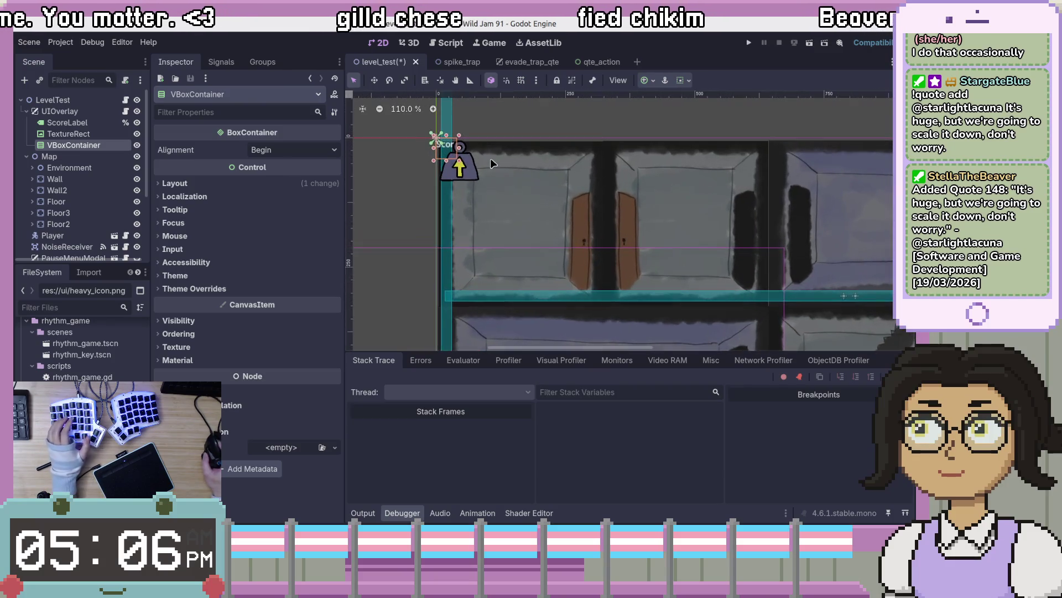
pyautogui.scroll(-3, 490, 160)
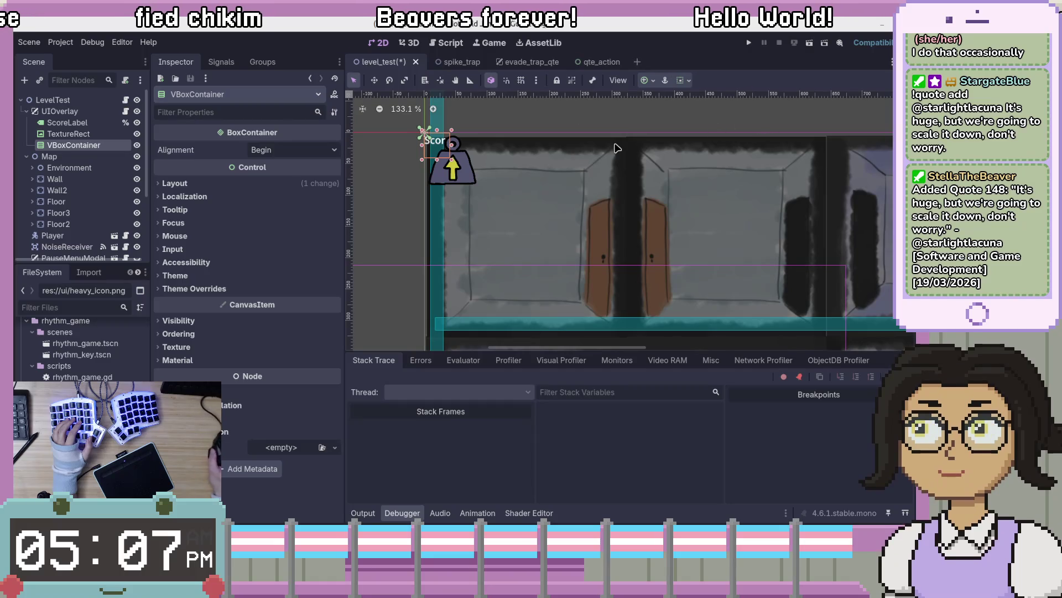
pyautogui.moveTo(452, 160); pyautogui.dragTo(599, 240)
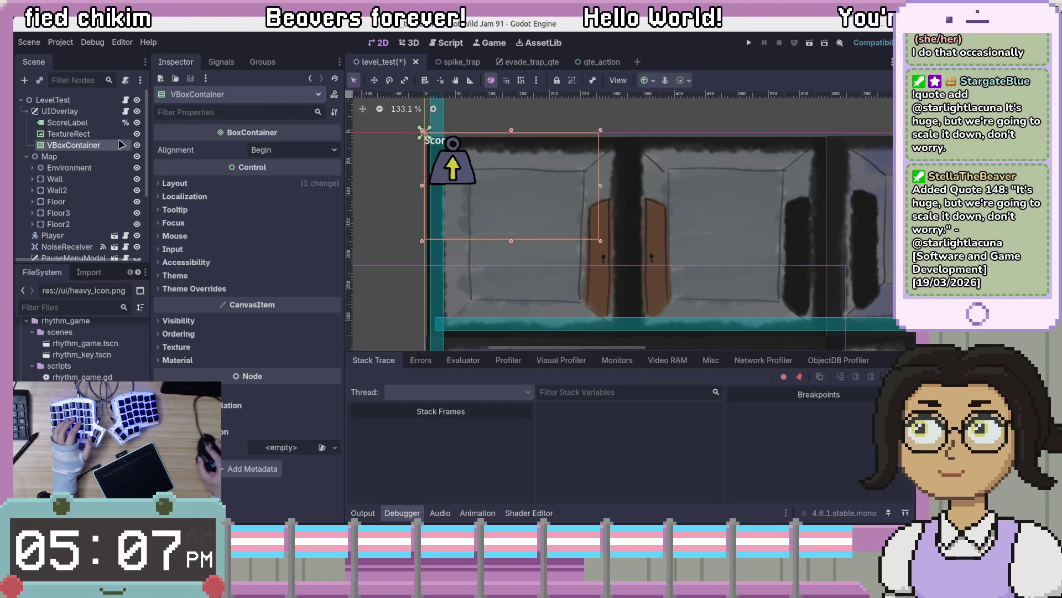
# Start renaming the weight-icon TextureRect to 'HeavyTexture'
pyautogui.click(66, 135)
pyautogui.press('F2')
pyautogui.write('Heavy')
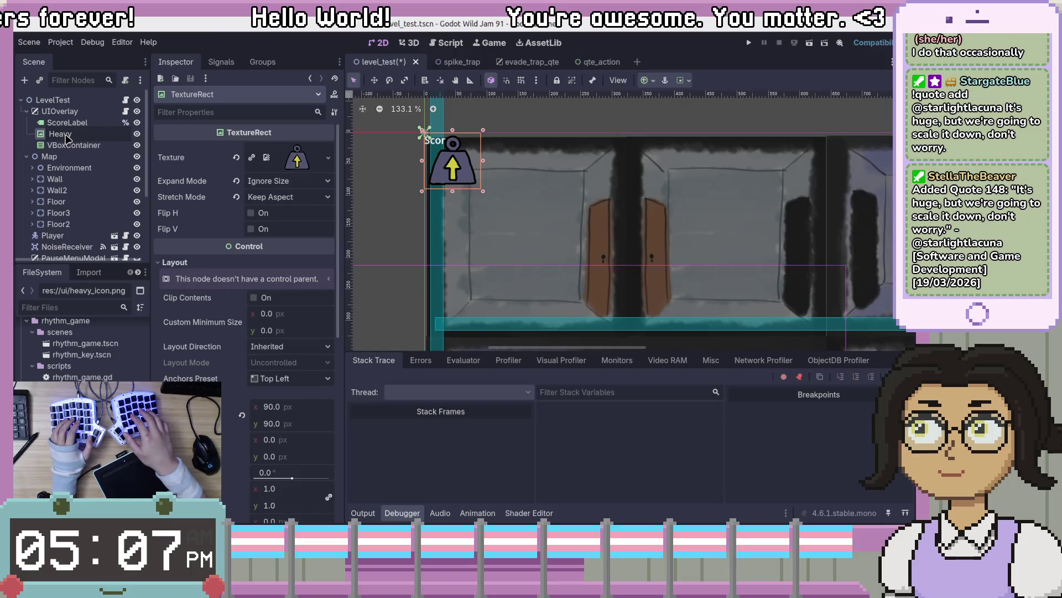
pyautogui.write('Texture')
# Confirm the name HeavyTexture and nest it inside the VBoxContainer
pyautogui.press('Return')
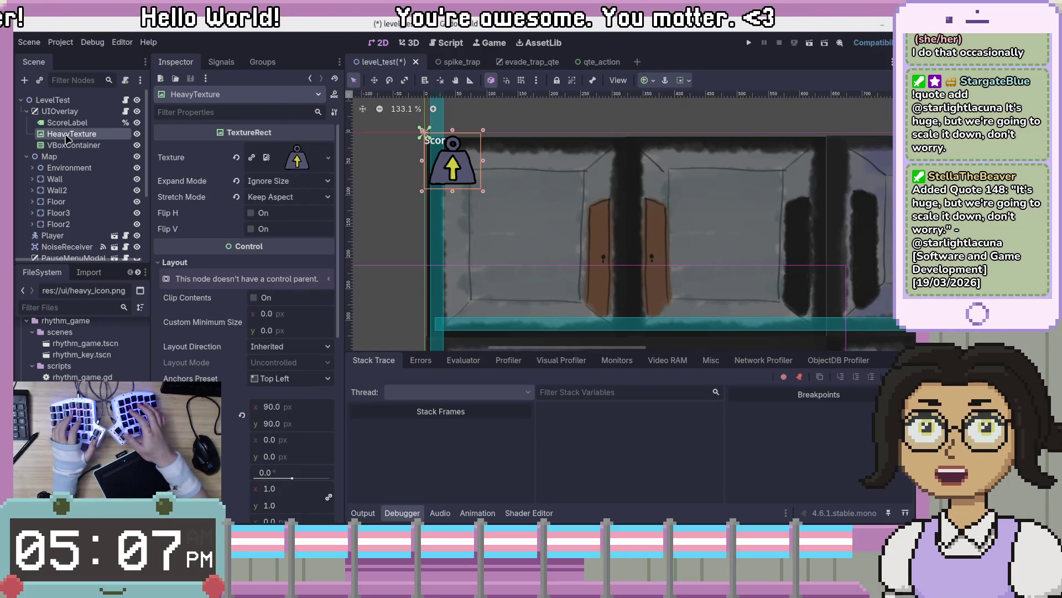
pyautogui.moveTo(82, 150); pyautogui.dragTo(82, 145)
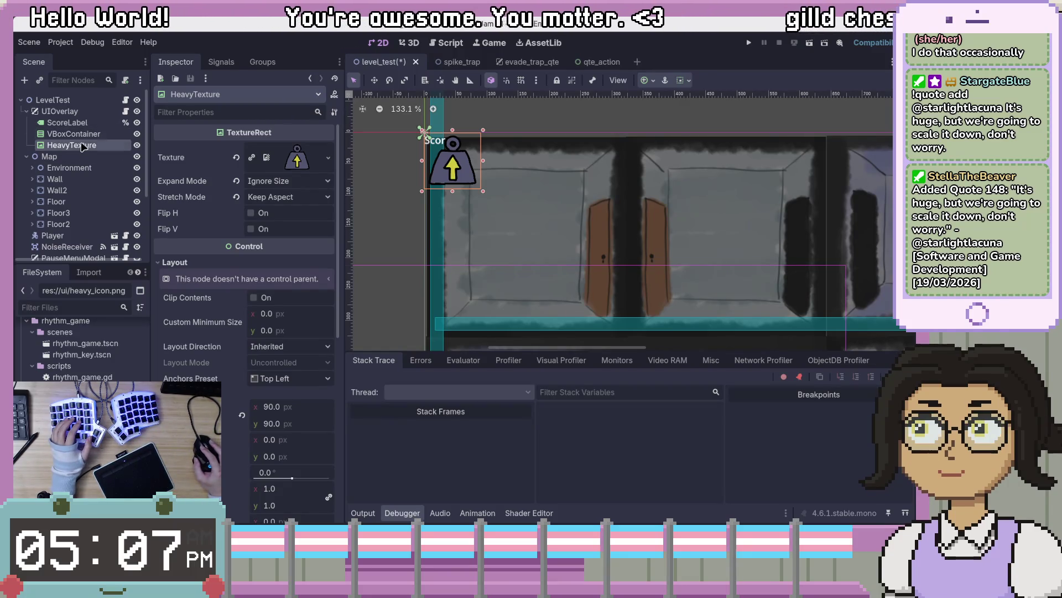
pyautogui.click(72, 134)
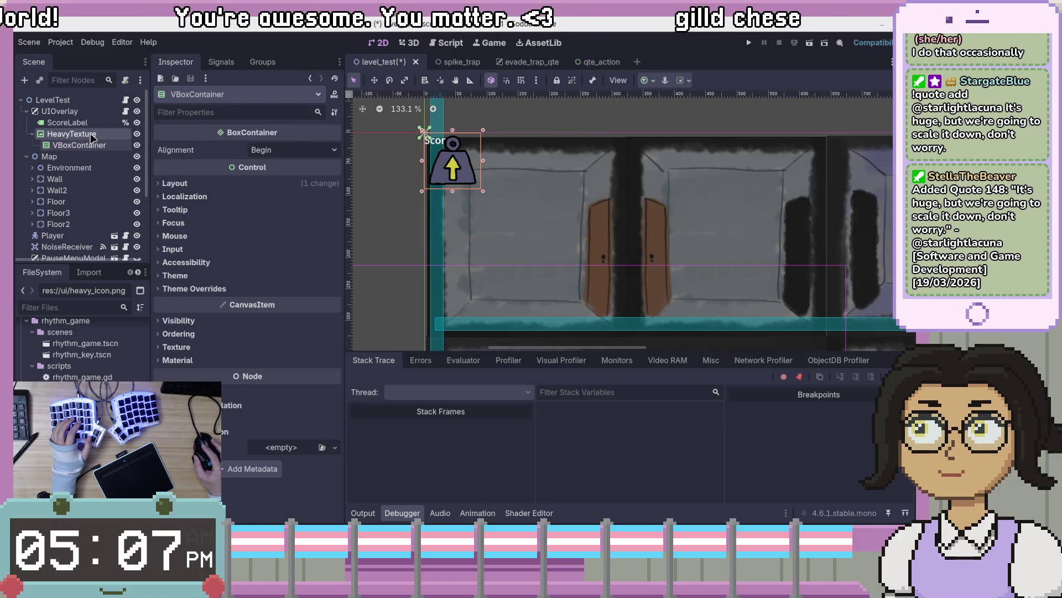
pyautogui.moveTo(89, 145); pyautogui.dragTo(87, 133)
pyautogui.click(88, 134)
# Check HeavyTexture's placement, then enlarge the VBoxContainer's rectangle further
pyautogui.scroll(-3, 457, 190)
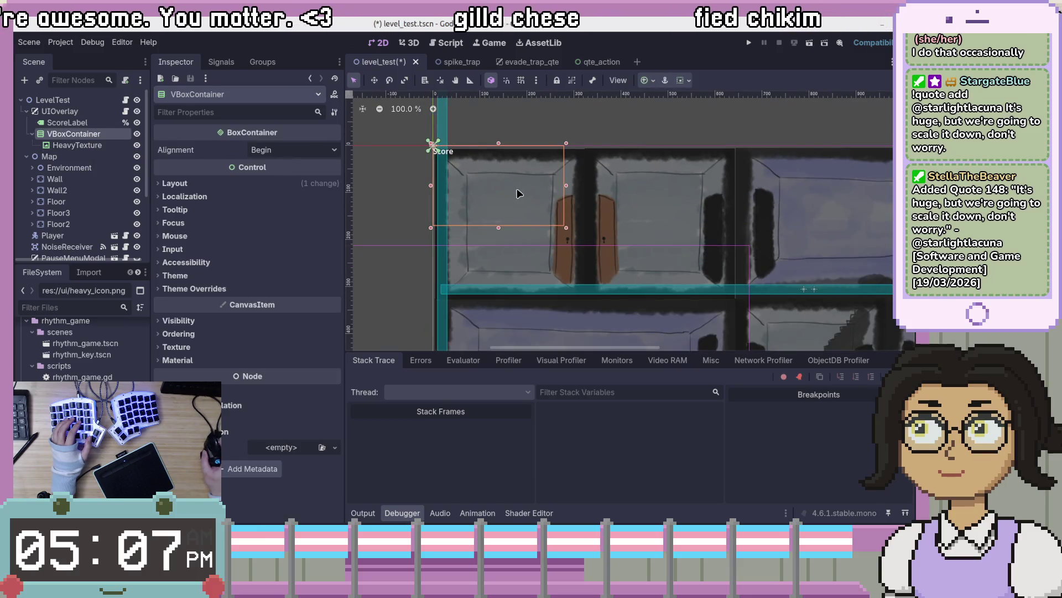
pyautogui.scroll(9, 455, 173)
pyautogui.scroll(-19, 454, 166)
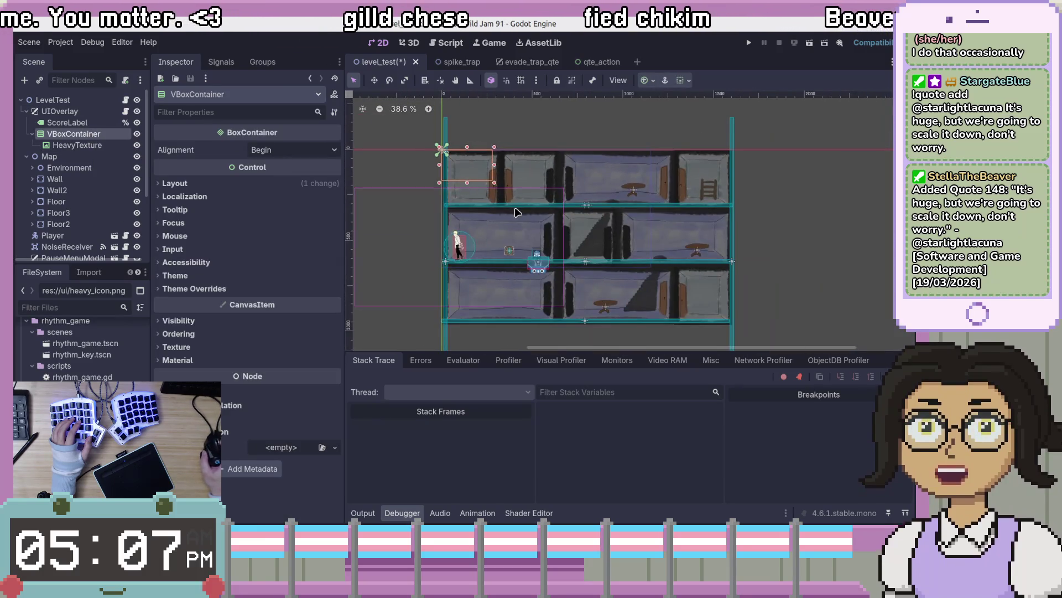
pyautogui.scroll(7, 494, 206)
pyautogui.click(114, 145)
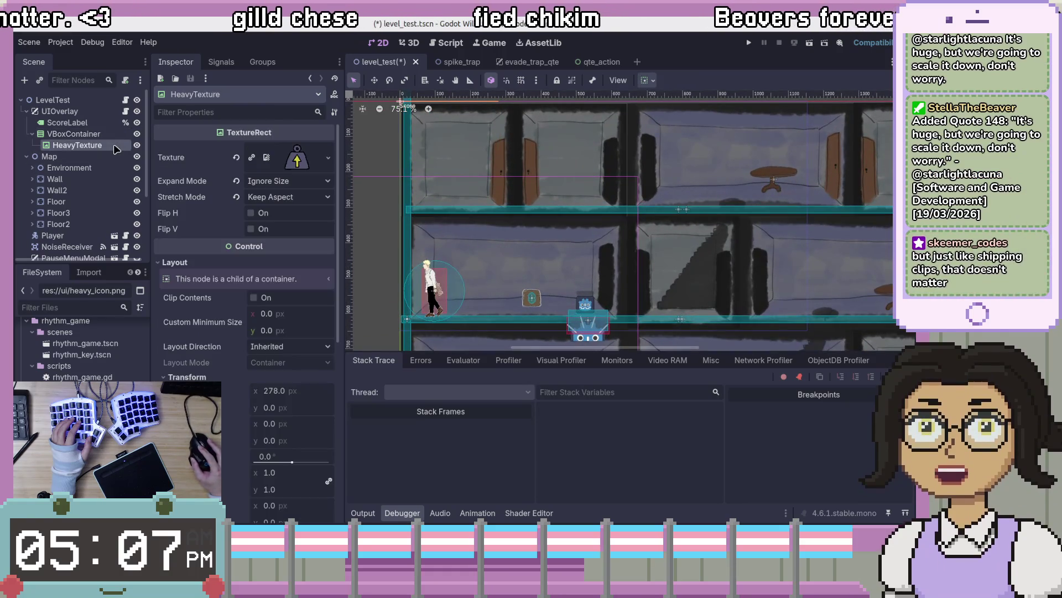
pyautogui.scroll(16, 557, 219)
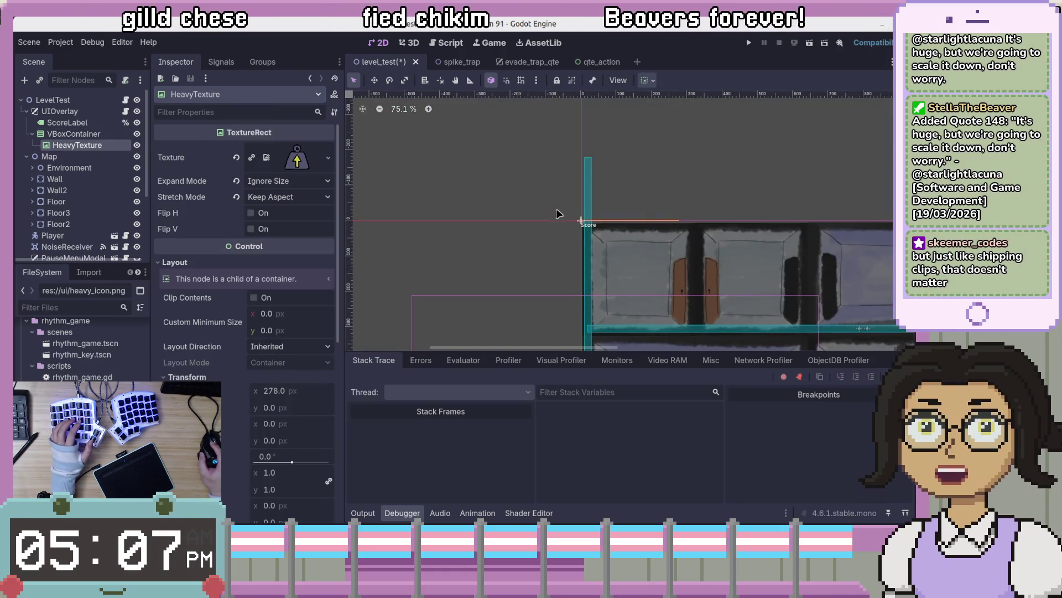
pyautogui.click(65, 134)
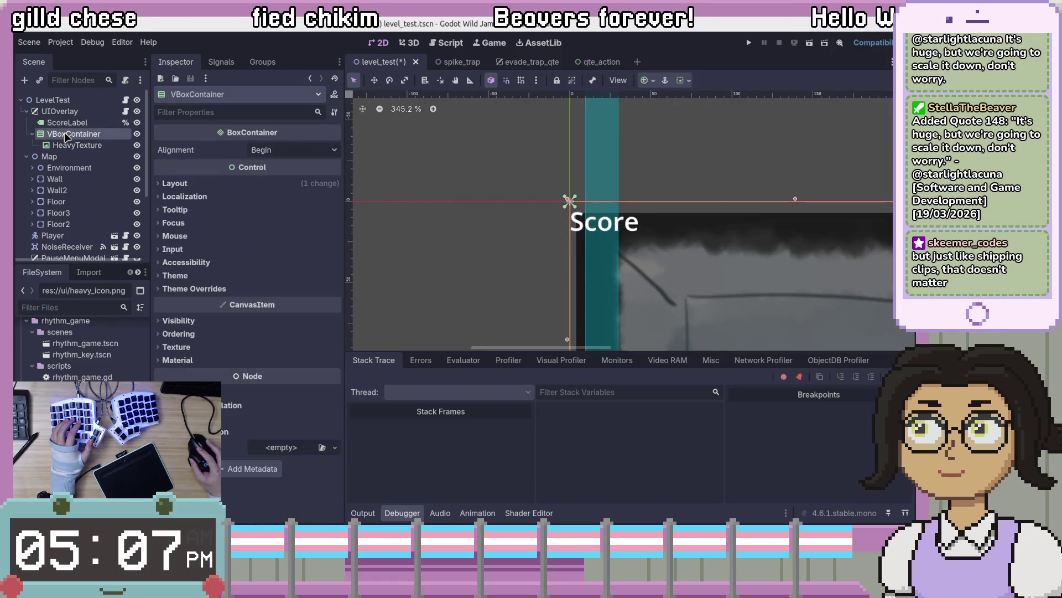
pyautogui.scroll(-10, 764, 233)
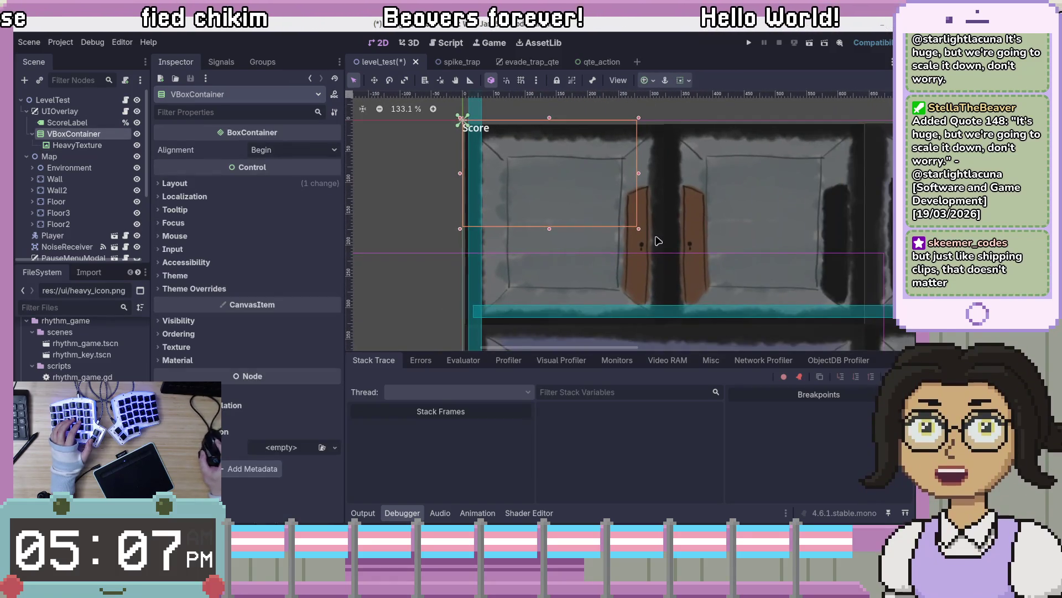
pyautogui.click(637, 227)
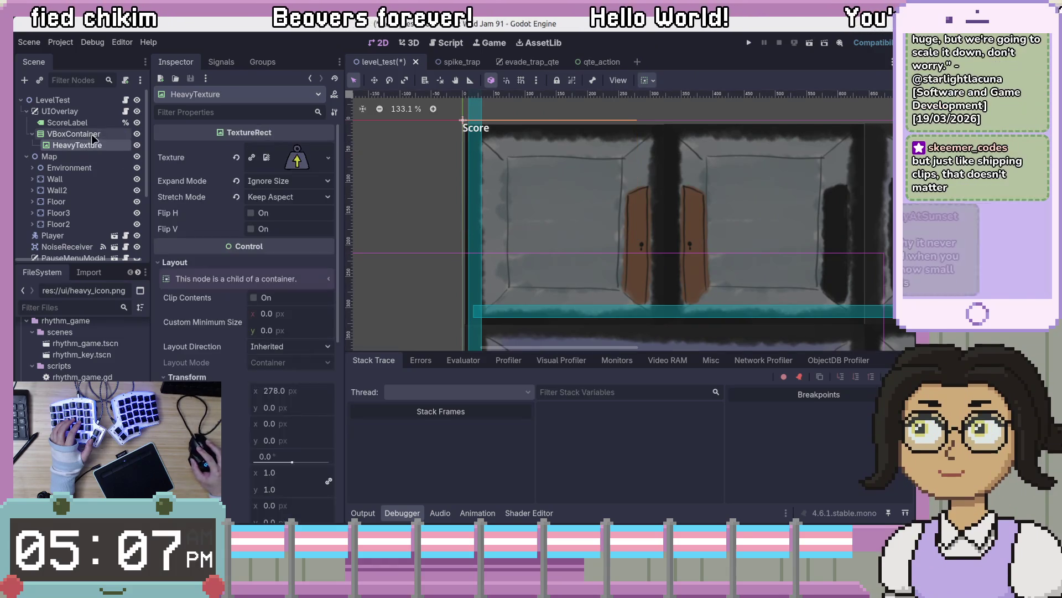
pyautogui.click(597, 204)
pyautogui.moveTo(639, 229); pyautogui.dragTo(801, 296)
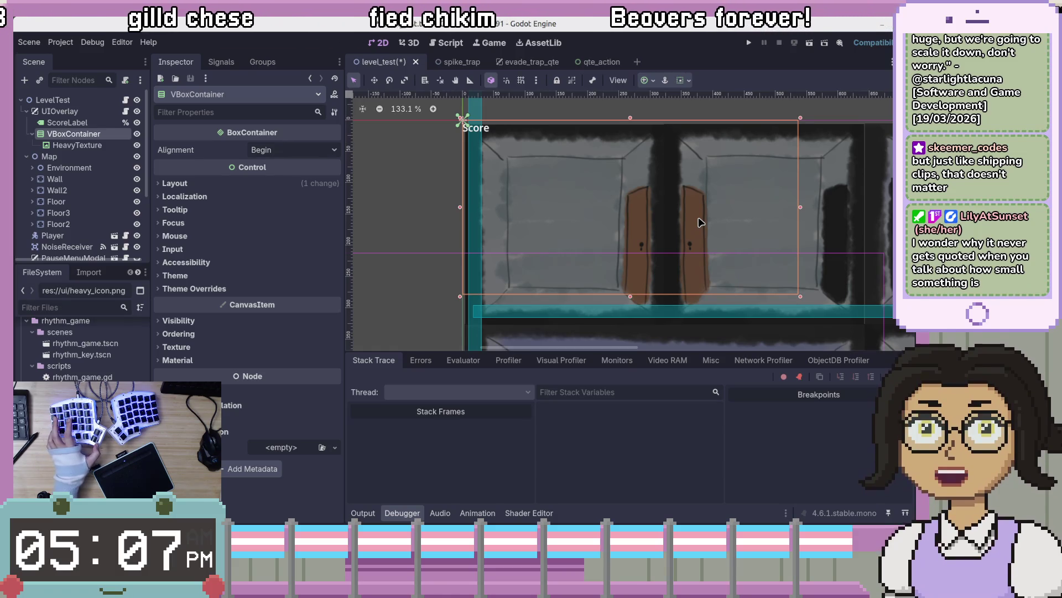
# Rename the VBoxContainer holding HeavyTexture to 'StatusContainer'
pyautogui.scroll(-4, 721, 214)
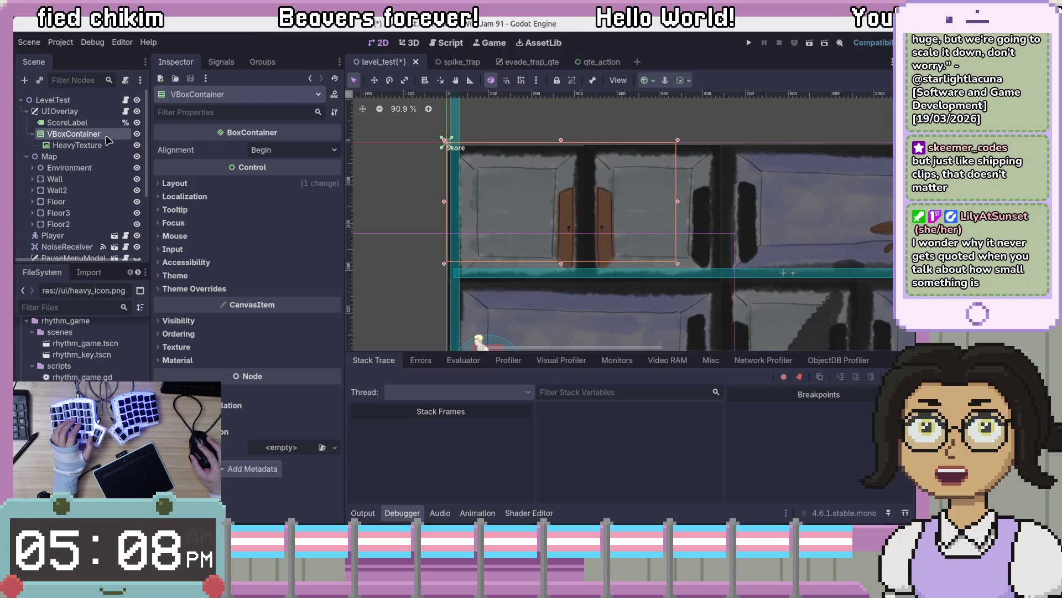
pyautogui.press('F2')
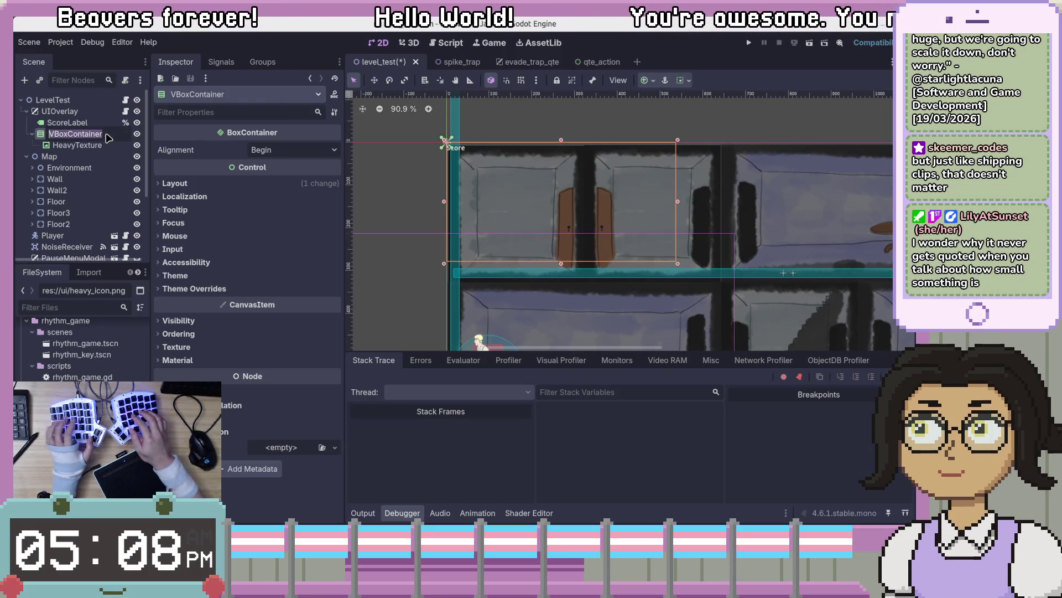
pyautogui.write('StatusCon')
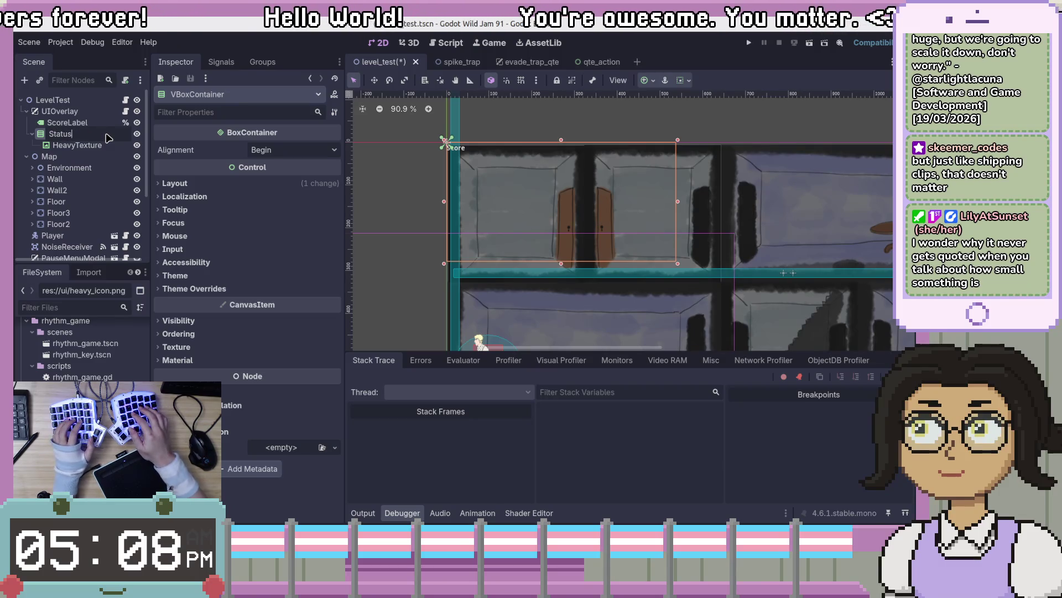
pyautogui.write('tainer')
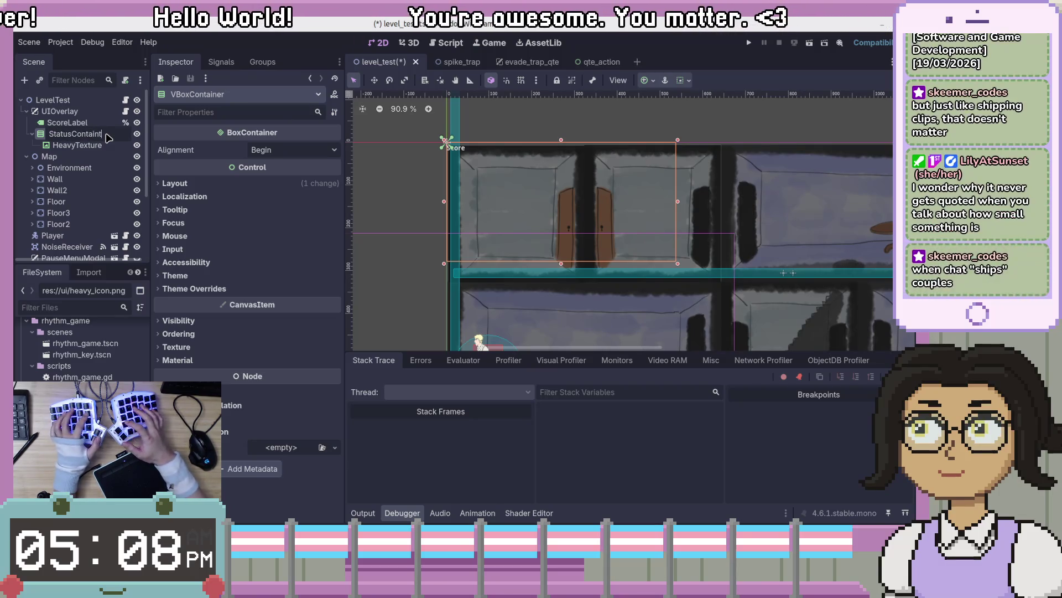
pyautogui.press('Return')
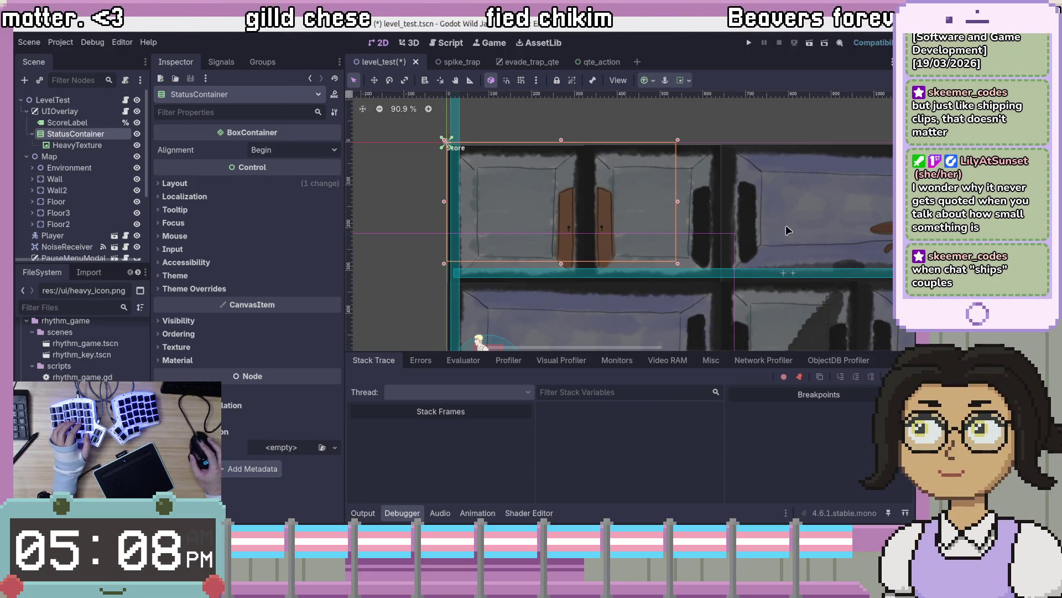
# Cancel the accidental SmallRoom3 move so the level layout stays unchanged
pyautogui.scroll(-4, 781, 229)
pyautogui.scroll(-3, 621, 212)
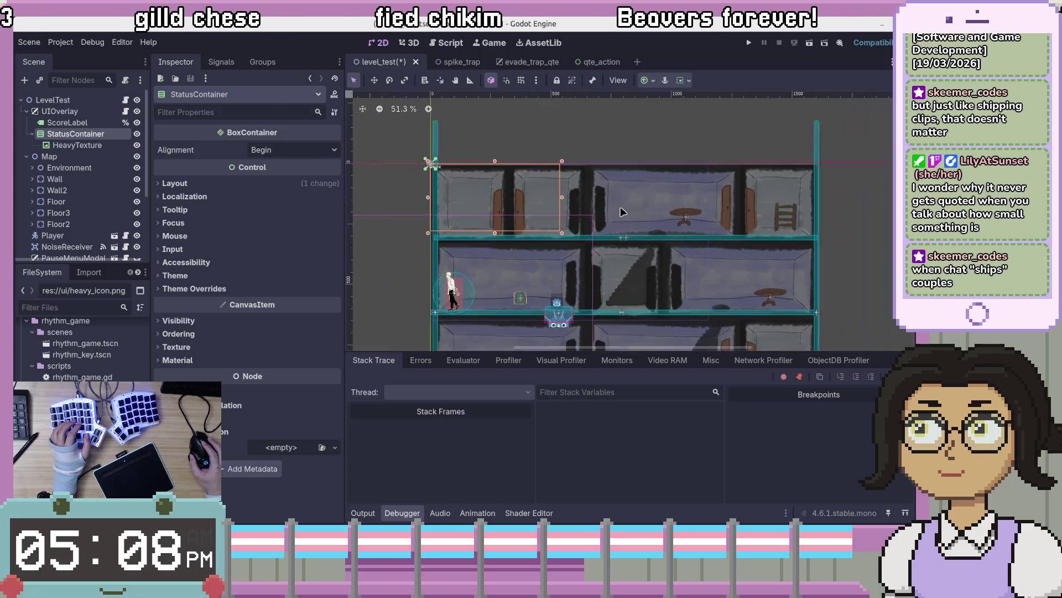
pyautogui.scroll(5, 564, 233)
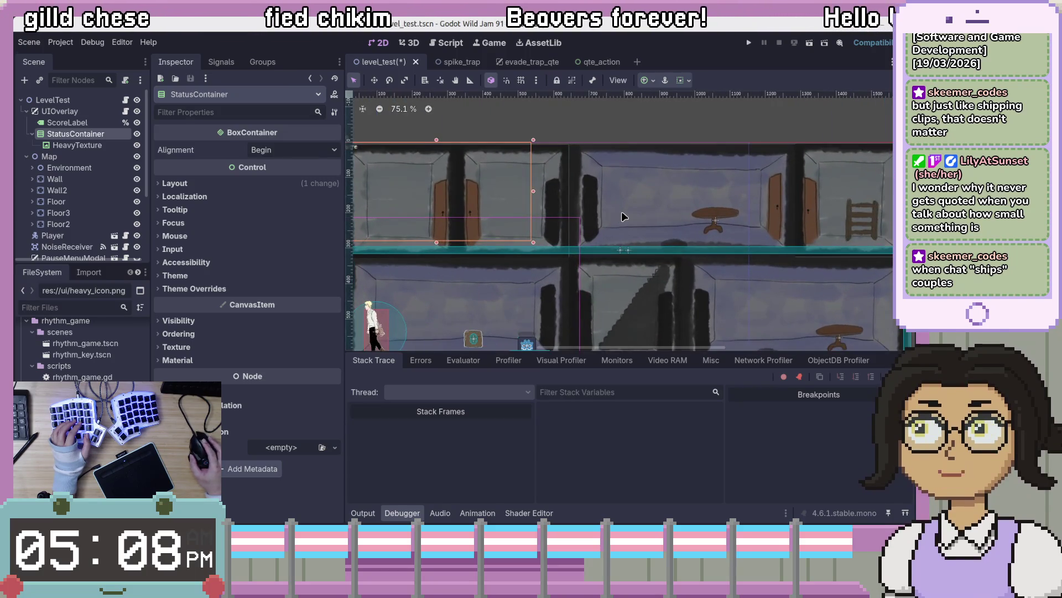
pyautogui.moveTo(500, 151)
pyautogui.mouseDown()
pyautogui.moveTo(766, 162)
pyautogui.moveTo(638, 223)
pyautogui.mouseUp()
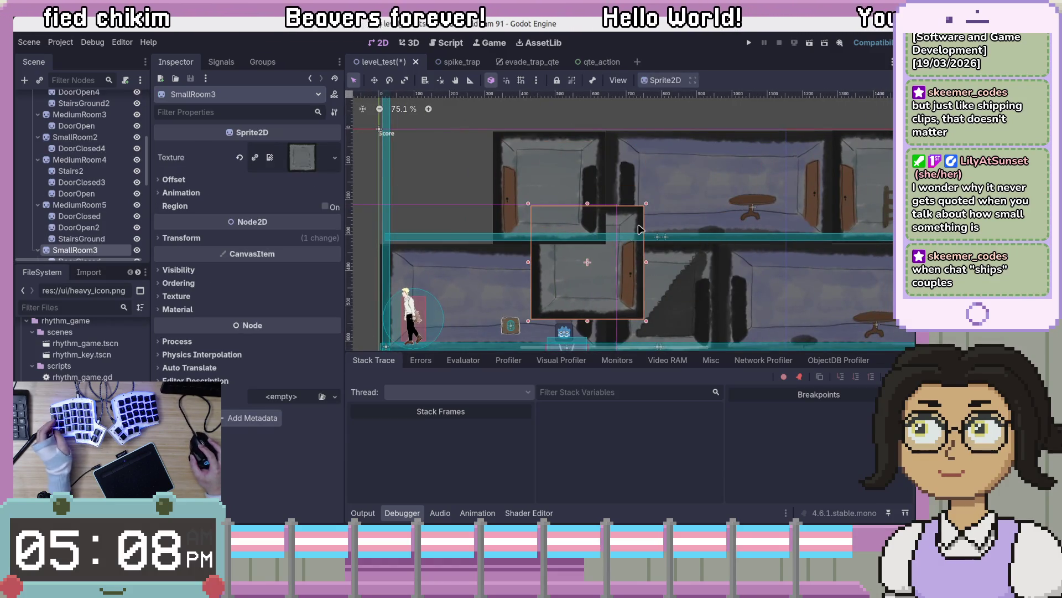
pyautogui.press('Escape')
# Collapse the Map node and select HeavyTexture inside StatusContainer
pyautogui.scroll(10, 84, 214)
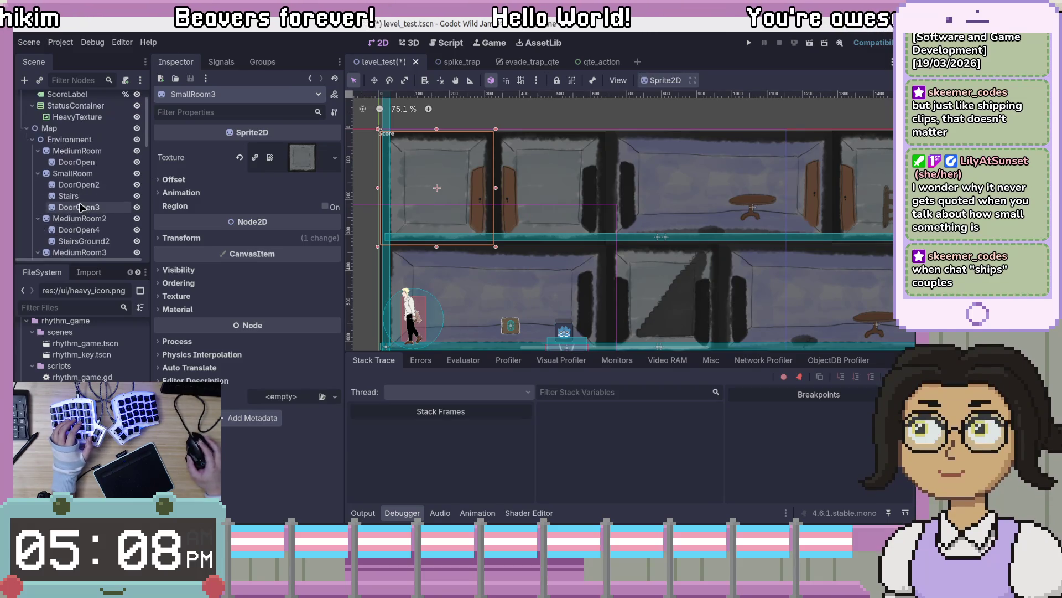
pyautogui.click(26, 156)
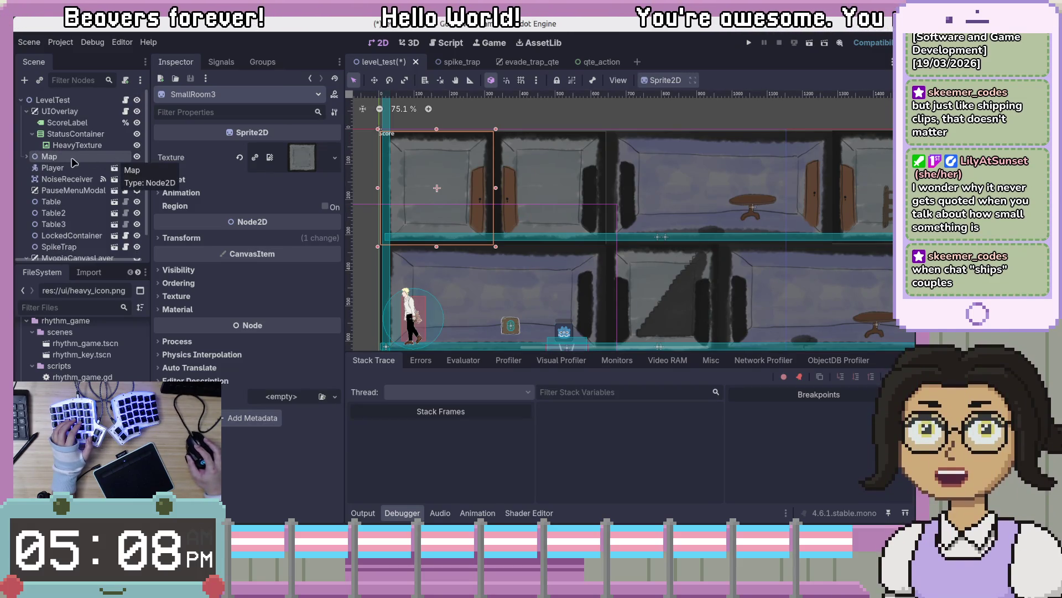
pyautogui.click(498, 111)
pyautogui.click(71, 135)
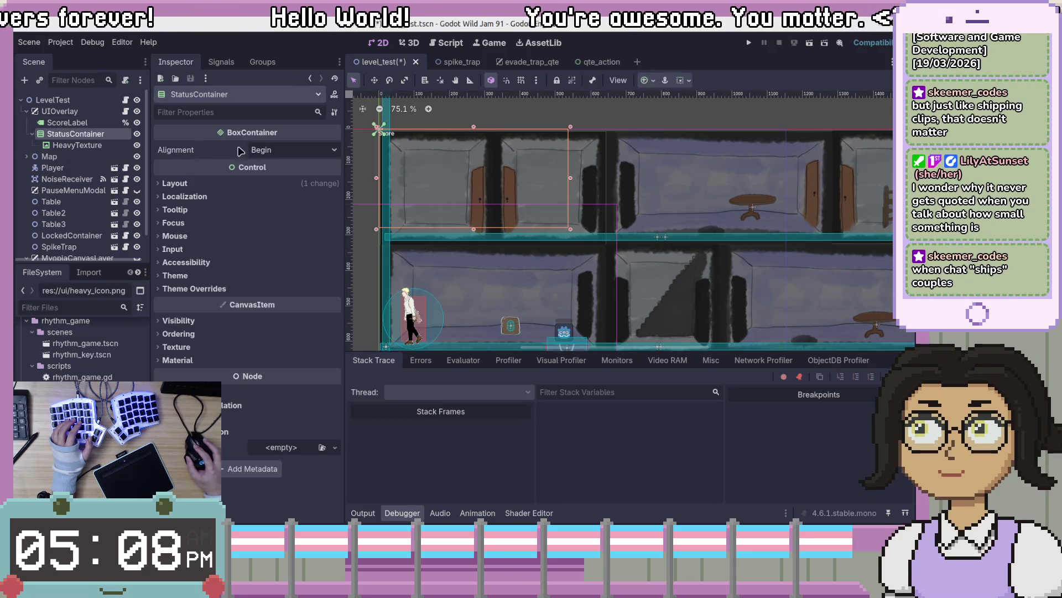
pyautogui.click(77, 111)
pyautogui.click(98, 137)
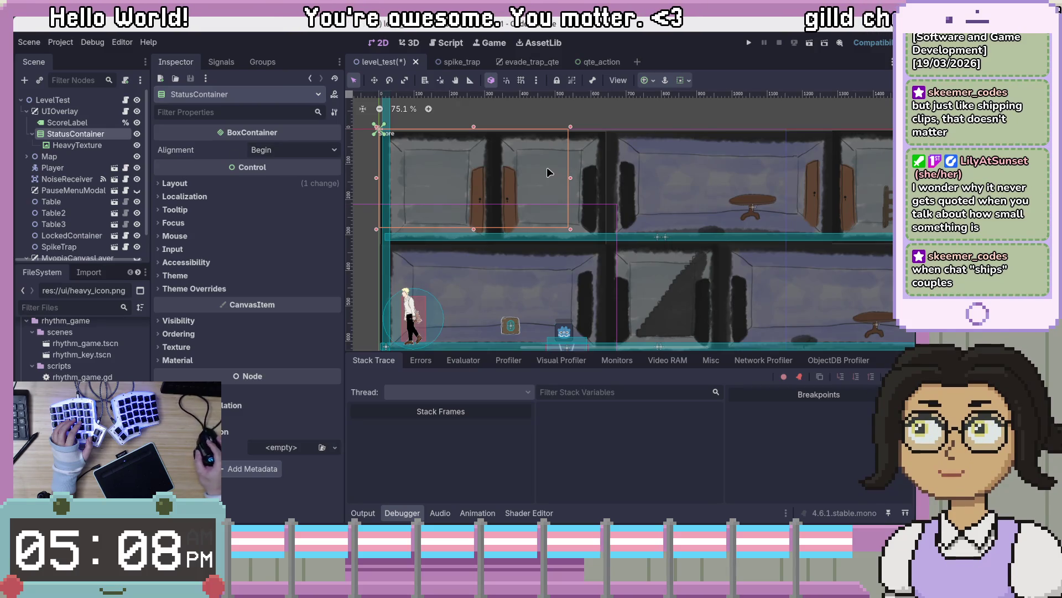
pyautogui.scroll(5, 548, 172)
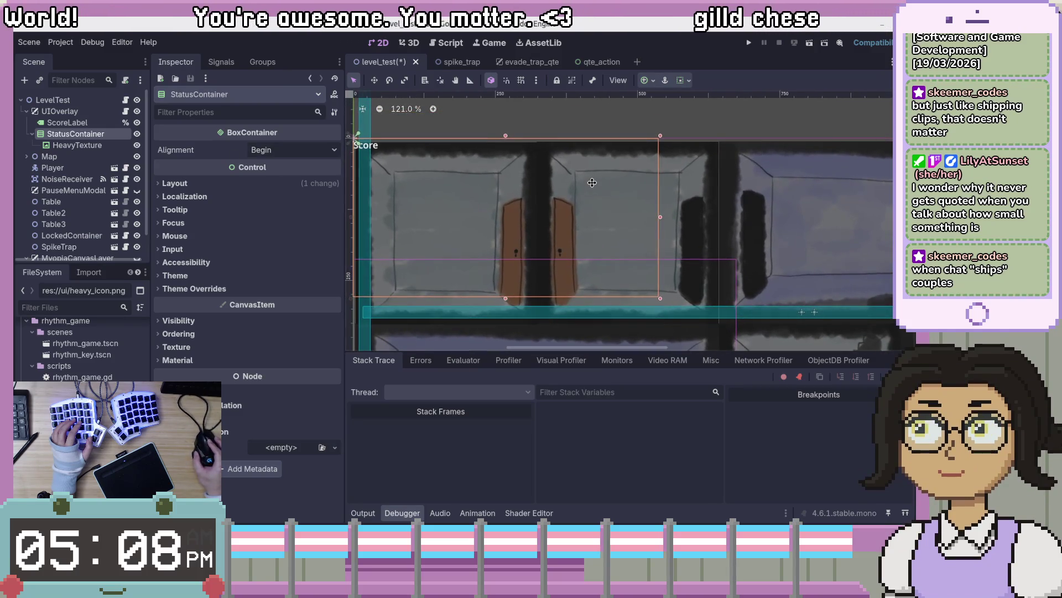
pyautogui.click(103, 144)
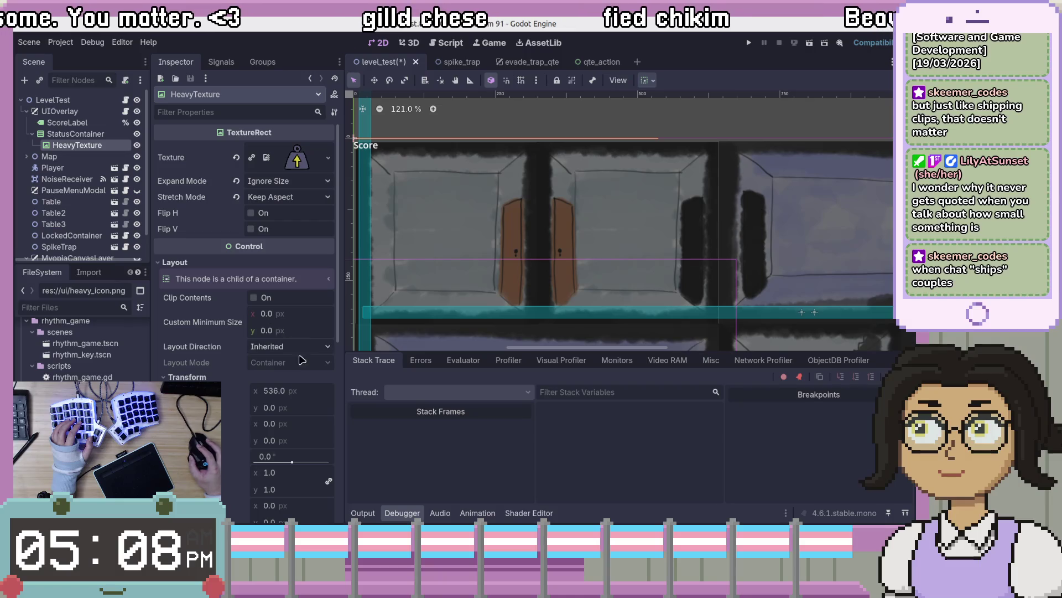
pyautogui.scroll(-3, 296, 414)
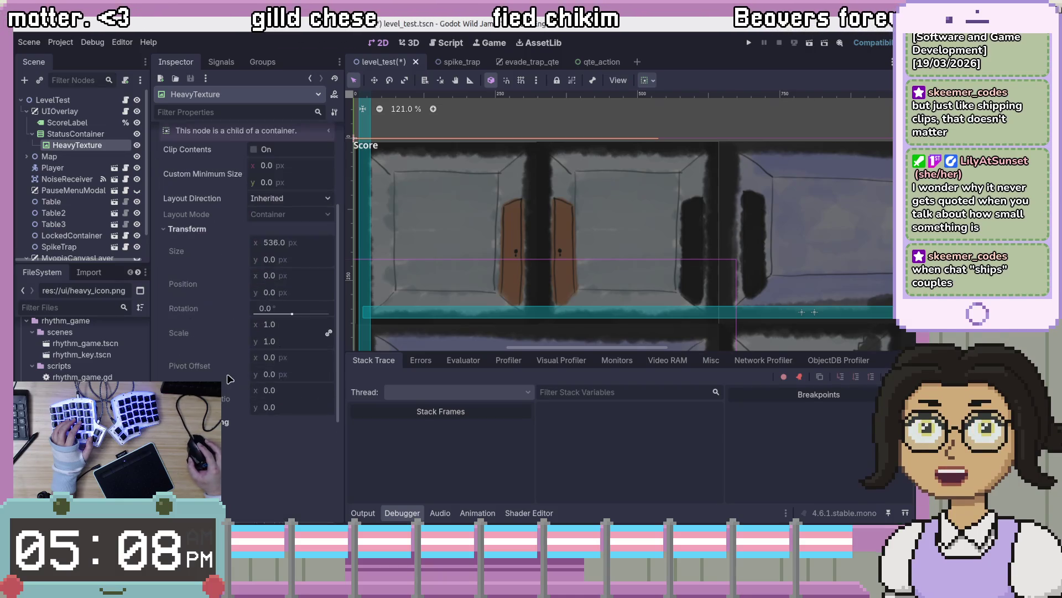
pyautogui.scroll(3, 244, 265)
pyautogui.click(292, 331)
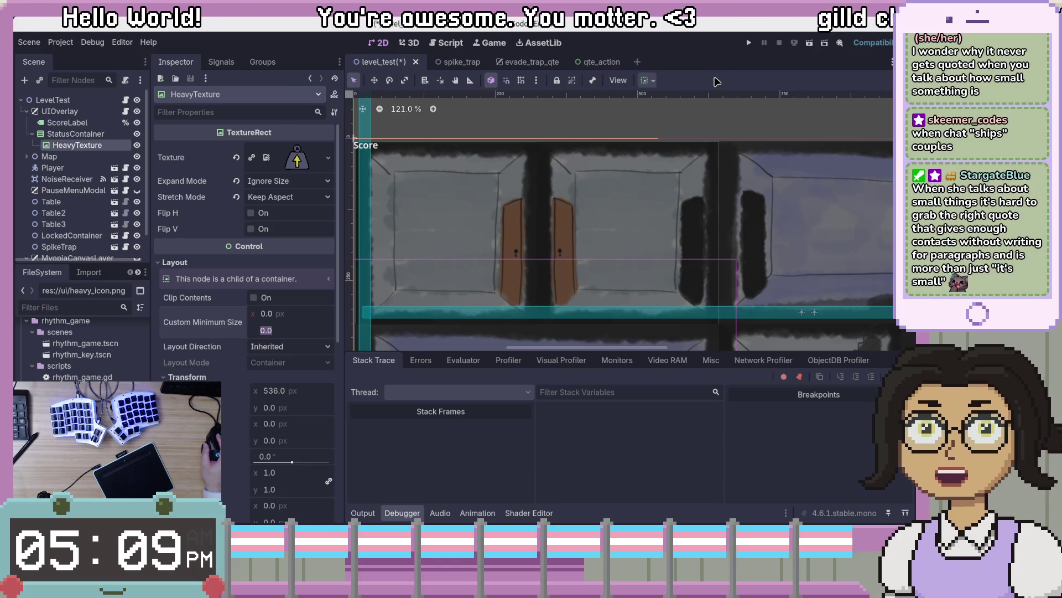
pyautogui.click(618, 80)
pyautogui.click(625, 85)
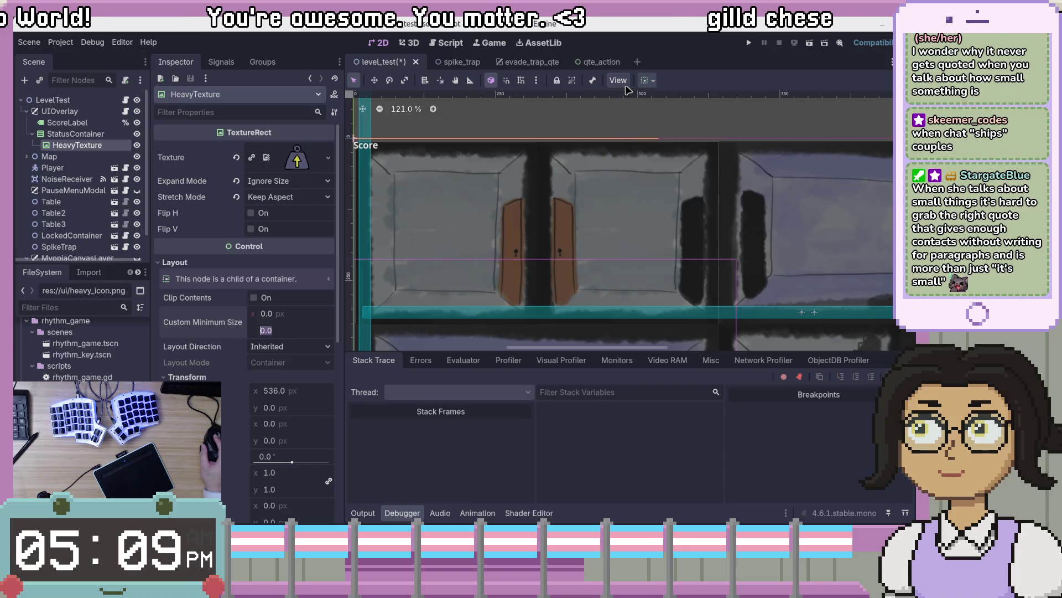
pyautogui.click(648, 83)
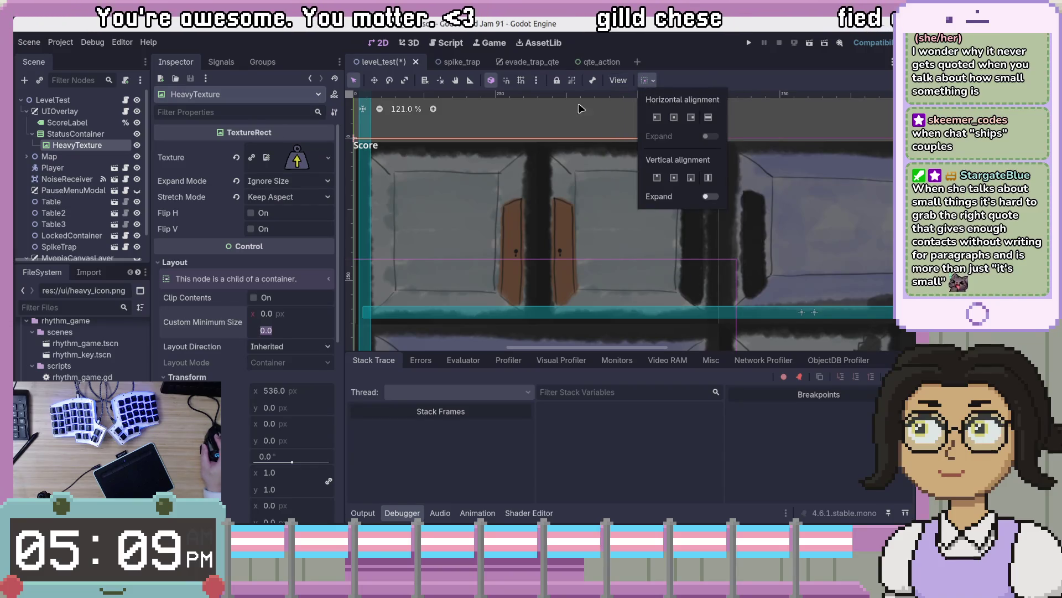
pyautogui.click(649, 82)
pyautogui.click(647, 80)
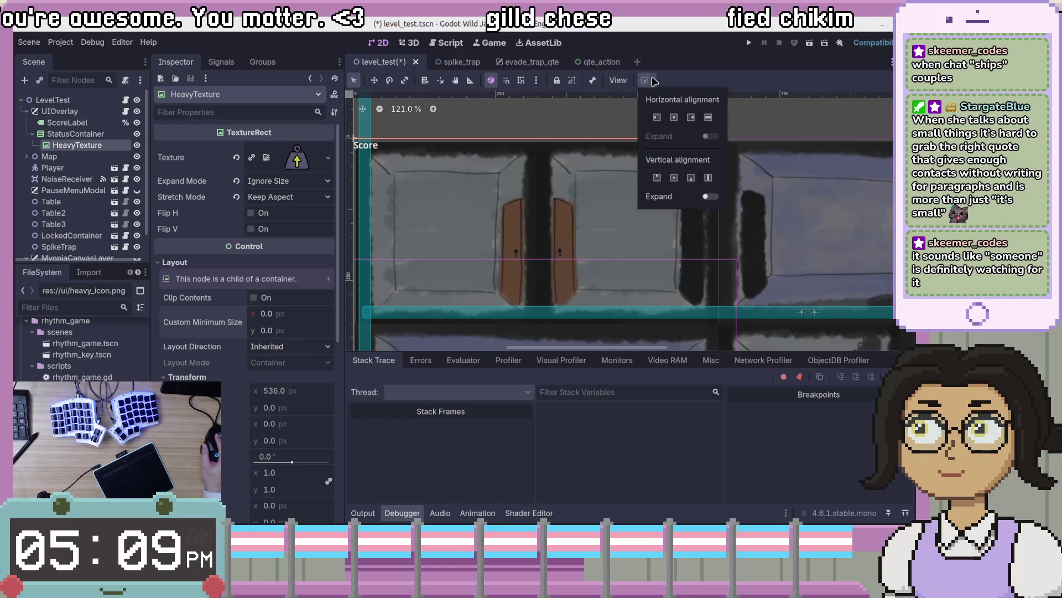
pyautogui.click(710, 196)
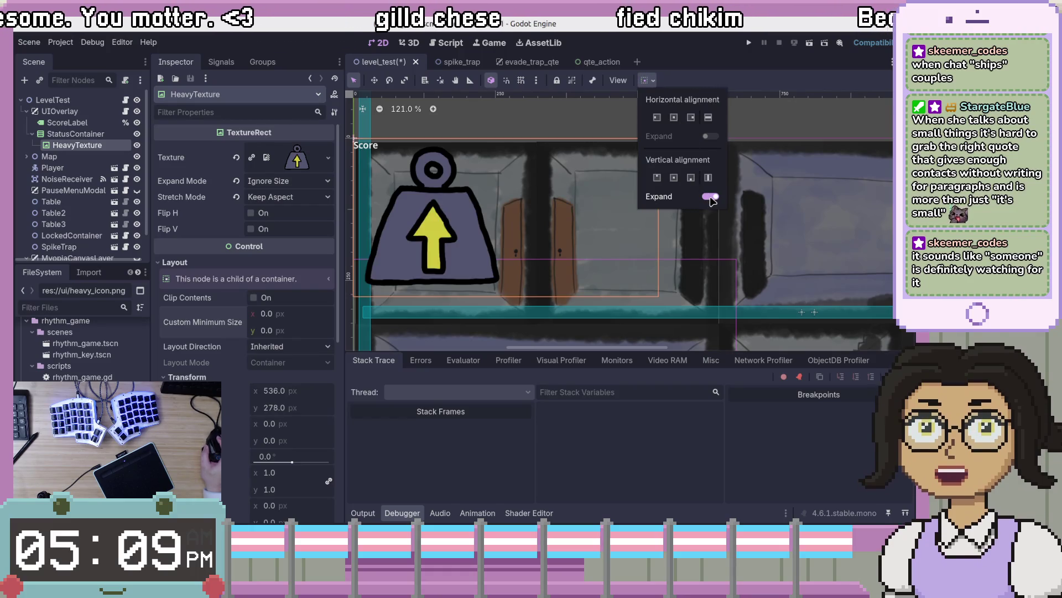
pyautogui.click(711, 196)
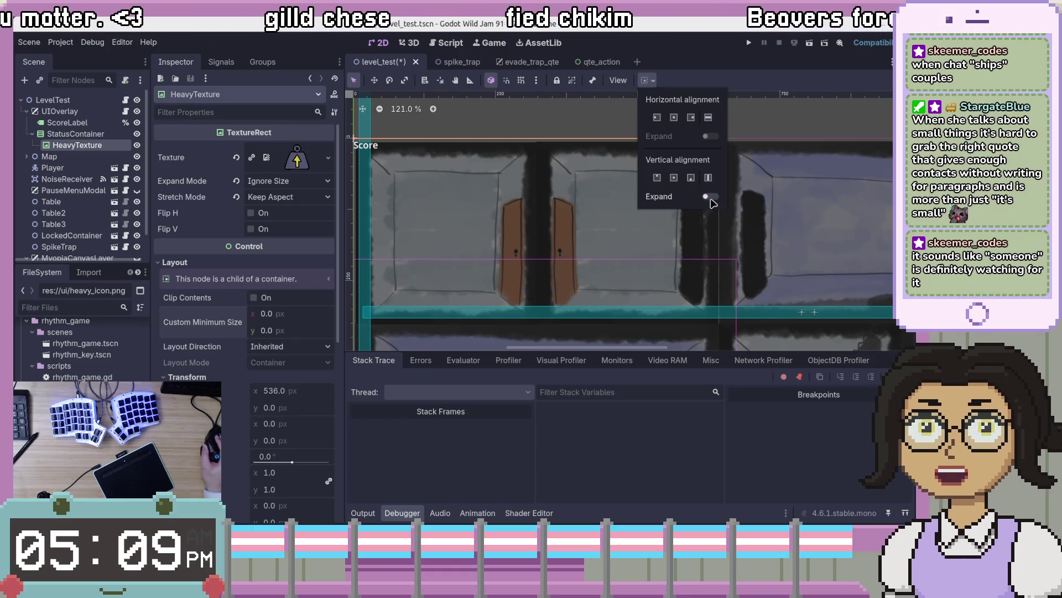
pyautogui.click(296, 320)
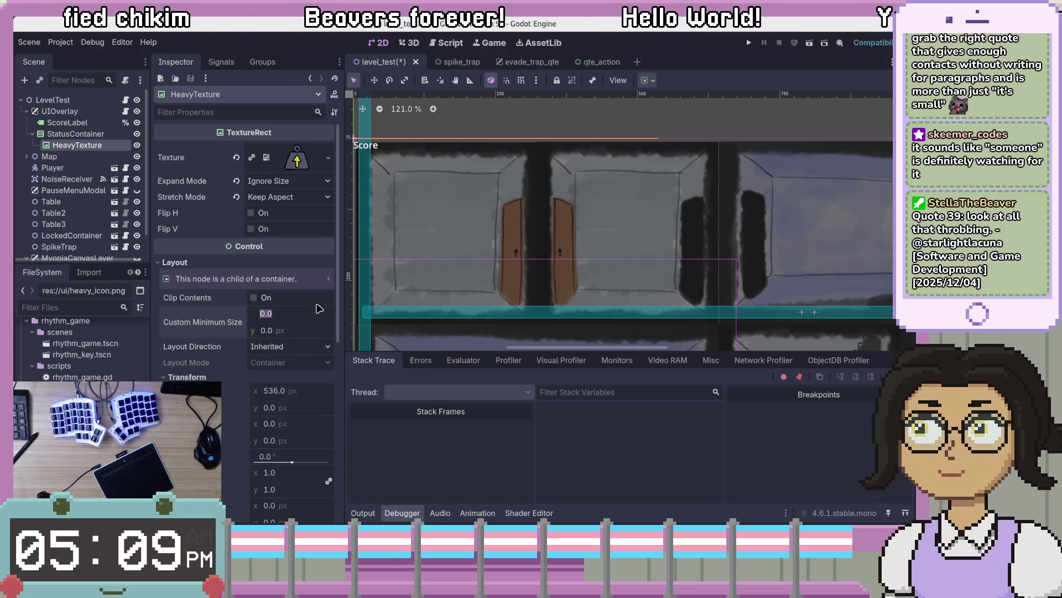
pyautogui.press('Tab')
# Set HeavyTexture's Custom Minimum Size height to 90 px
pyautogui.press('BackSpace')
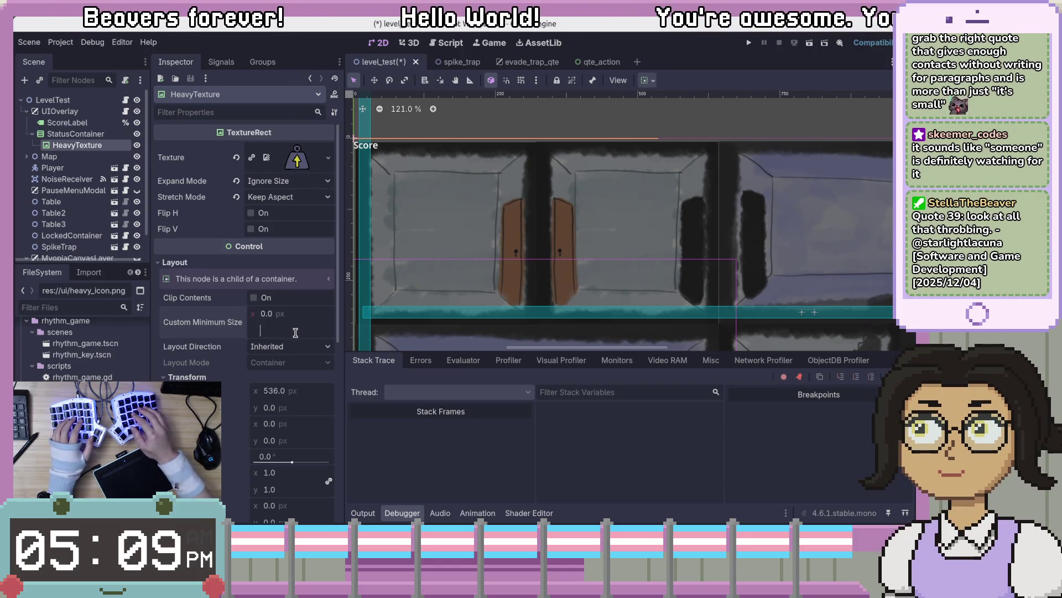
pyautogui.write('90')
pyautogui.press('Return')
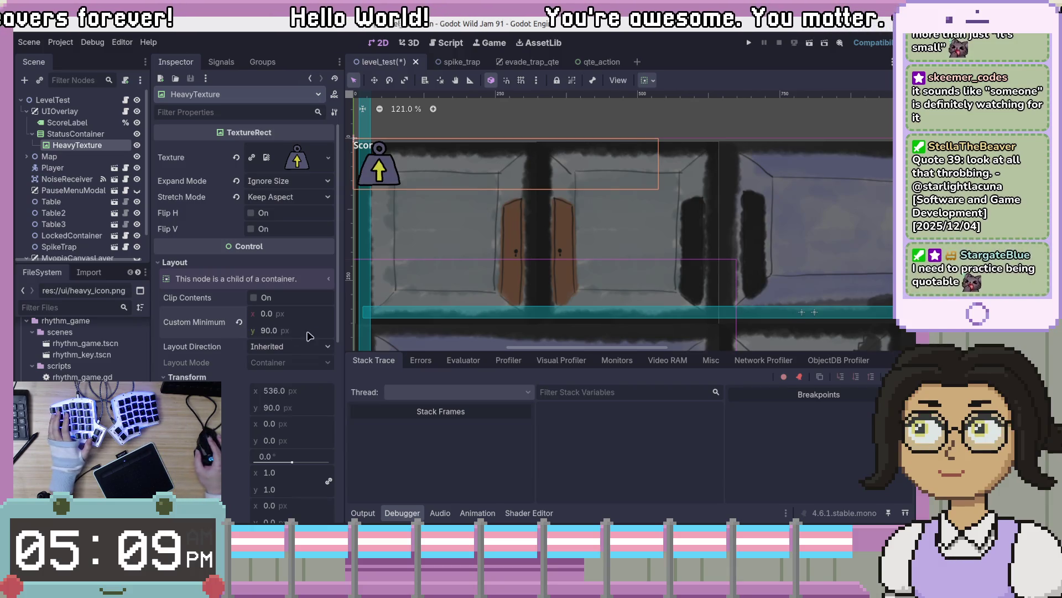
# Narrow the StatusContainer to a slim column matching the weight icon's width
pyautogui.click(88, 134)
pyautogui.click(92, 146)
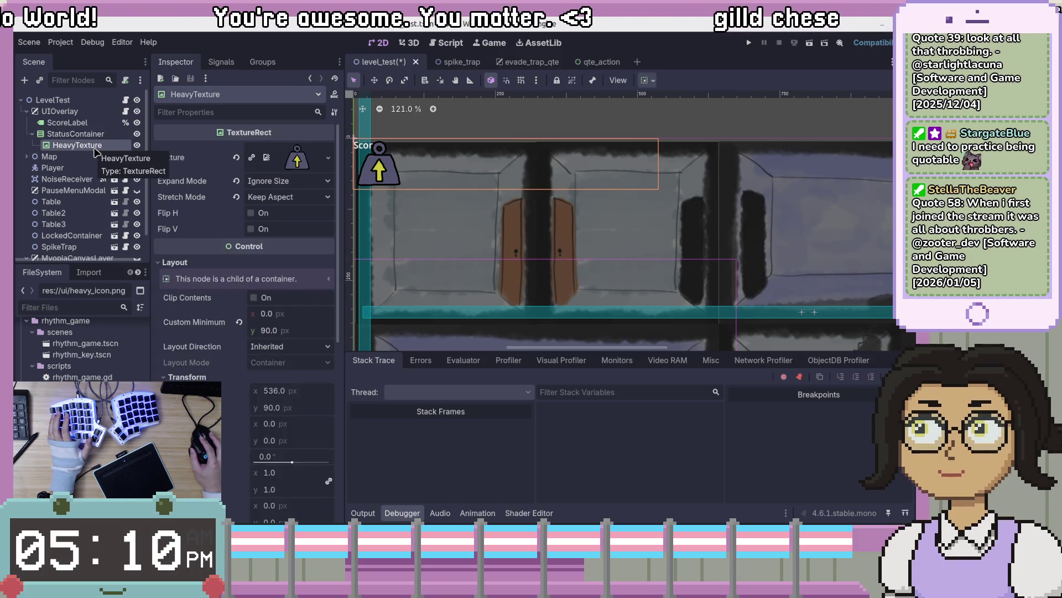
pyautogui.click(75, 134)
pyautogui.moveTo(659, 216); pyautogui.dragTo(511, 214)
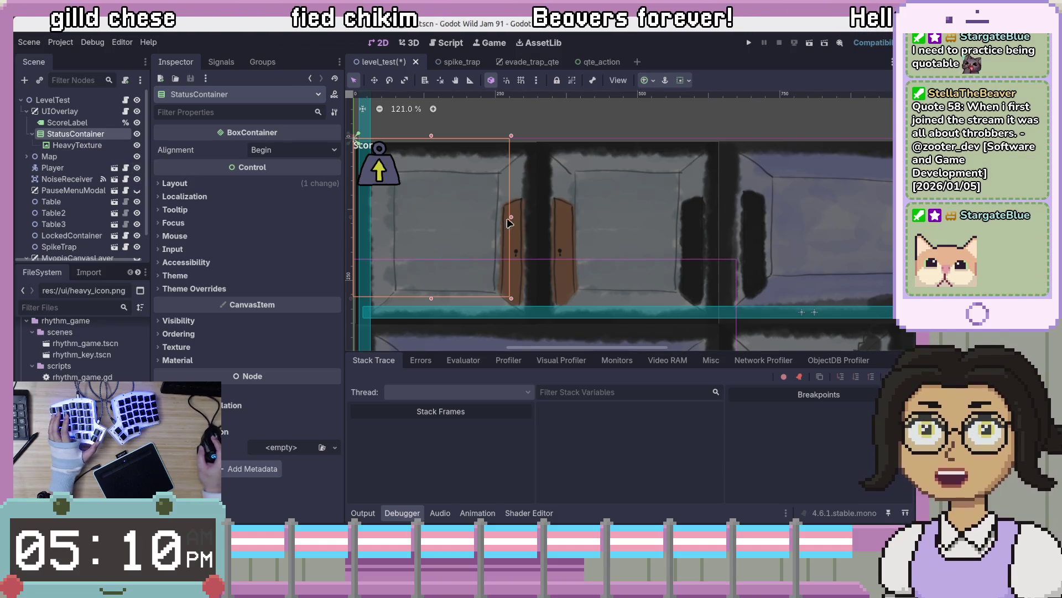
pyautogui.moveTo(511, 217); pyautogui.dragTo(407, 213)
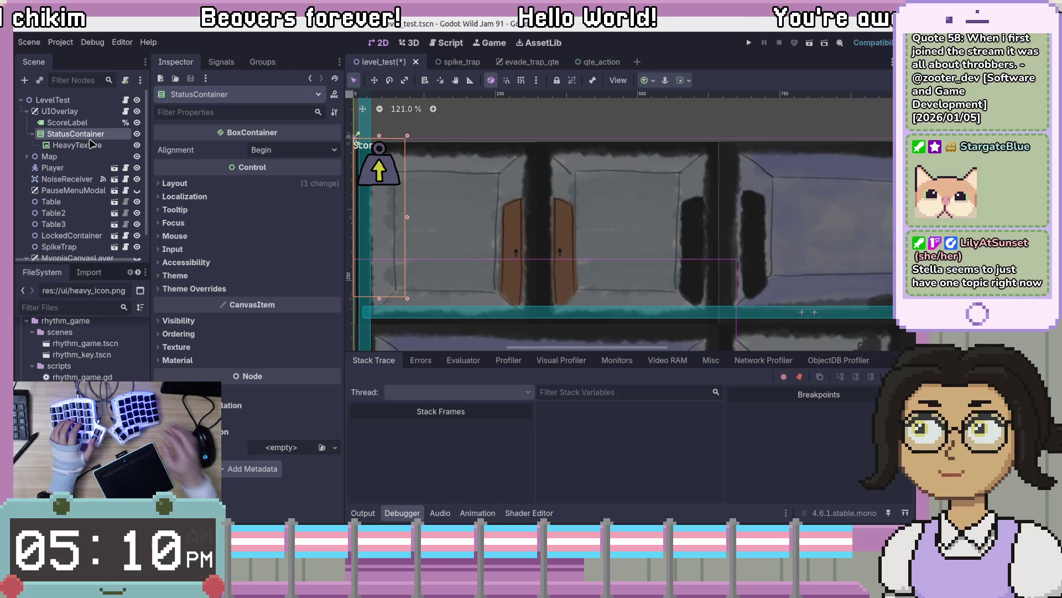
# Add a TextureRect named HiccupTexture to StatusContainer and assign the hiccup icon image
pyautogui.hotkey('ctrl', 'a')
pyautogui.write('Text')
pyautogui.press('Down')
pyautogui.press('Down')
pyautogui.press('Down')
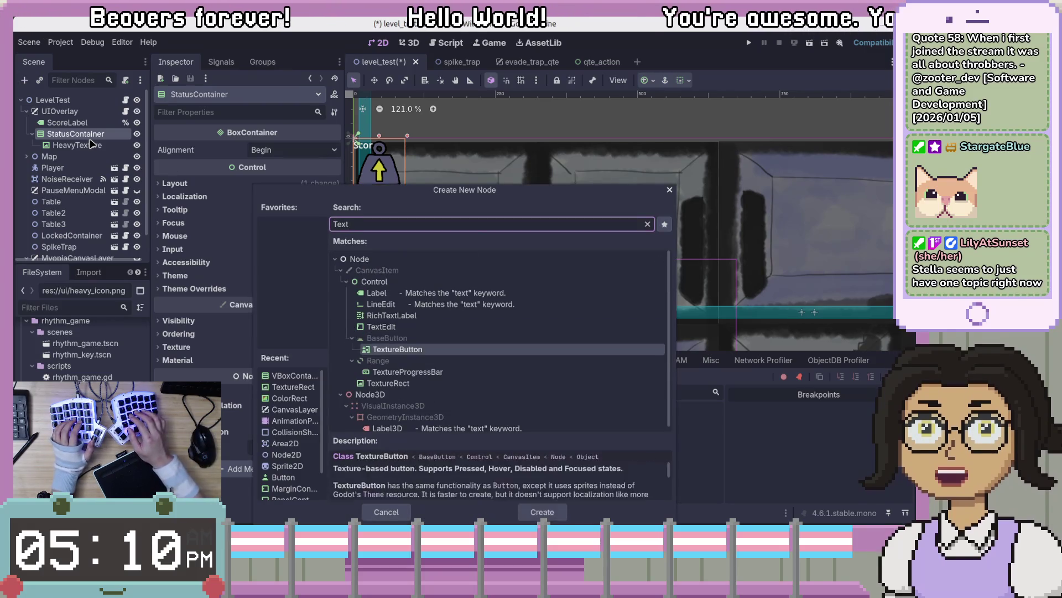
pyautogui.doubleClick(380, 383)
pyautogui.doubleClick(99, 156)
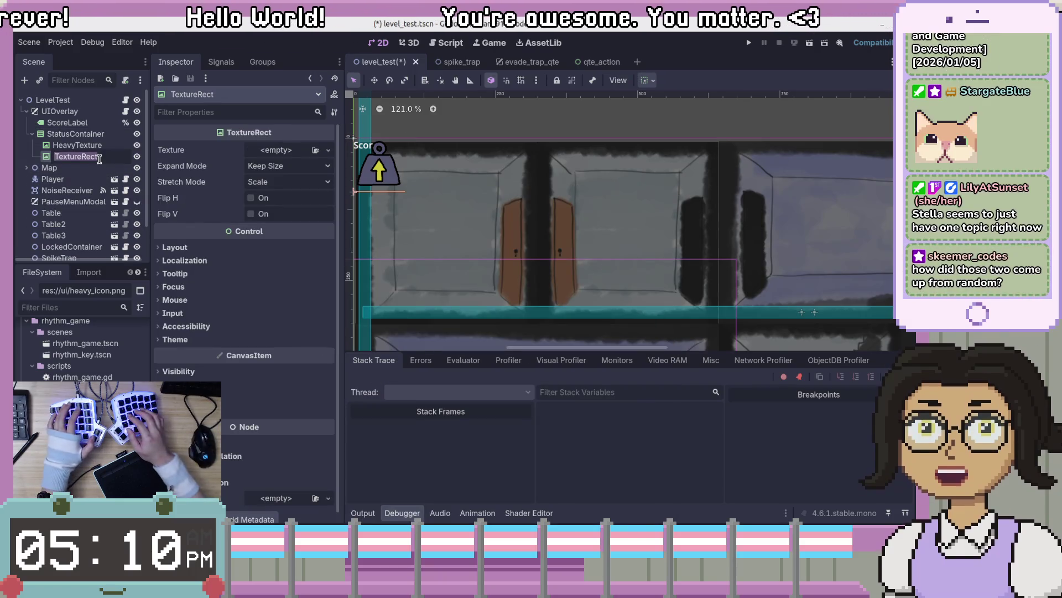
pyautogui.write('HiccupTexture')
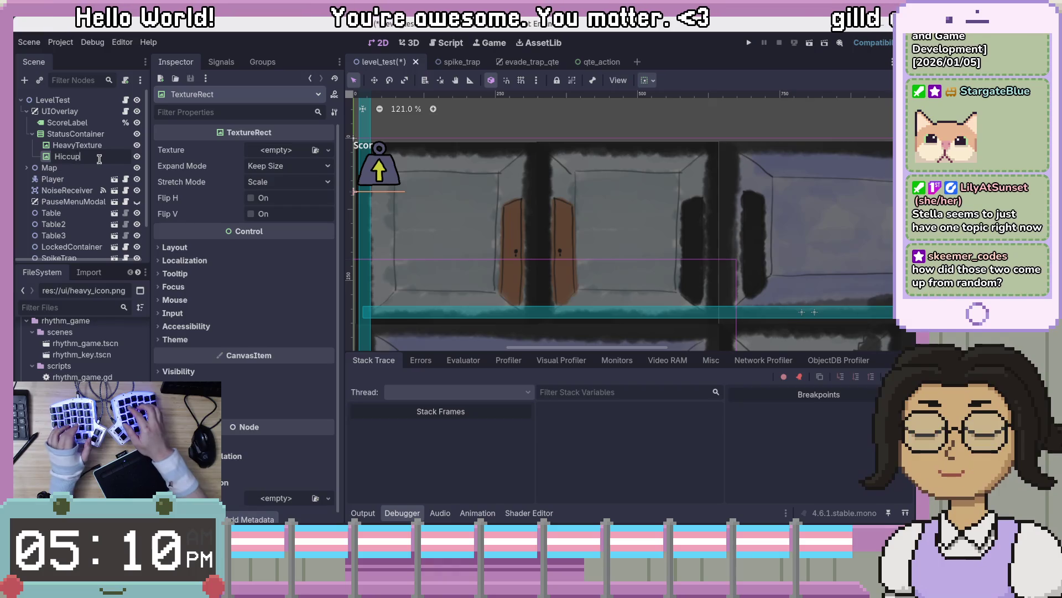
pyautogui.press('Return')
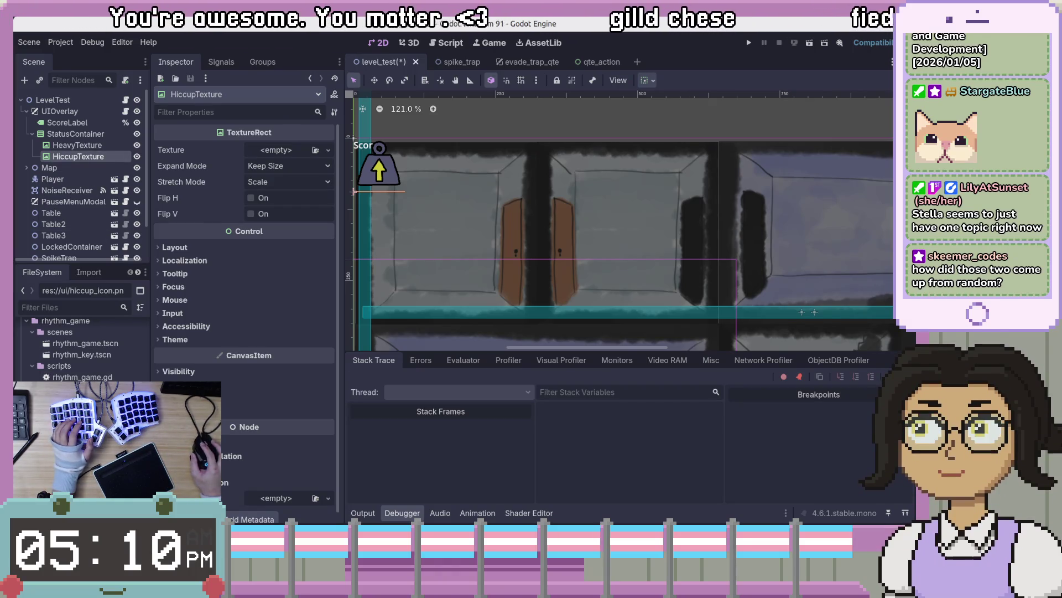
pyautogui.moveTo(83, 332)
pyautogui.mouseDown()
pyautogui.moveTo(89, 166)
pyautogui.moveTo(288, 157)
pyautogui.mouseUp()
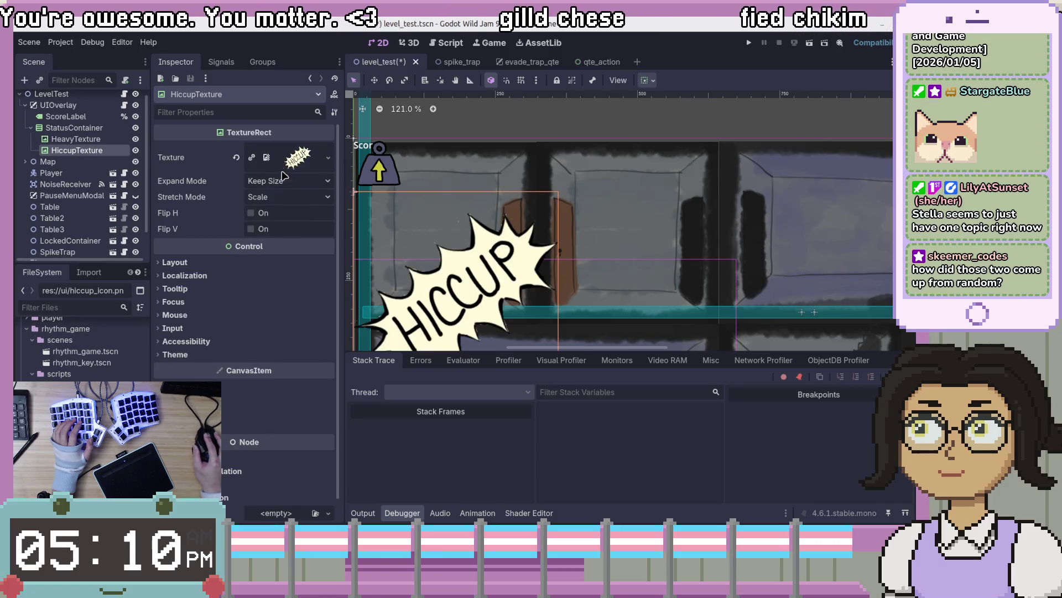
# Give HiccupTexture Ignore Size expand, Keep Aspect stretch and a 90 px minimum height
pyautogui.click(287, 181)
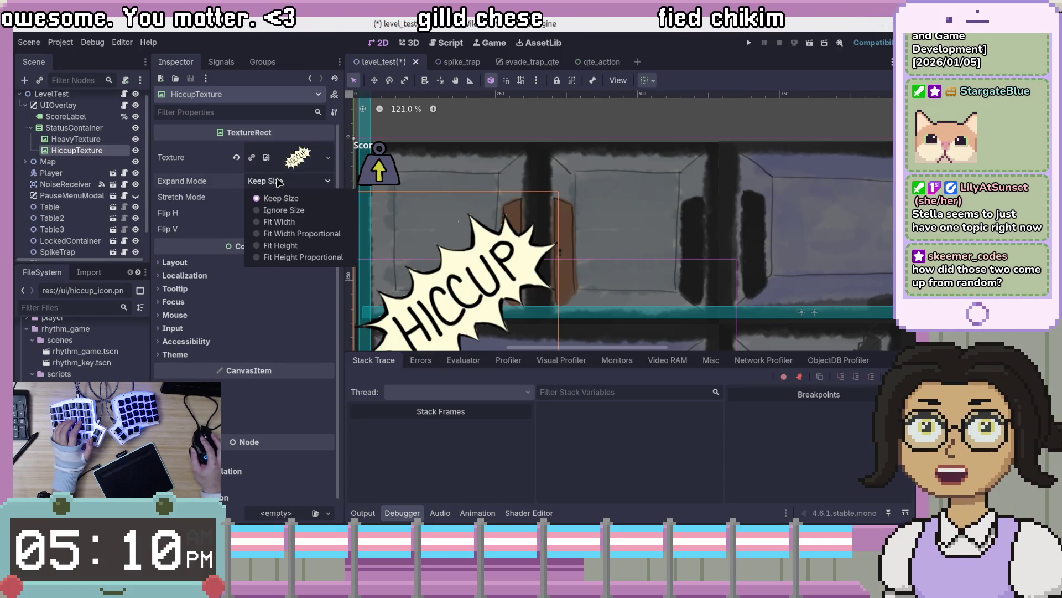
pyautogui.click(284, 211)
pyautogui.click(288, 197)
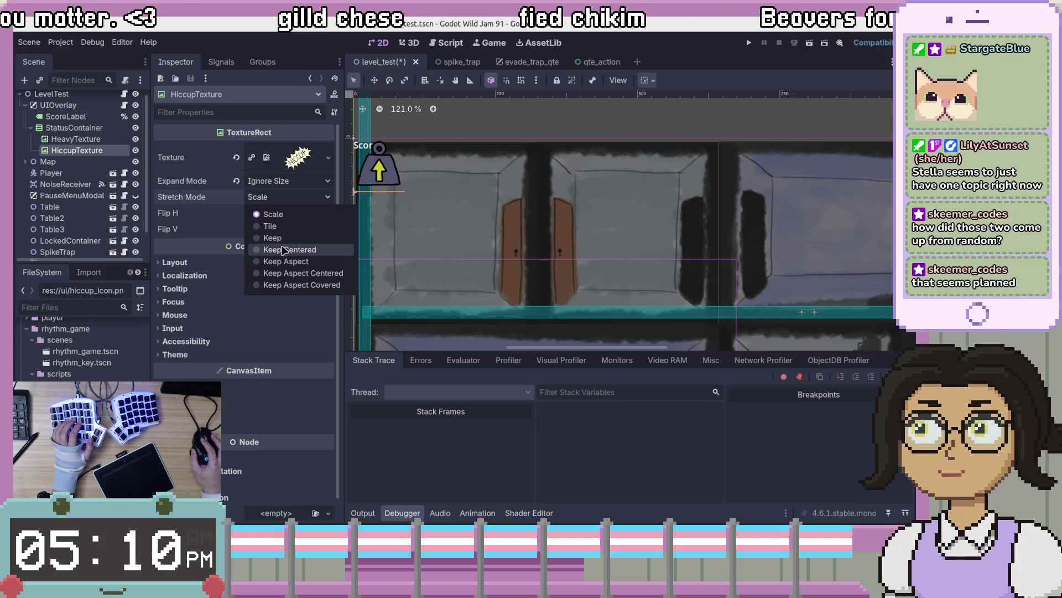
pyautogui.click(286, 263)
pyautogui.click(180, 263)
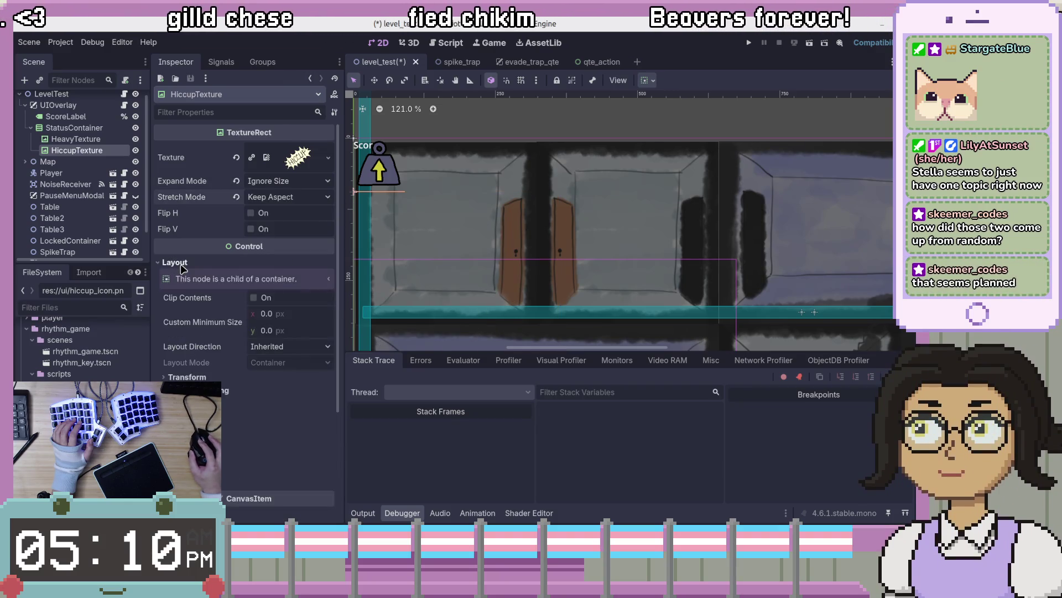
pyautogui.click(274, 331)
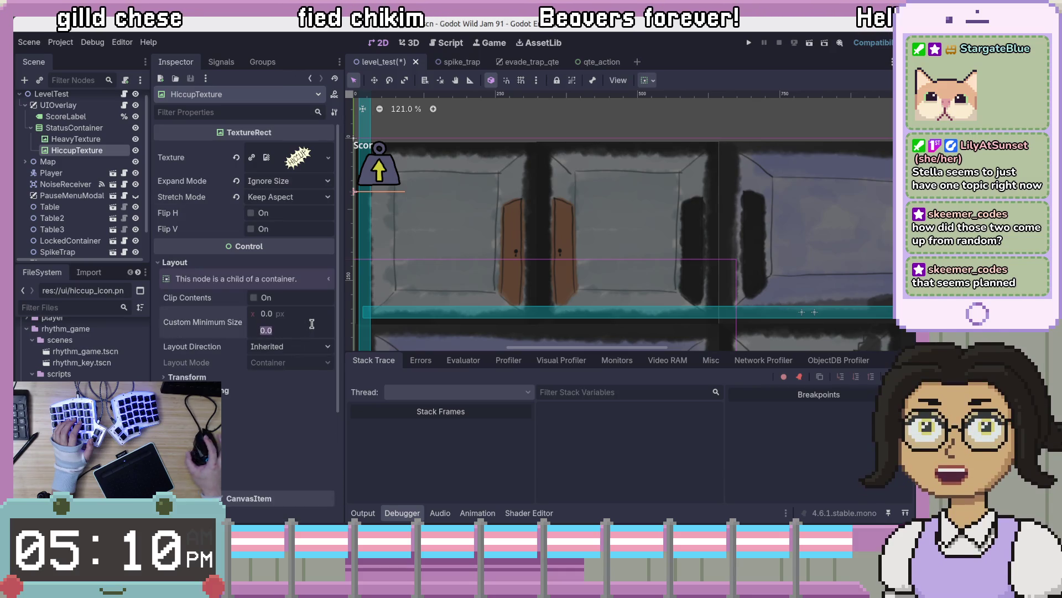
pyautogui.write('90')
pyautogui.press('Return')
pyautogui.scroll(-8, 451, 275)
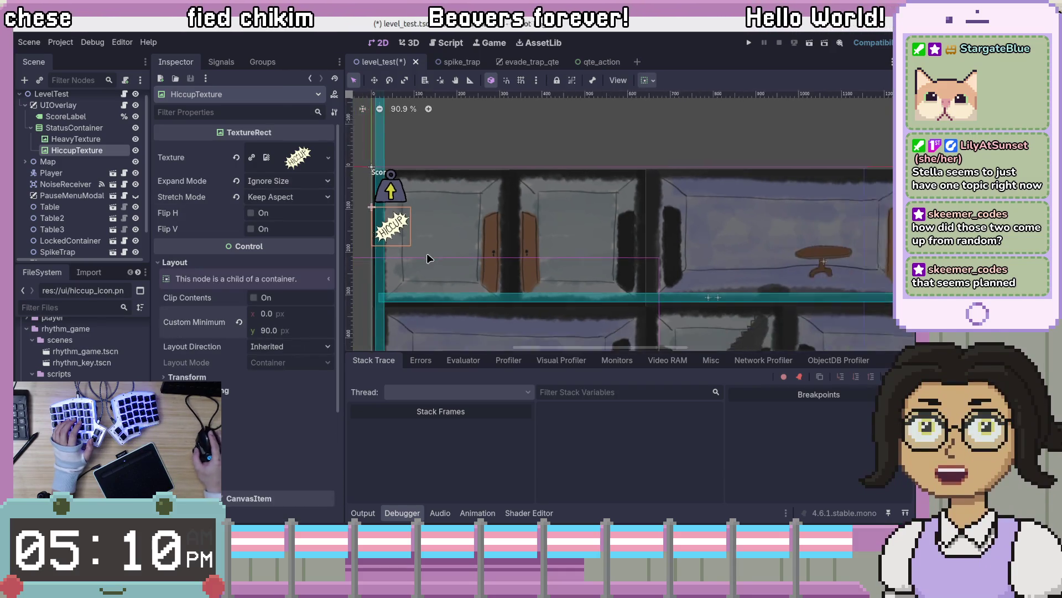
pyautogui.moveTo(450, 271); pyautogui.dragTo(499, 246)
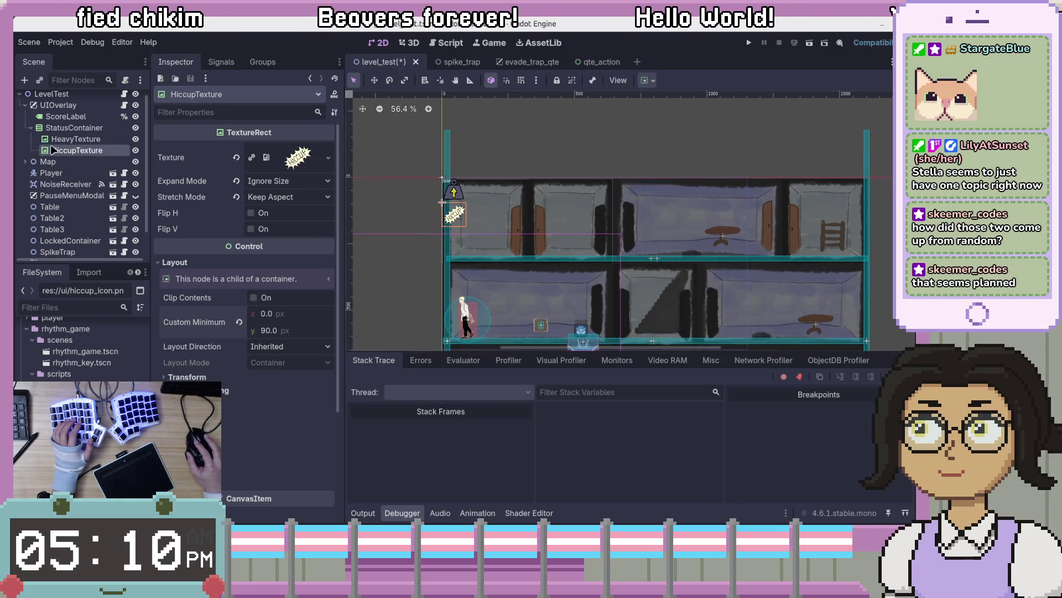
pyautogui.click(86, 131)
# Move the StatusContainer with both icons to the top-right of the level overlay
pyautogui.press('w')
pyautogui.moveTo(465, 210)
pyautogui.mouseDown()
pyautogui.moveTo(802, 236)
pyautogui.moveTo(849, 224)
pyautogui.moveTo(731, 215)
pyautogui.mouseUp()
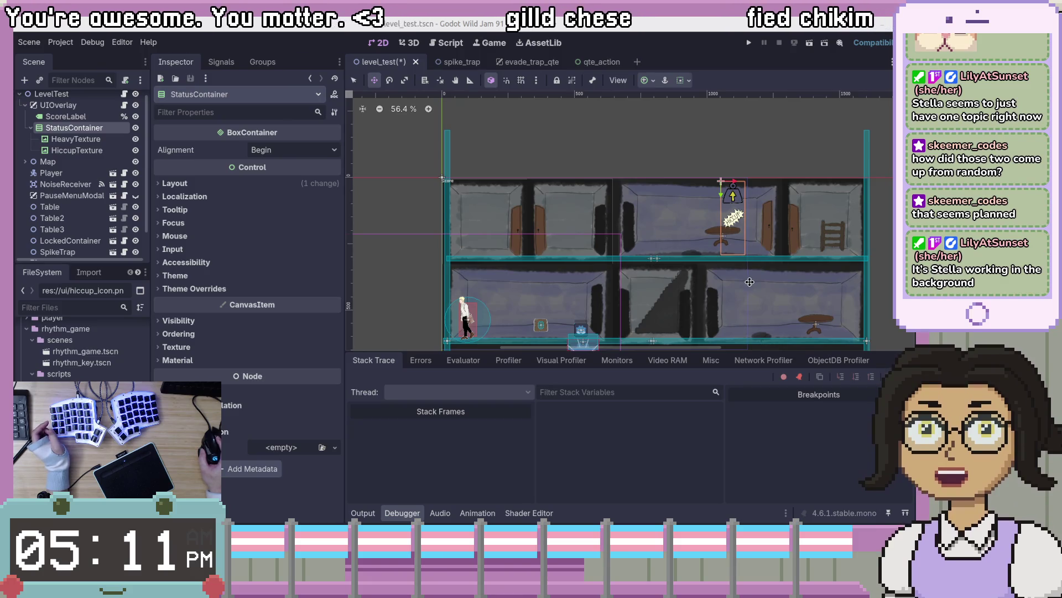
pyautogui.scroll(-3, 792, 260)
pyautogui.scroll(3, 792, 261)
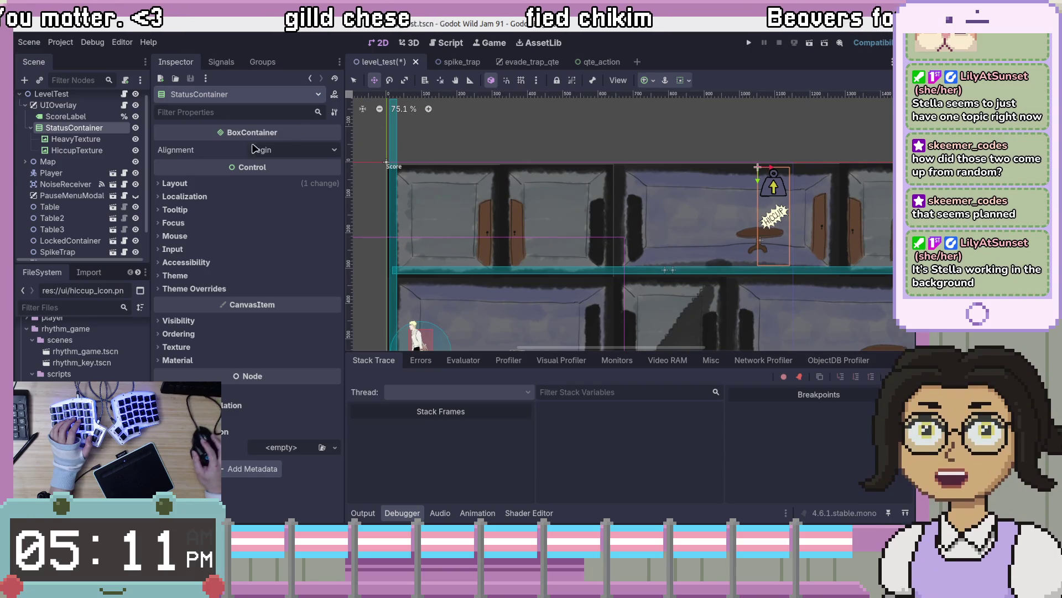
pyautogui.scroll(-5, 690, 271)
pyautogui.scroll(-3, 691, 271)
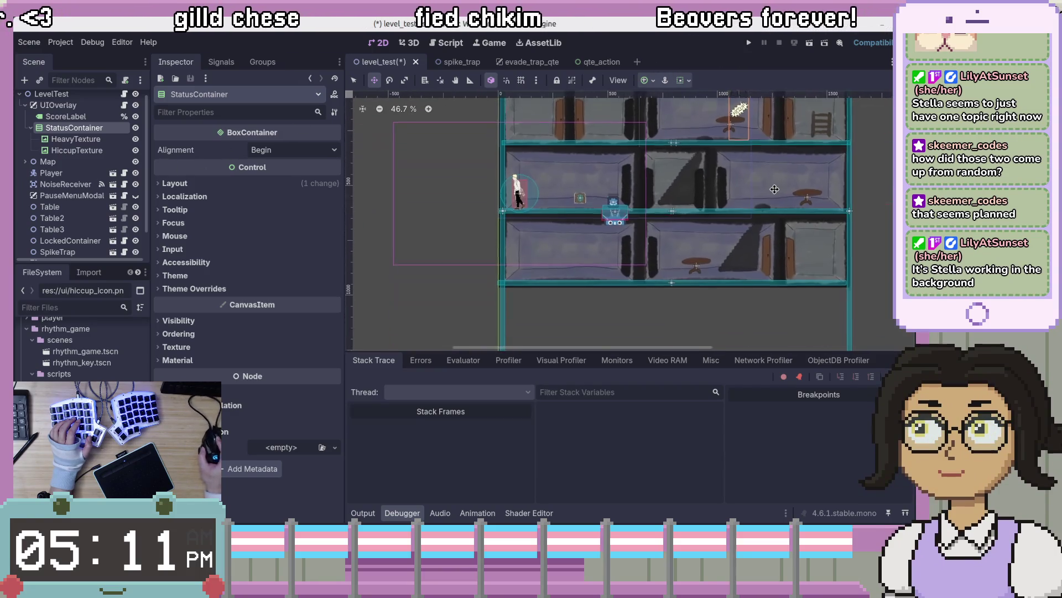
pyautogui.scroll(2, 765, 287)
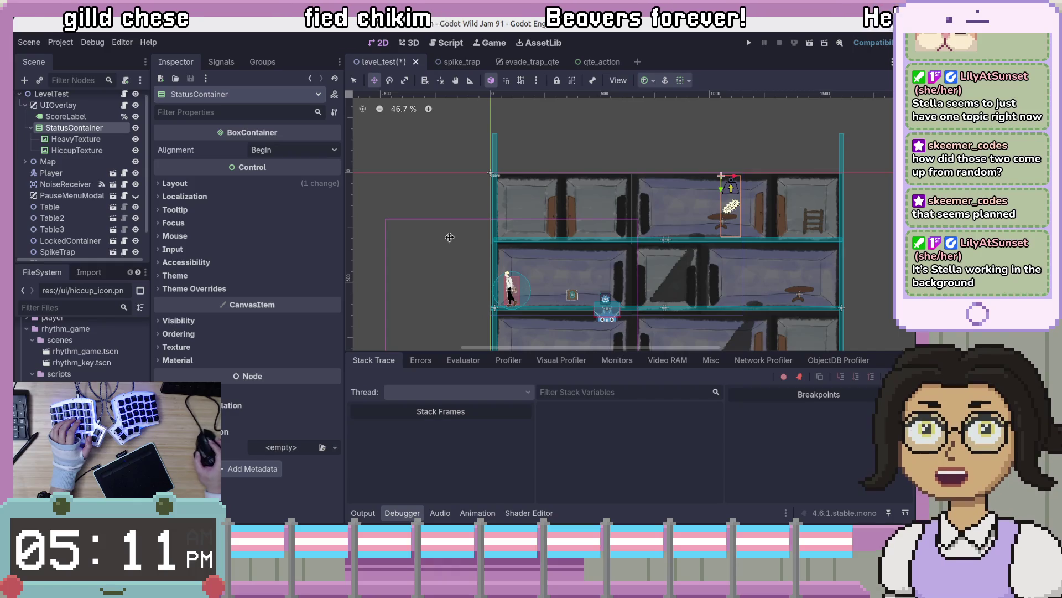
pyautogui.scroll(1, 694, 236)
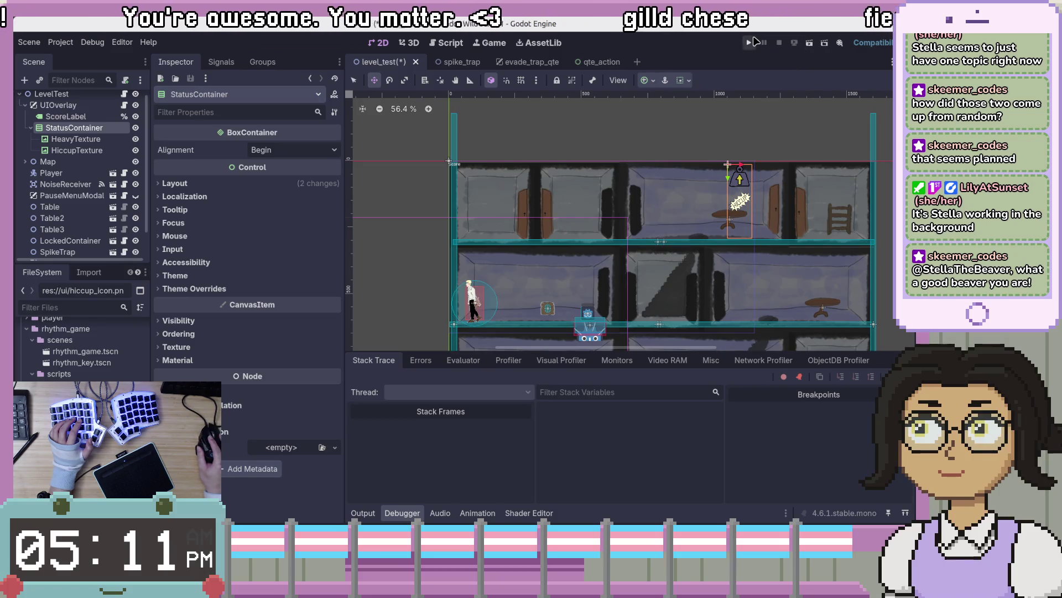
# Run the project, start from the main menu, and walk the player right and back left
pyautogui.click(753, 42)
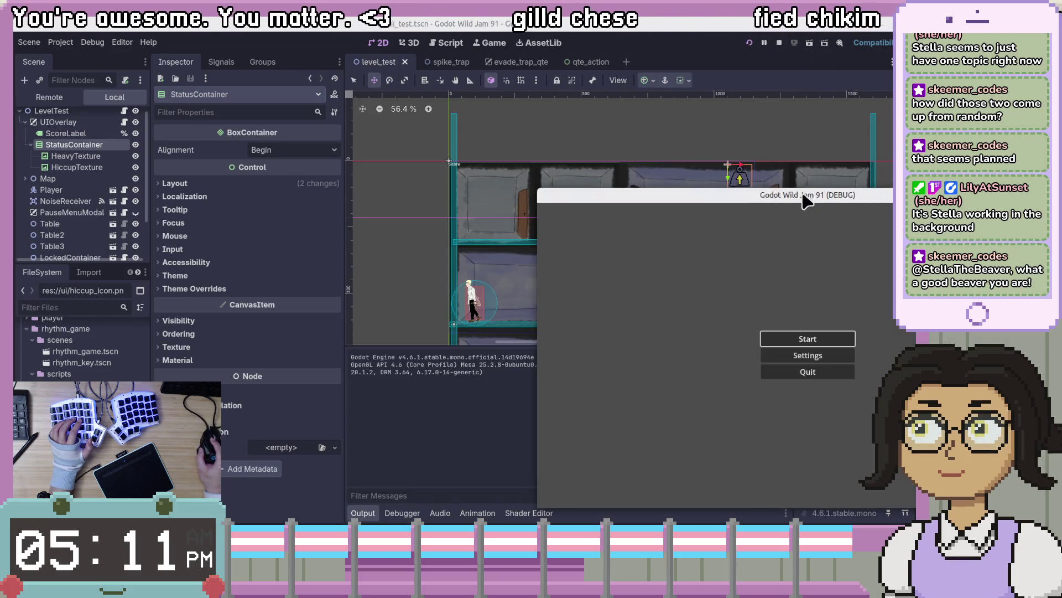
pyautogui.press('Return')
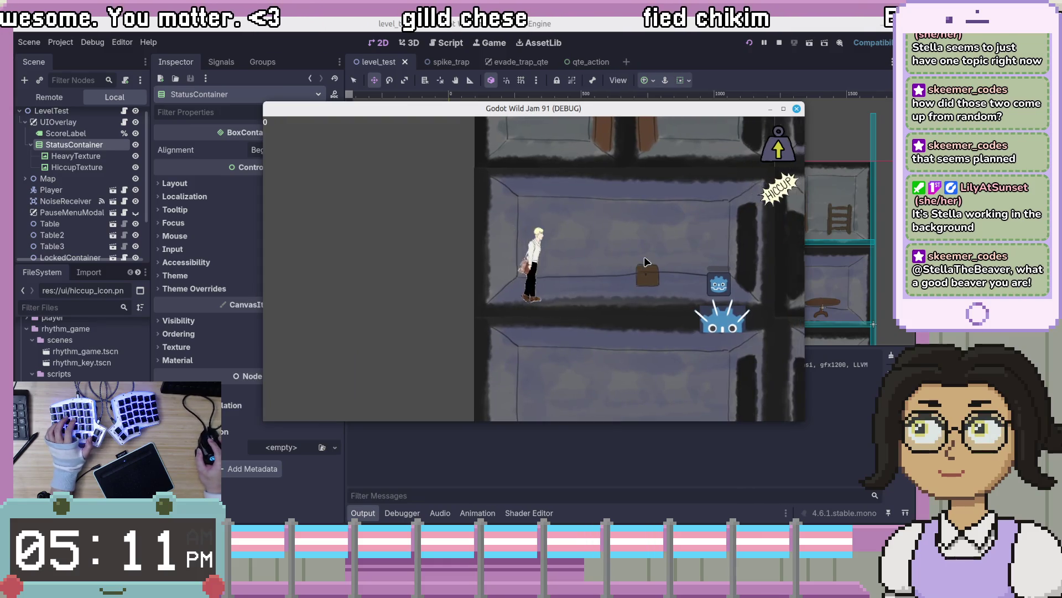
pyautogui.press('d')
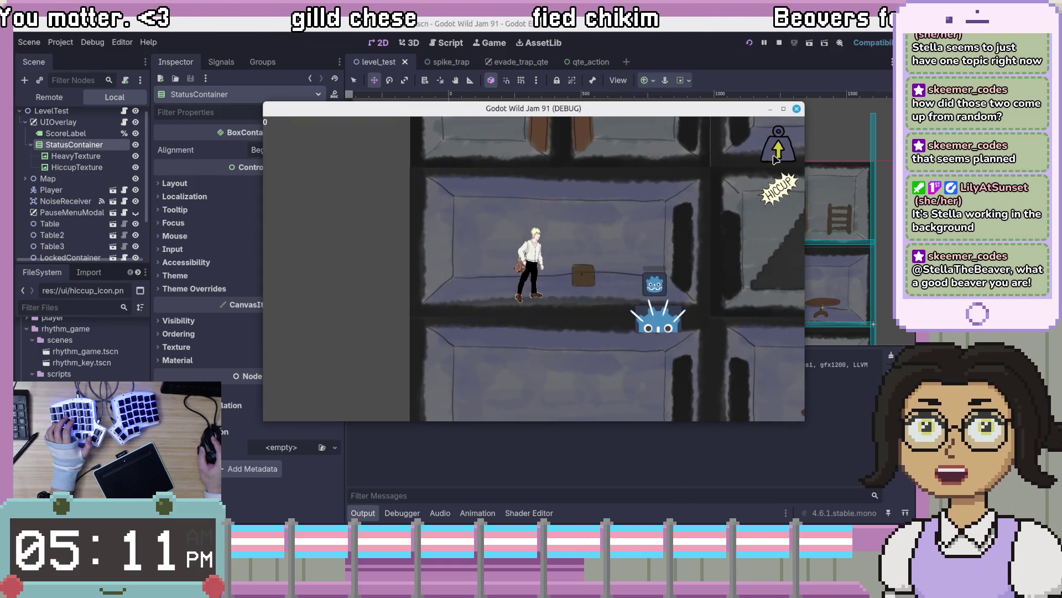
pyautogui.press('d')
pyautogui.press('a')
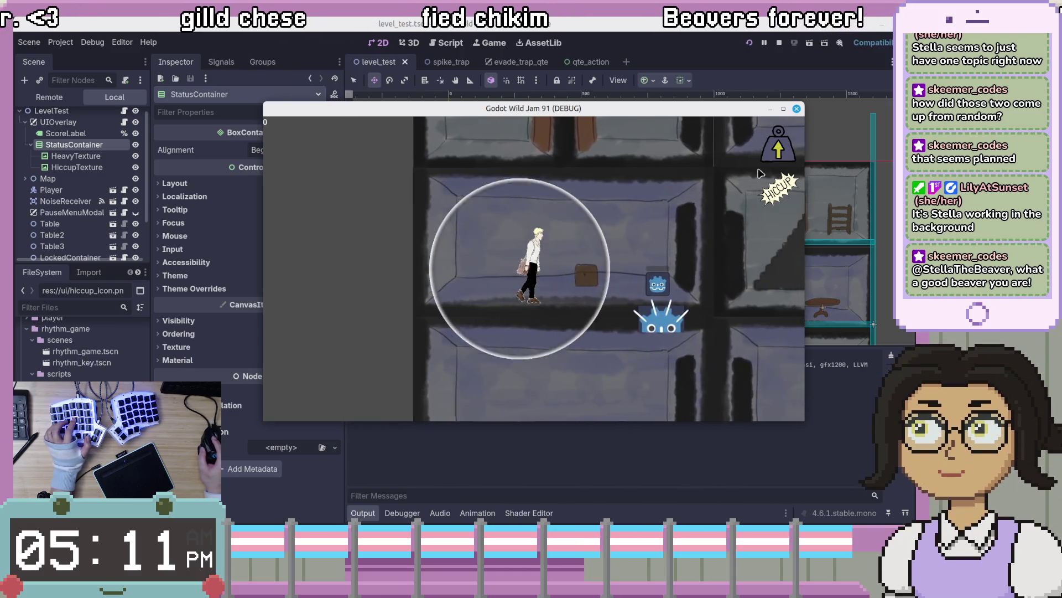
# Shift the game window left and pause and resume to check the stacked status icons
pyautogui.moveTo(692, 109); pyautogui.dragTo(635, 107)
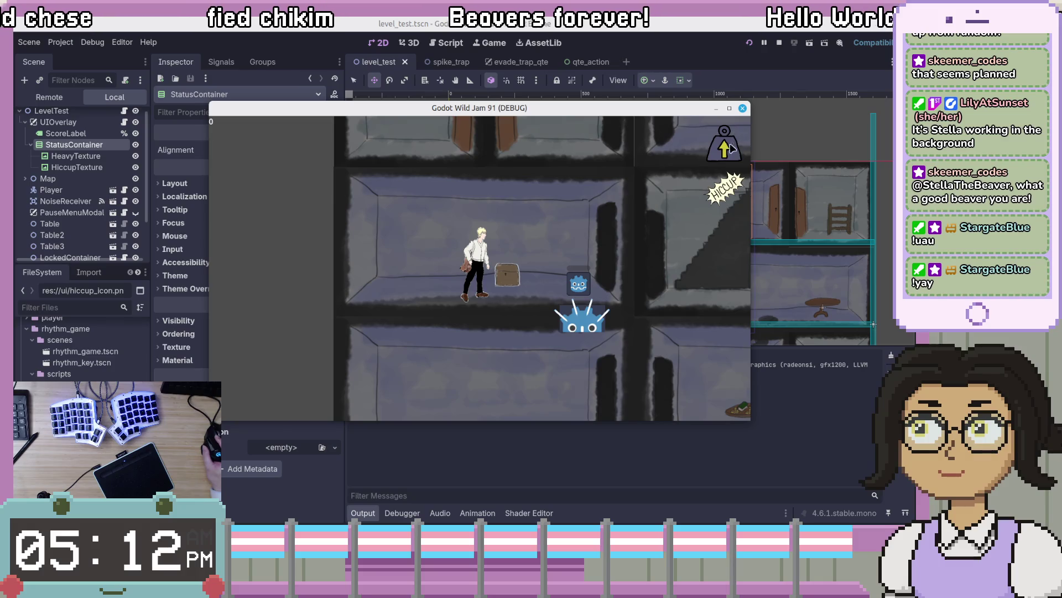
pyautogui.press('Escape')
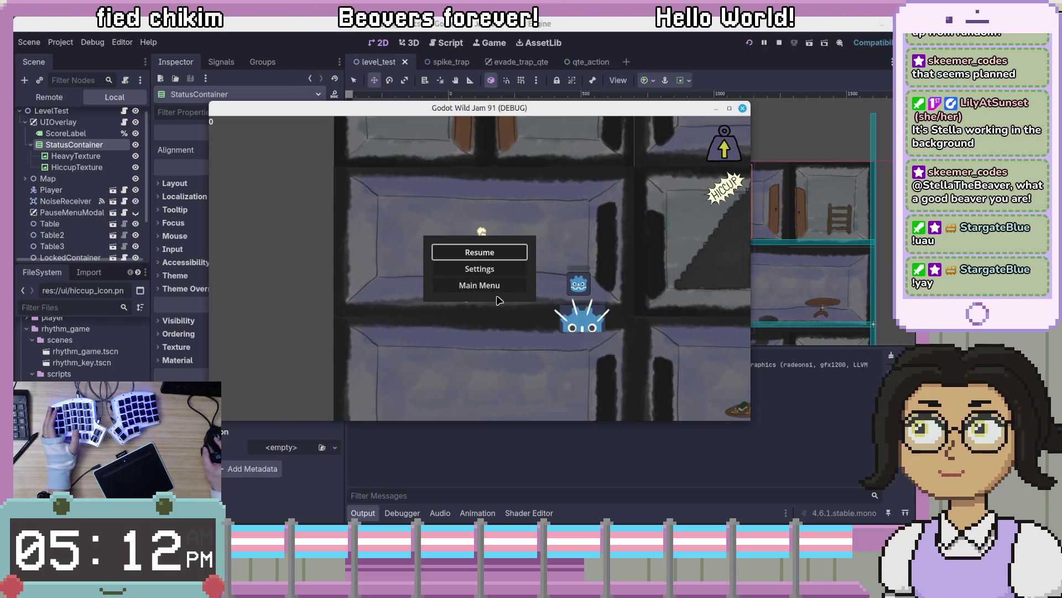
pyautogui.press('Escape')
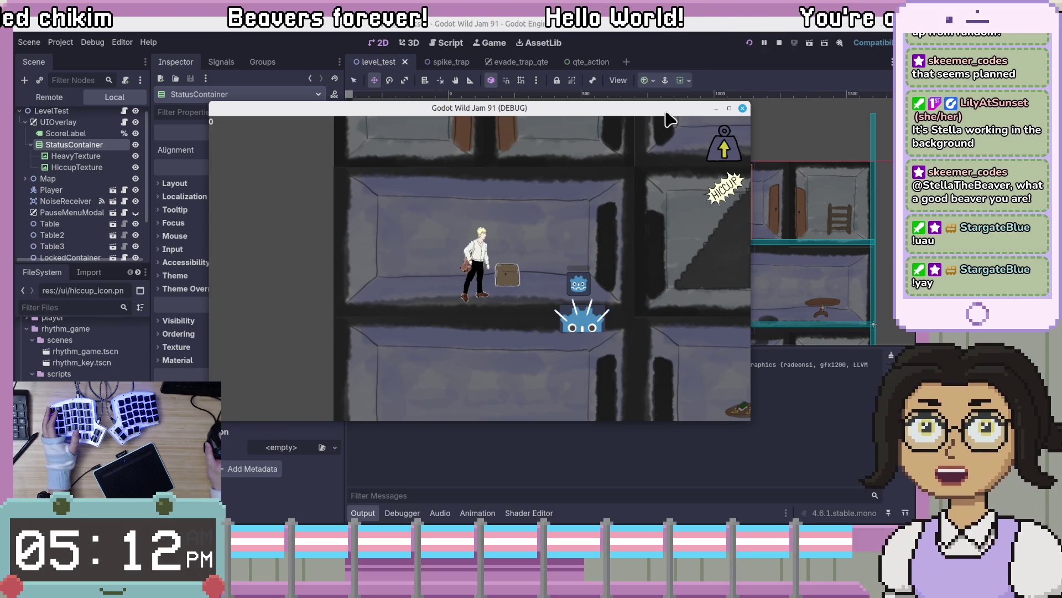
pyautogui.moveTo(666, 114); pyautogui.dragTo(649, 111)
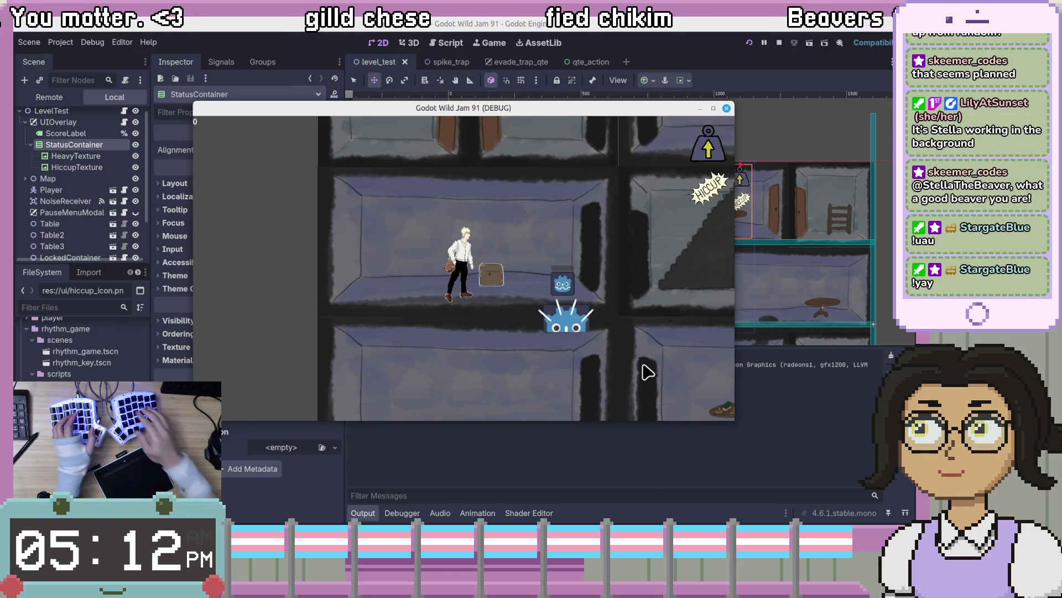
pyautogui.press('Print')
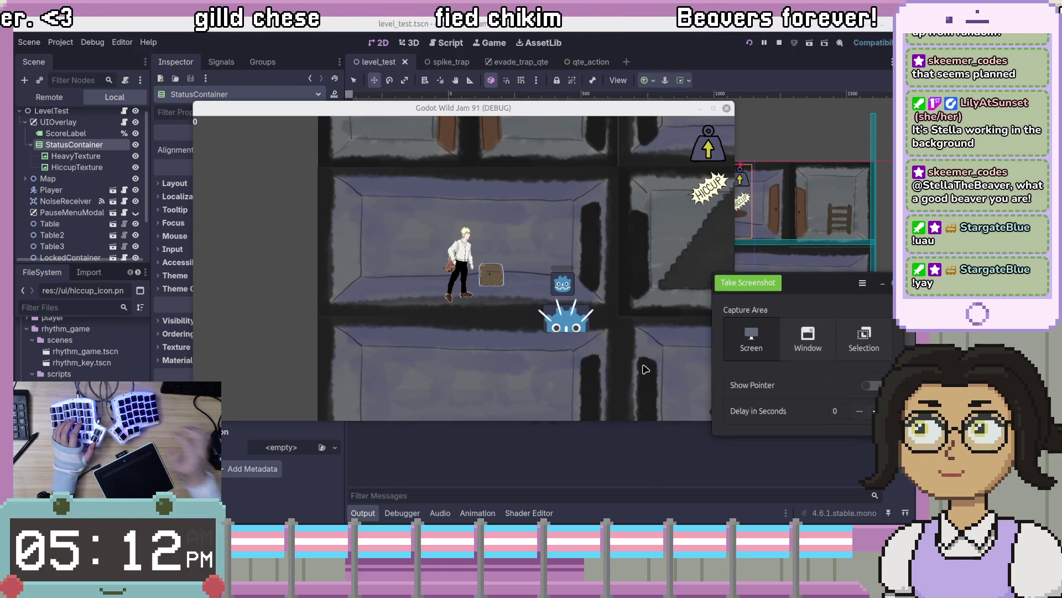
# Save a window screenshot of the game to Pictures, close the game, and open the Home folder
pyautogui.click(804, 336)
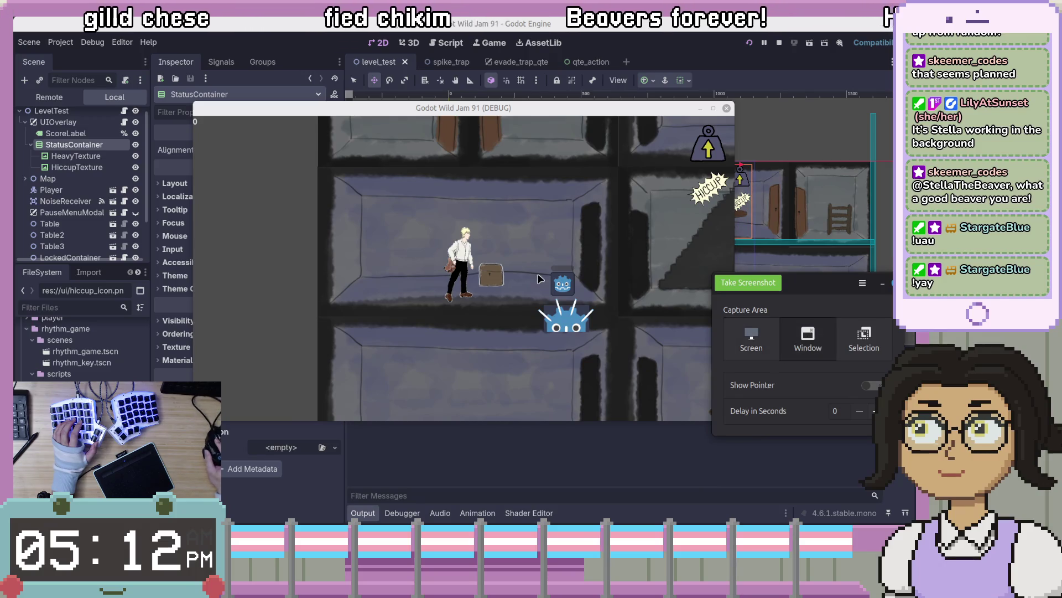
pyautogui.click(748, 282)
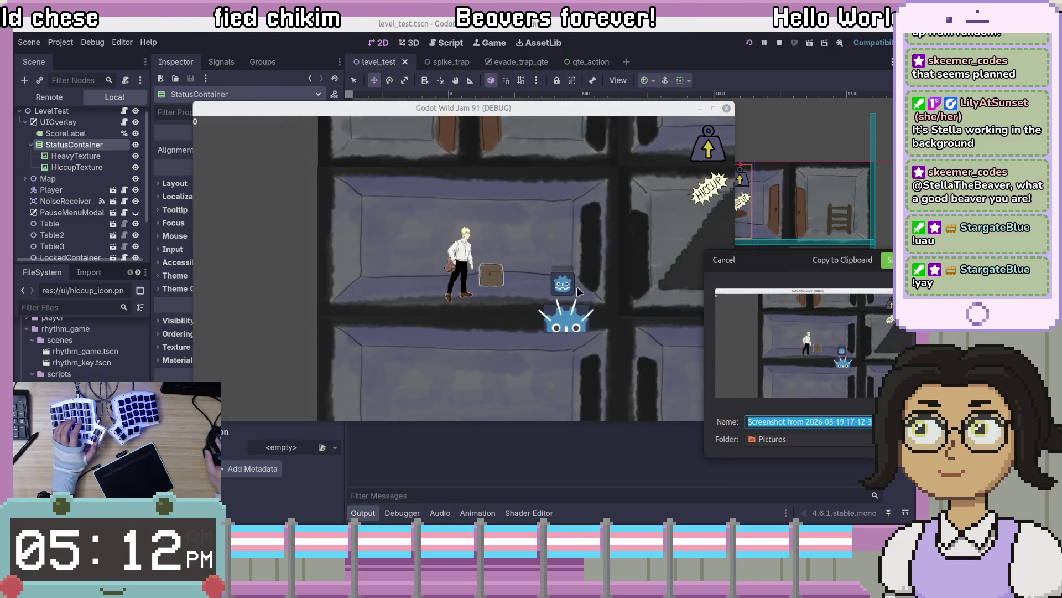
pyautogui.press('Return')
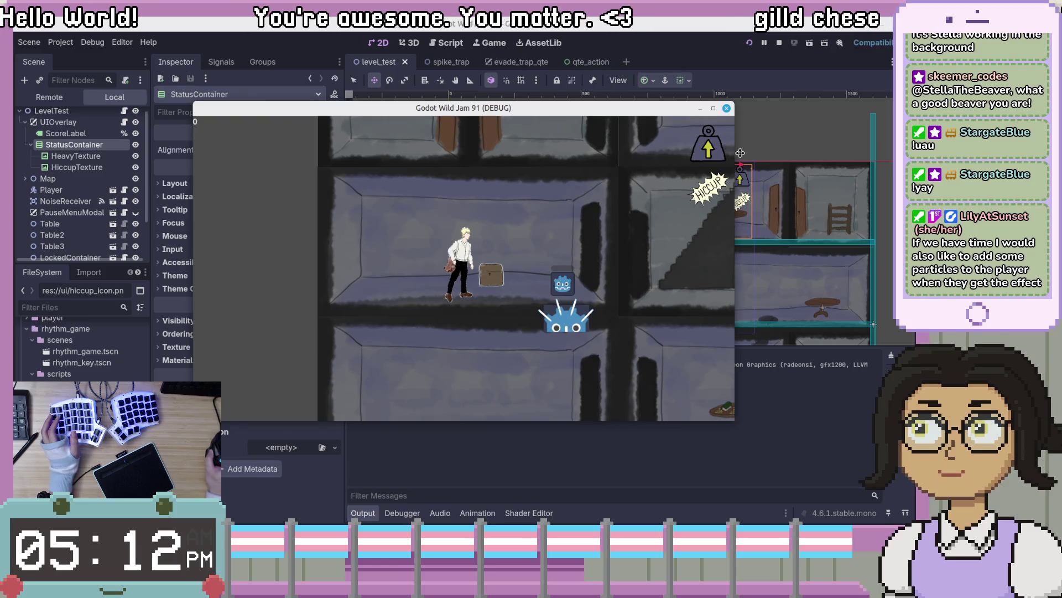
pyautogui.click(727, 108)
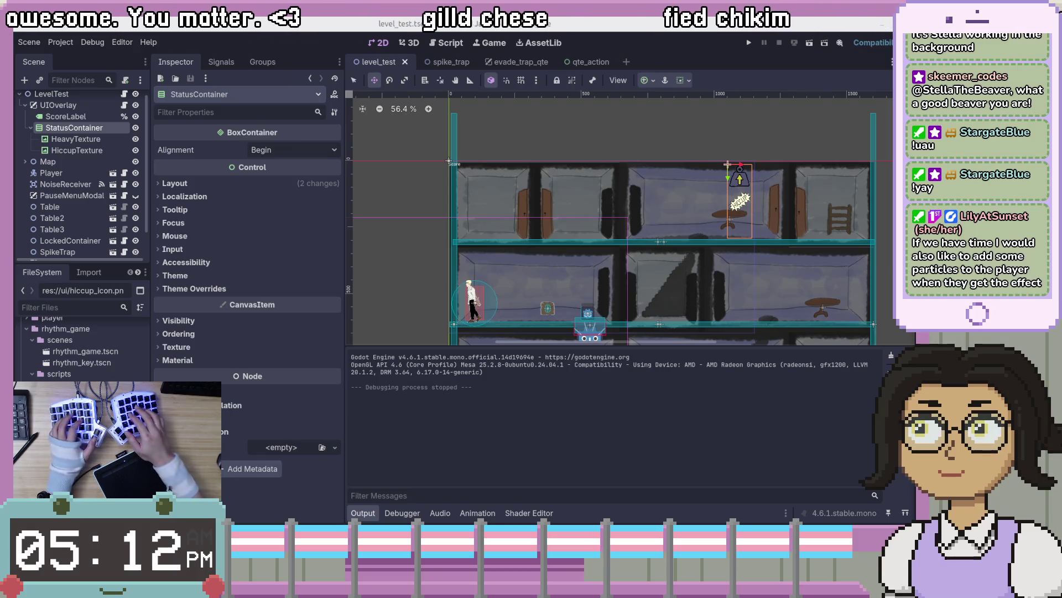
pyautogui.press('super+e')
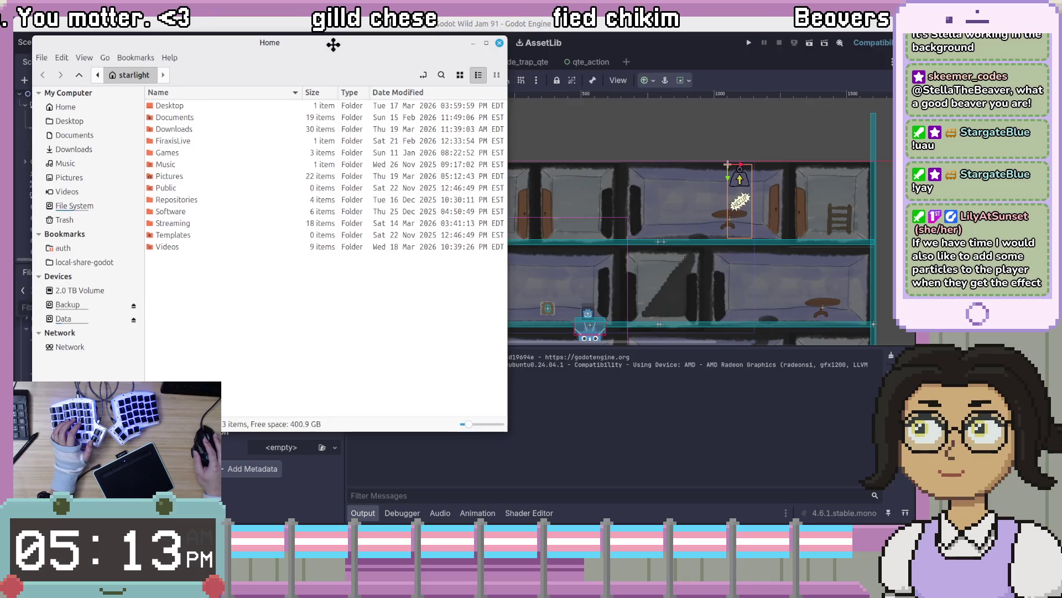
pyautogui.hotkey('ctrl', 'w')
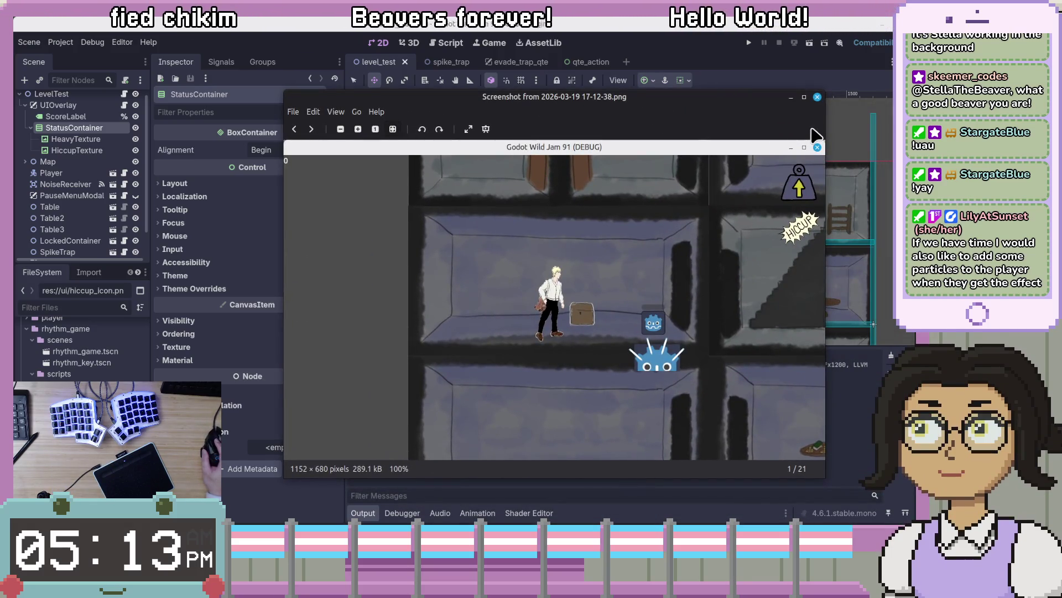
pyautogui.click(818, 97)
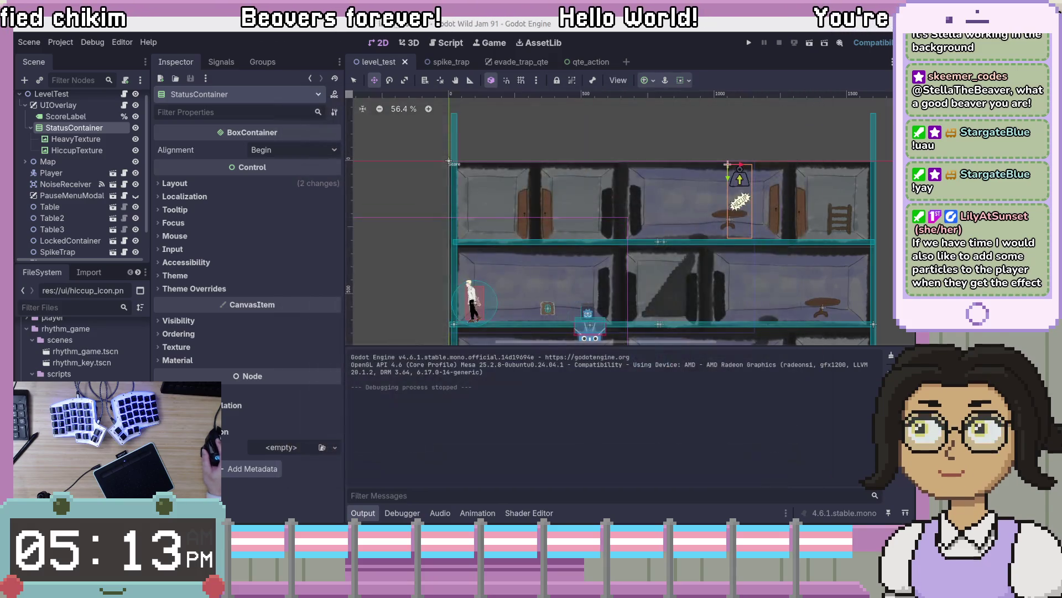